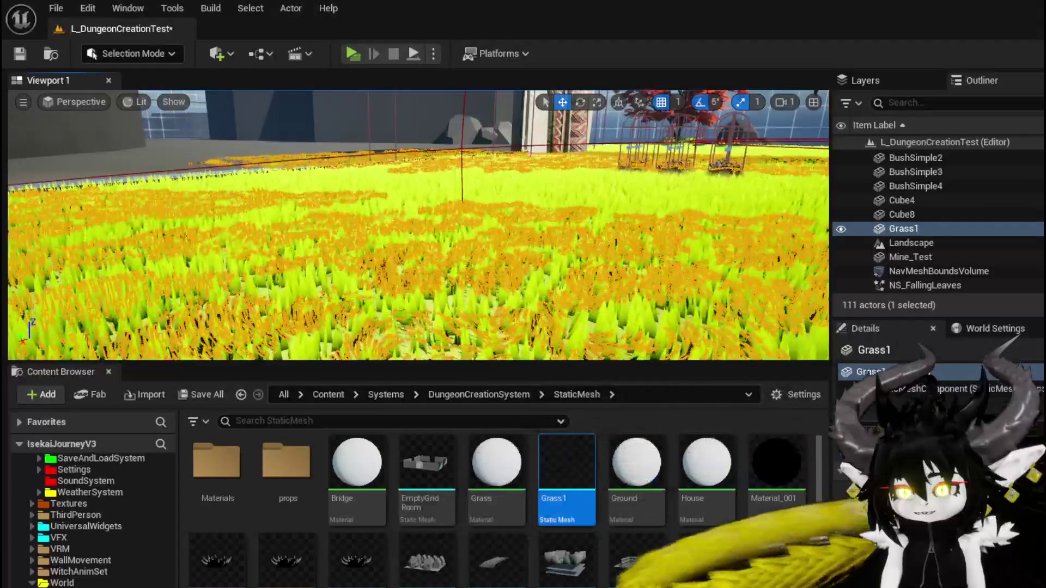
# Fly over the grass field toward the shoreline and save the L_DungeonCreationTest level
pyautogui.moveTo(414, 245)
pyautogui.mouseDown()
pyautogui.moveTo(414, 207)
pyautogui.moveTo(322, 213)
pyautogui.moveTo(371, 206)
pyautogui.moveTo(371, 158)
pyautogui.mouseUp()
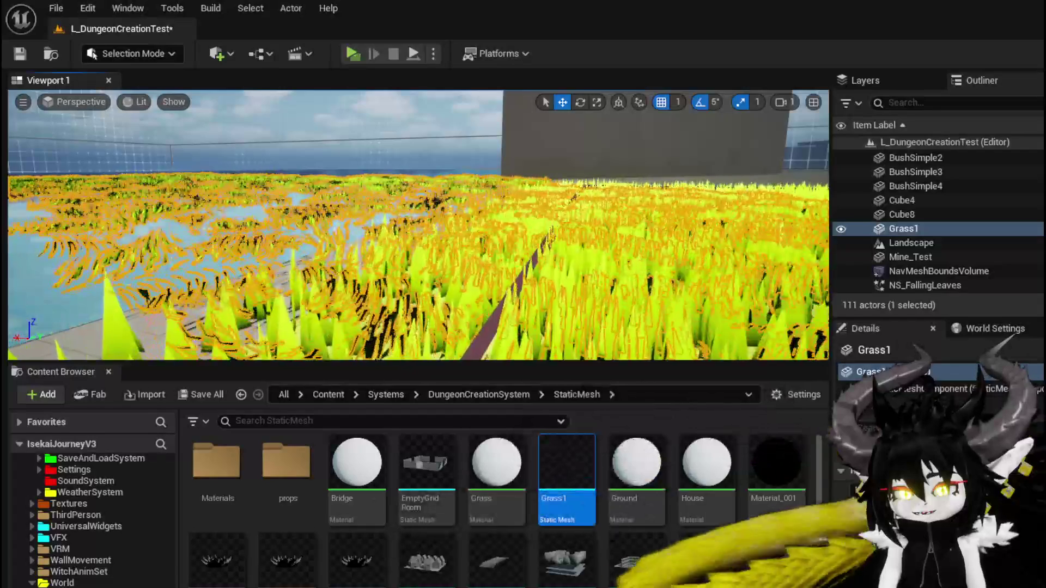
pyautogui.press('f')
pyautogui.moveTo(302, 220)
pyautogui.mouseDown()
pyautogui.moveTo(278, 240)
pyautogui.moveTo(302, 220)
pyautogui.mouseUp()
pyautogui.hotkey('ctrl', 's')
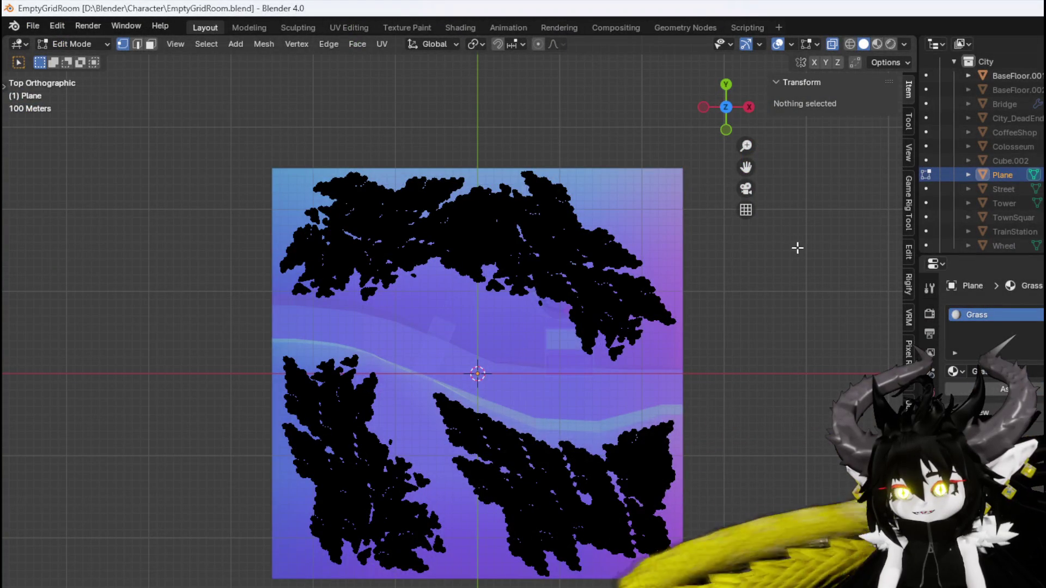
# Rotate the grass plane's UV island about 90° in the UV Editing workspace
pyautogui.press('a')
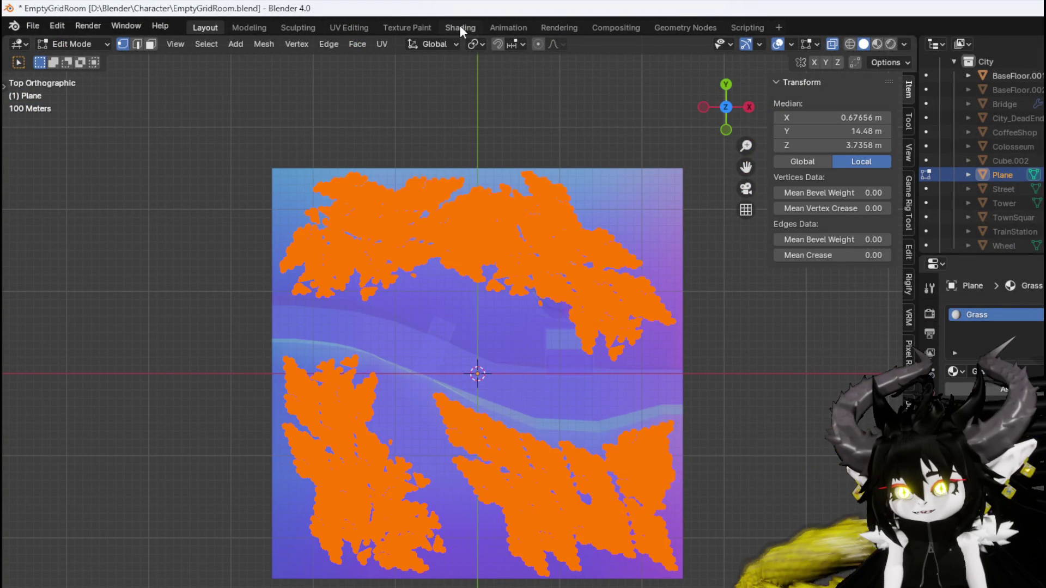
pyautogui.click(341, 28)
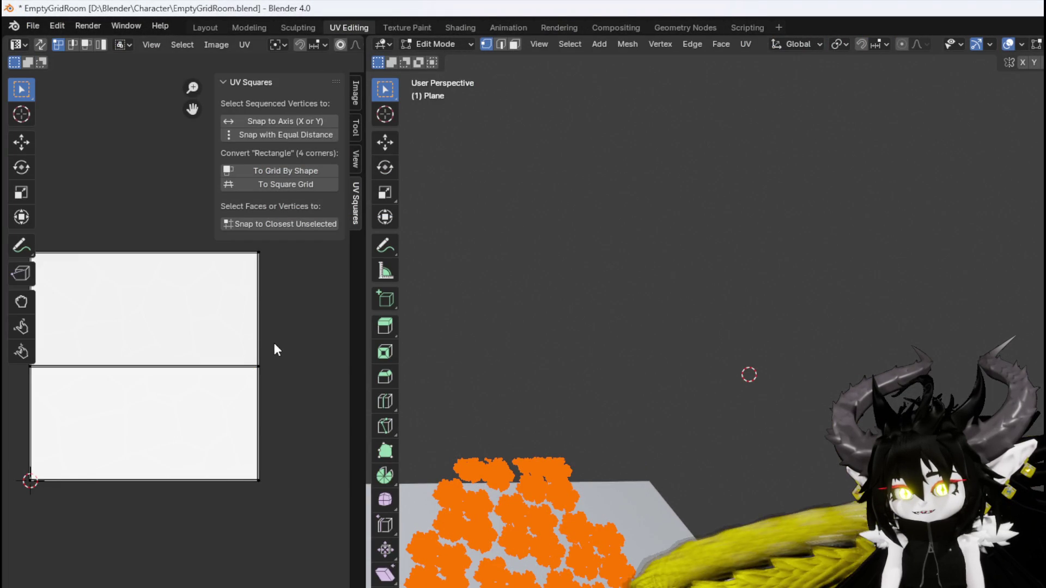
pyautogui.scroll(-2, 273, 342)
pyautogui.press('a')
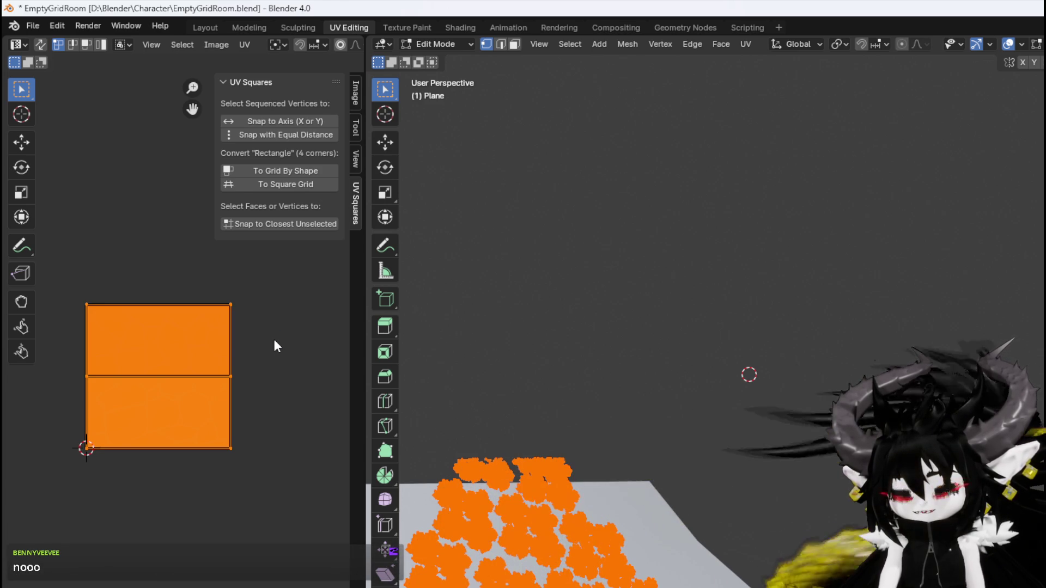
pyautogui.press('r')
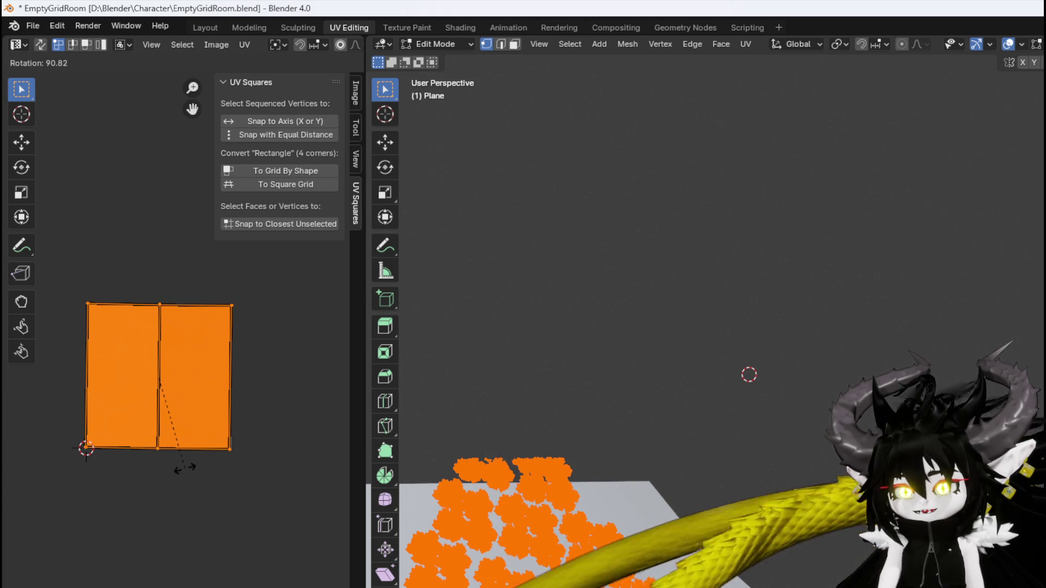
pyautogui.click(185, 467)
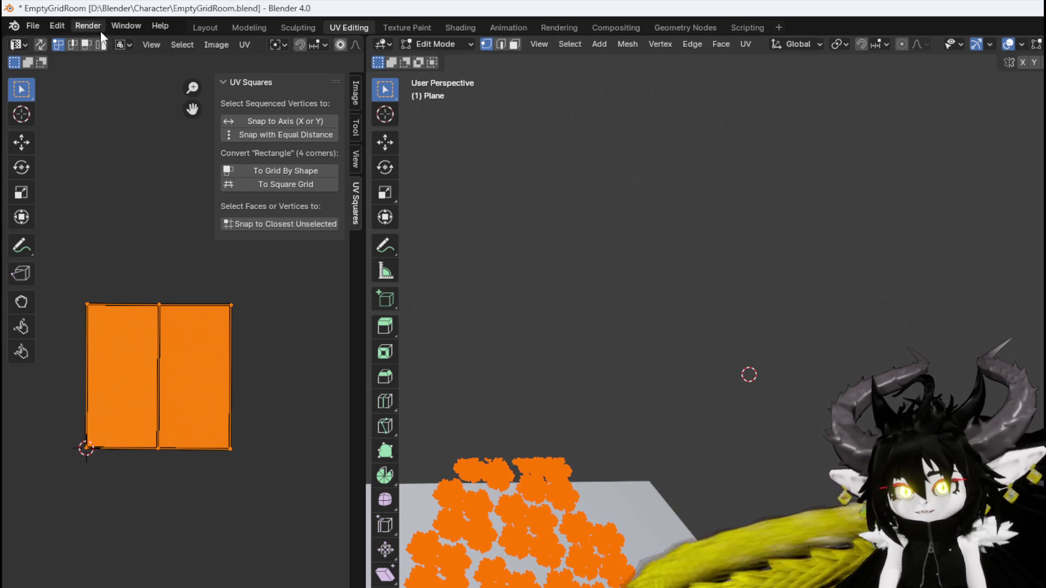
# Save EmptyGridRoom.blend and return to Unreal, viewing where Grass1 sits
pyautogui.click(32, 26)
pyautogui.click(64, 121)
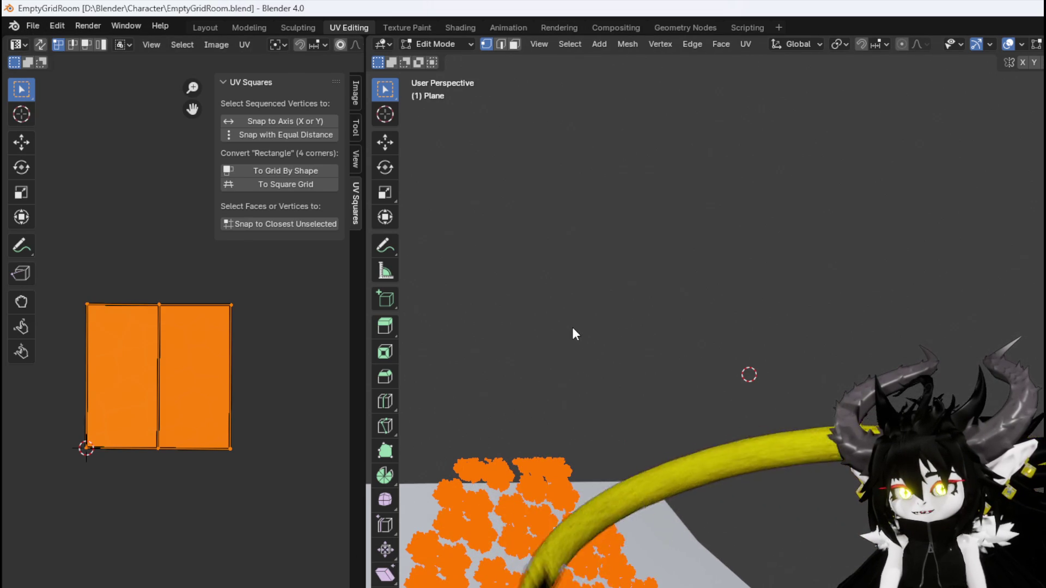
pyautogui.hotkey('alt', 'Tab')
pyautogui.moveTo(571, 328)
pyautogui.mouseDown()
pyautogui.moveTo(155, 111)
pyautogui.moveTo(565, 204)
pyautogui.mouseUp()
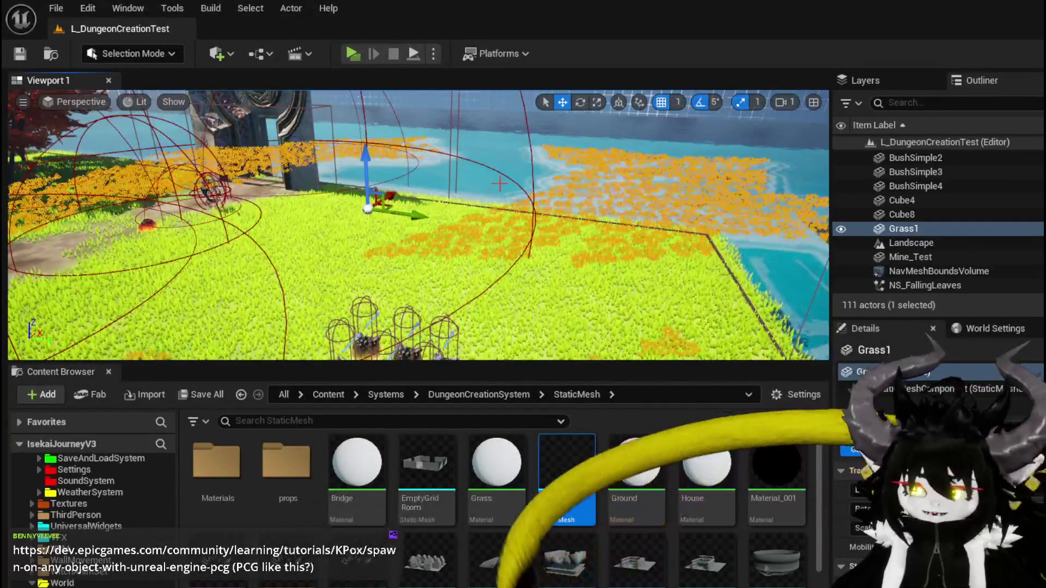
# Delete the Grass1 actor from the level and save it, leaving 110 actors
pyautogui.press('Delete')
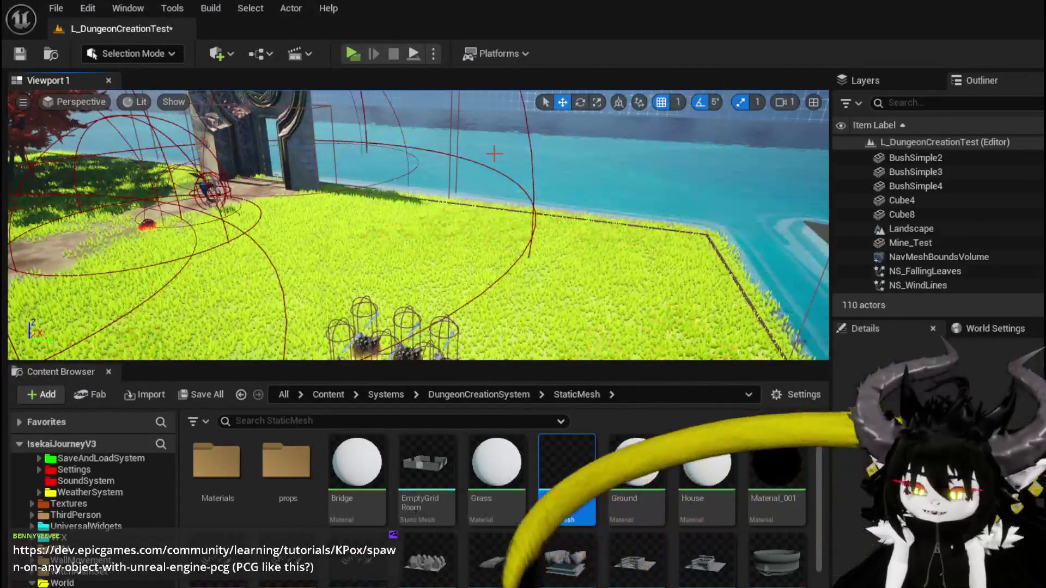
pyautogui.click(21, 54)
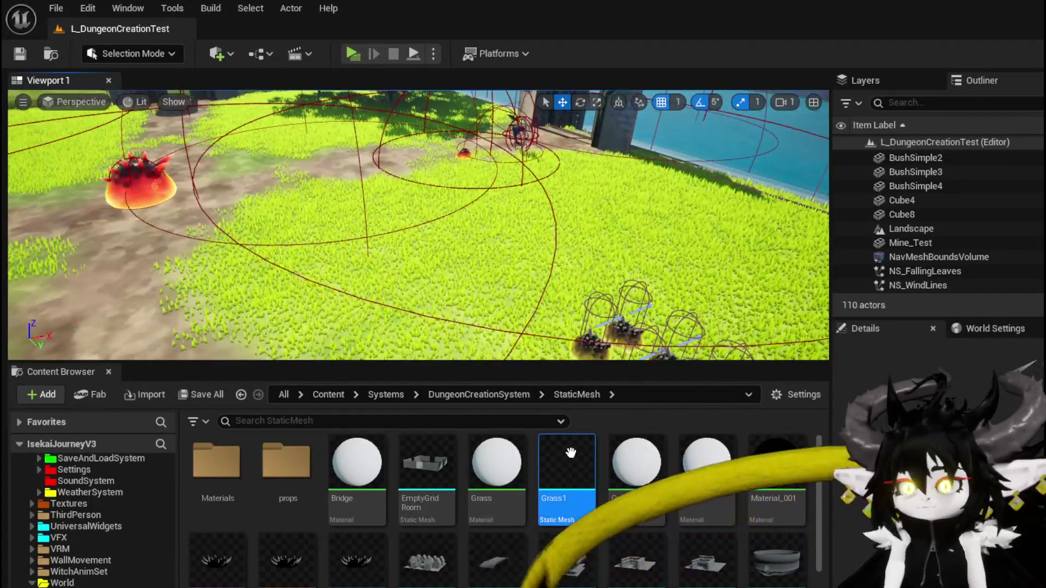
# Delete the Grass1 mesh asset and the Grass material from the Content Browser
pyautogui.press('Delete')
pyautogui.press('Escape')
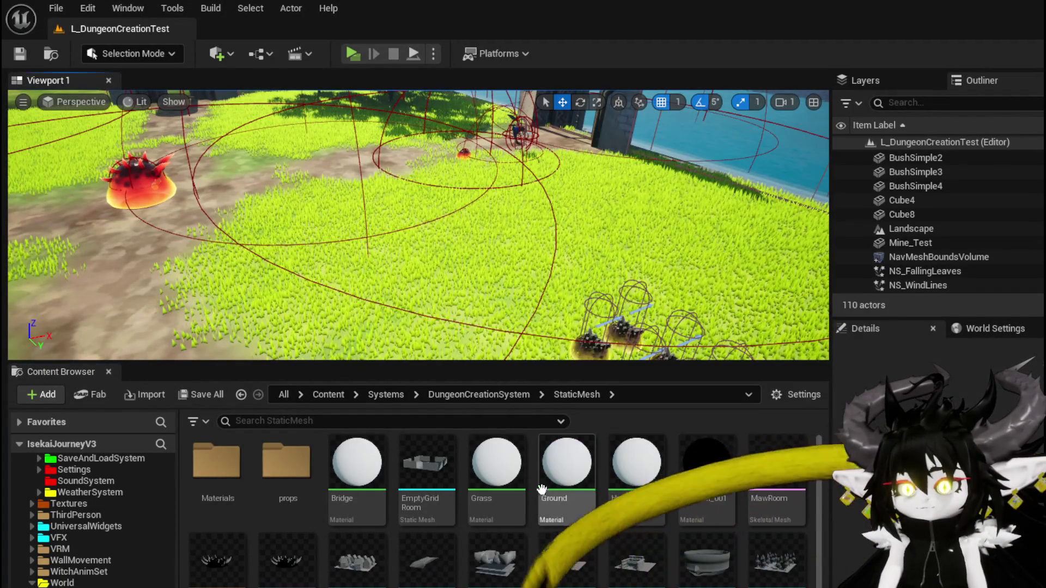
pyautogui.click(496, 474)
pyautogui.press('Delete')
pyautogui.press('Escape')
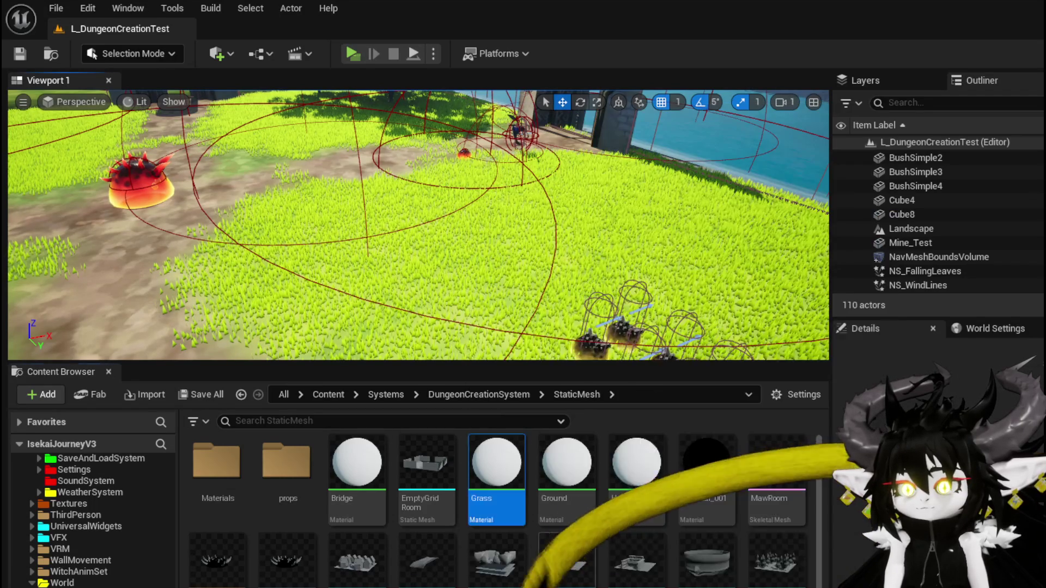
pyautogui.scroll(-5, 680, 490)
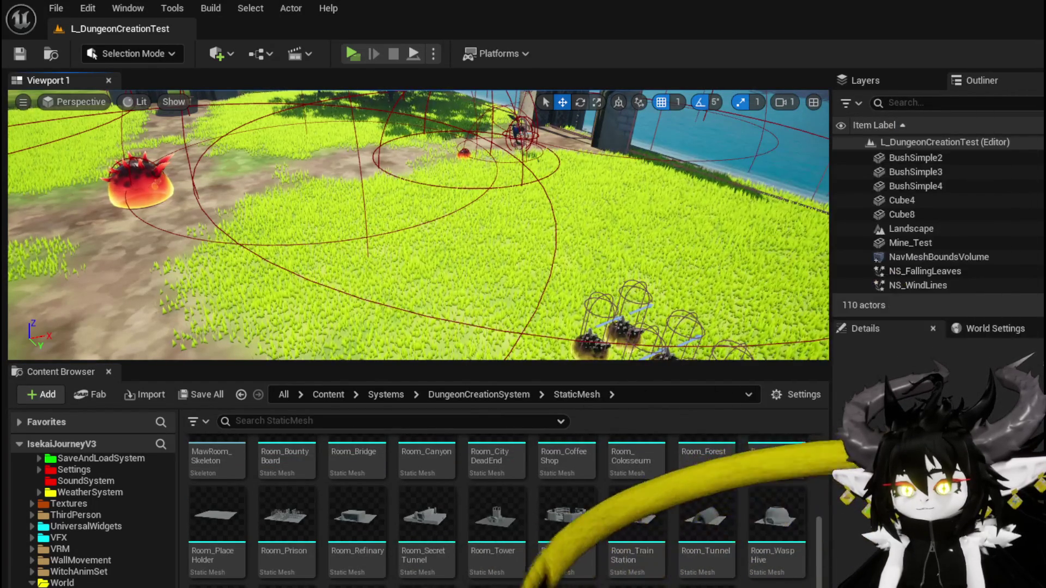
# Assign M_GrassTile to the room mesh's Ground slot (Element 0), save, and close the mesh editor
pyautogui.doubleClick(356, 586)
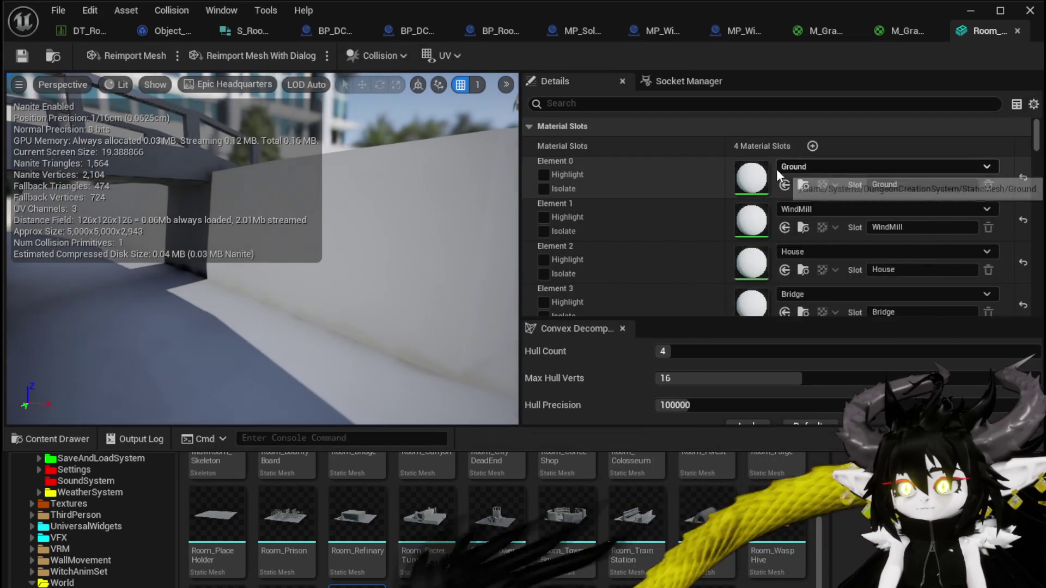
pyautogui.click(795, 166)
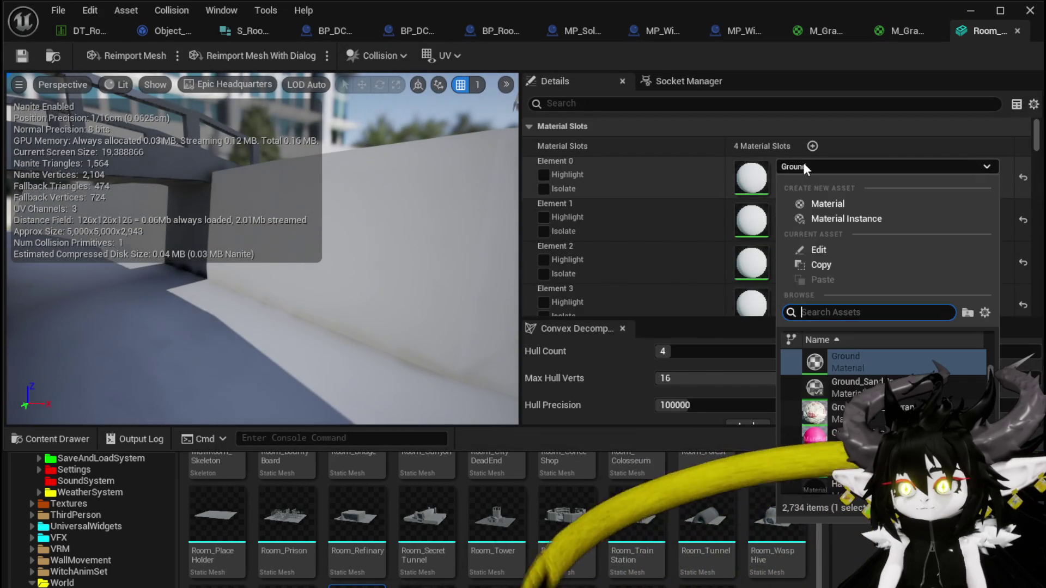
pyautogui.write('Gra')
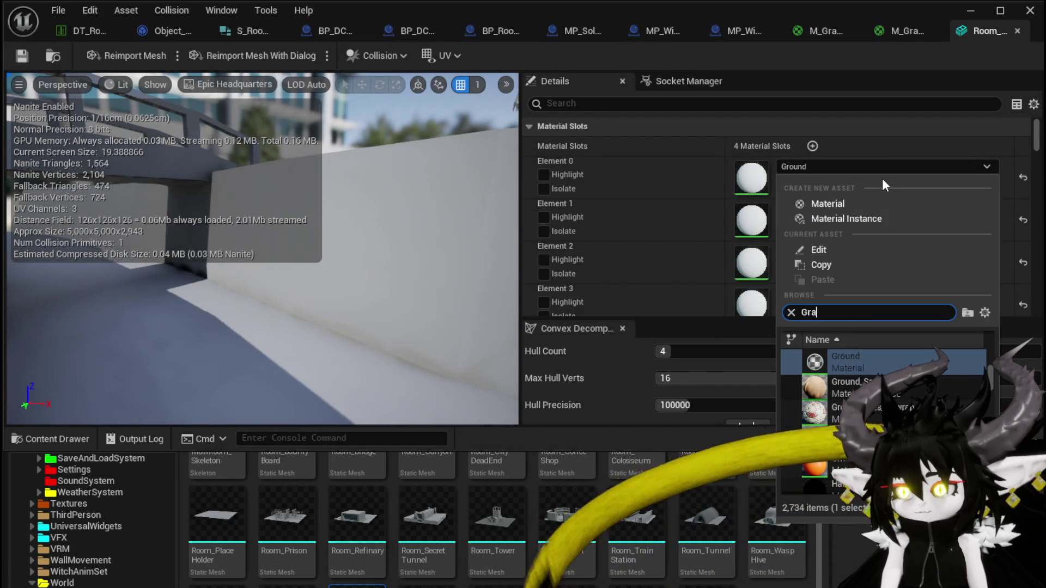
pyautogui.write('ss')
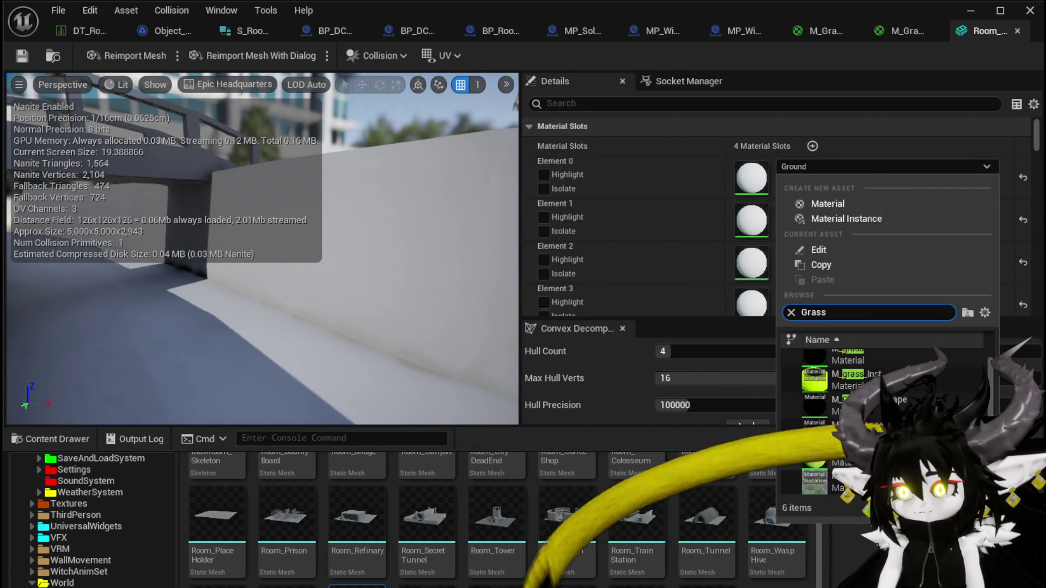
pyautogui.click(841, 456)
pyautogui.hotkey('ctrl', 's')
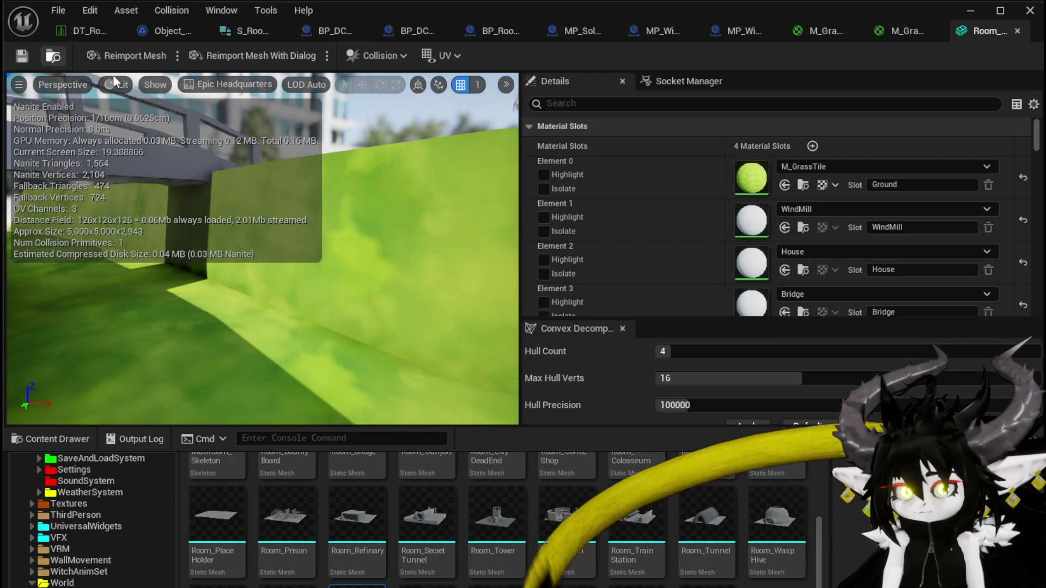
pyautogui.click(1015, 31)
# Minimize the asset editor and delete the unused Ground material from the StaticMesh folder
pyautogui.click(974, 14)
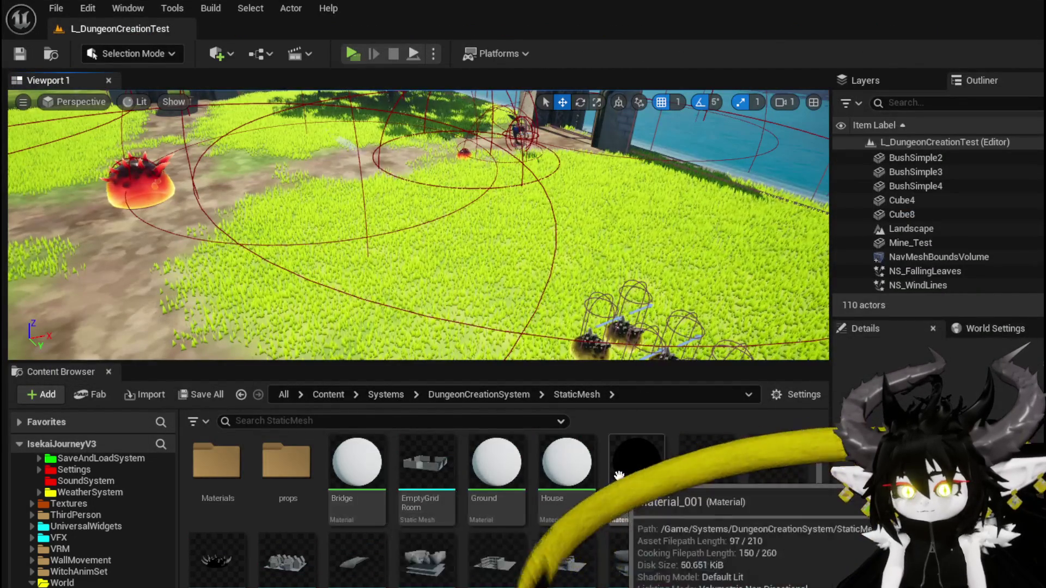
pyautogui.click(495, 467)
pyautogui.press('Delete')
pyautogui.press('Return')
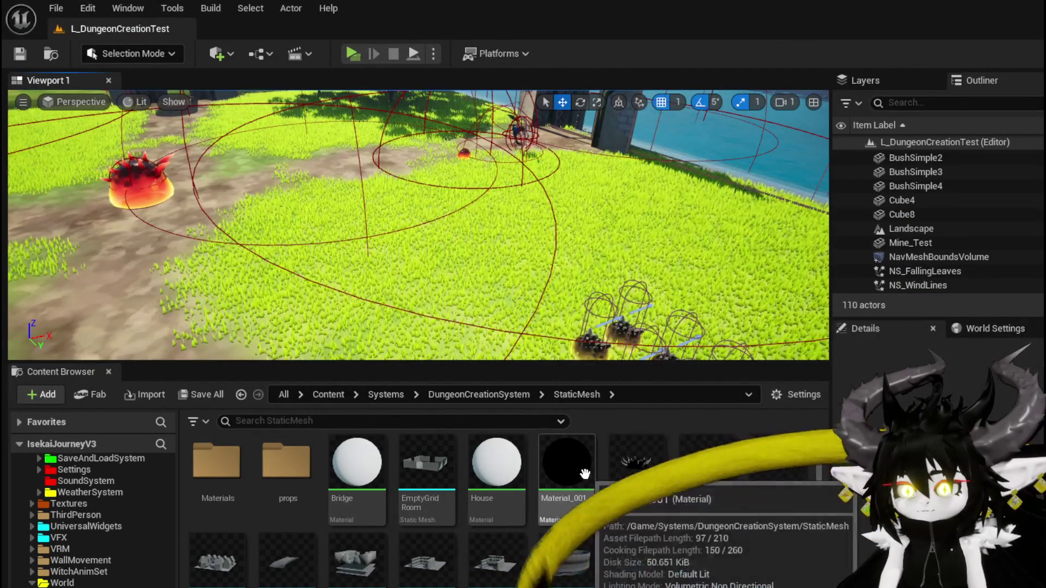
pyautogui.scroll(-3, 577, 469)
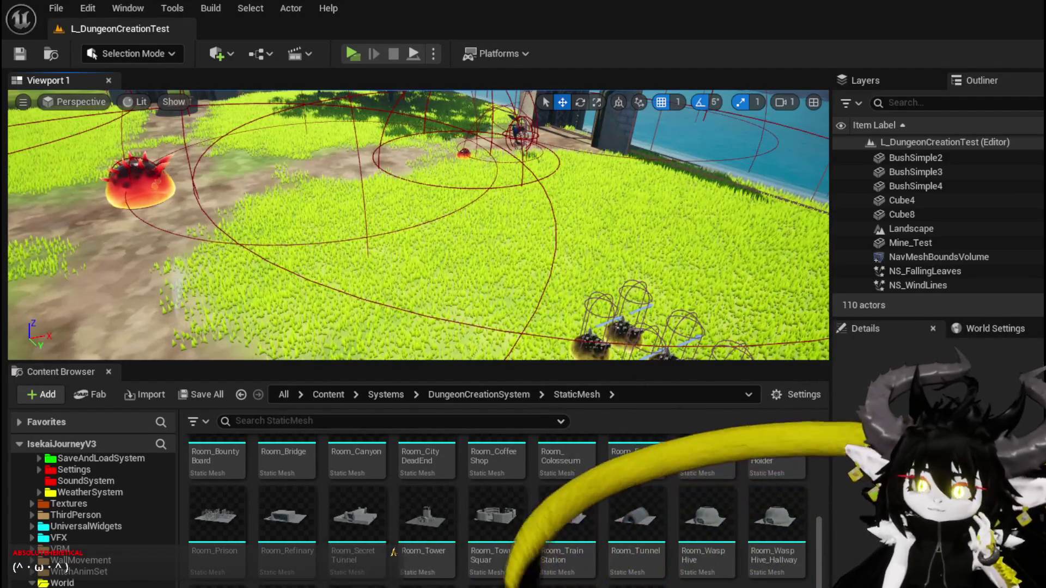
# Browse to the EventActor and RoomActor folders under DungeonCreationSystem > Actor
pyautogui.moveTo(453, 229)
pyautogui.mouseDown()
pyautogui.moveTo(480, 227)
pyautogui.moveTo(274, 211)
pyautogui.mouseUp()
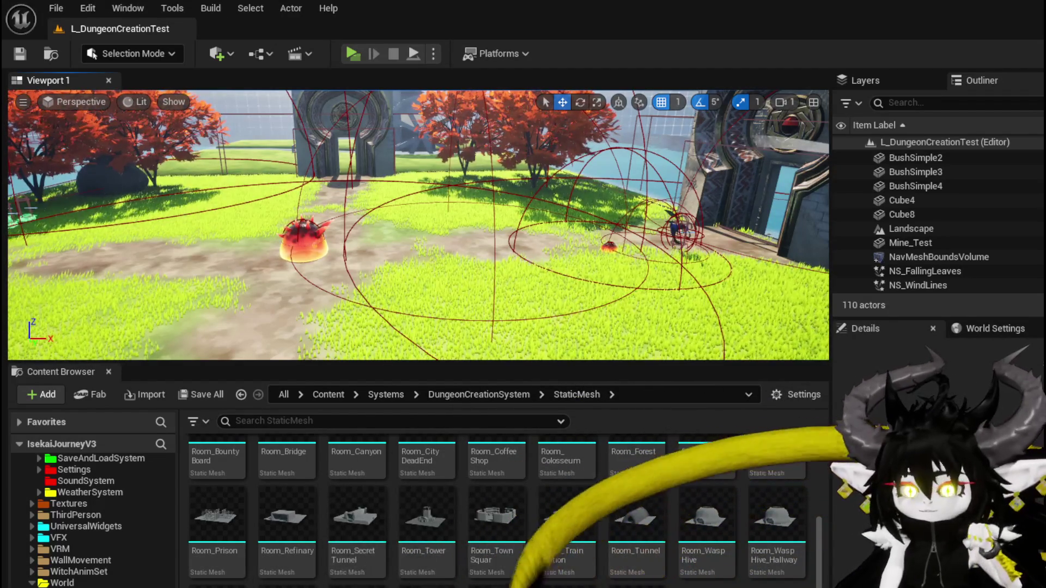
pyautogui.scroll(5, 103, 578)
pyautogui.scroll(-10, 90, 517)
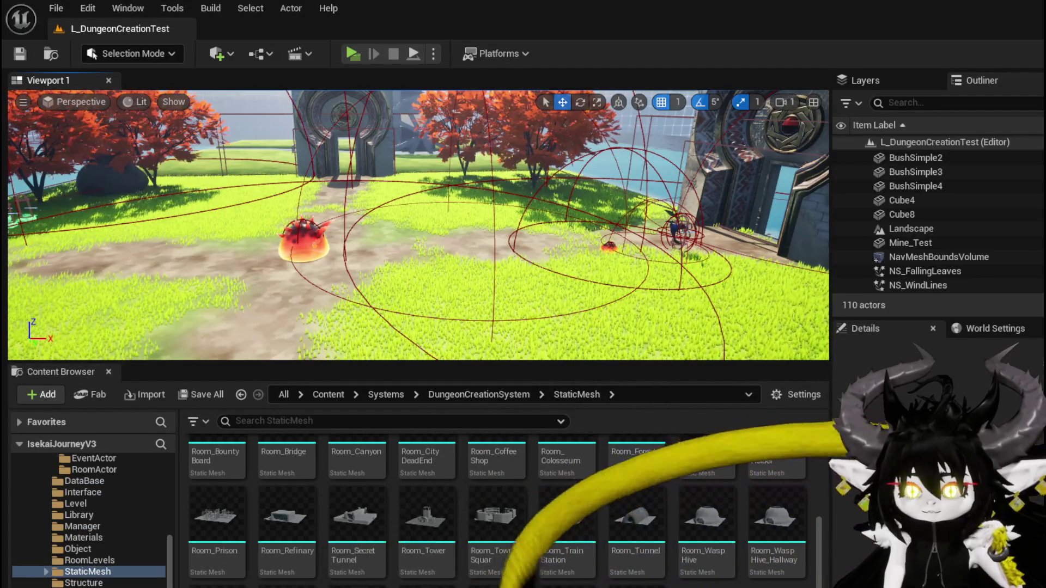
pyautogui.scroll(2, 90, 517)
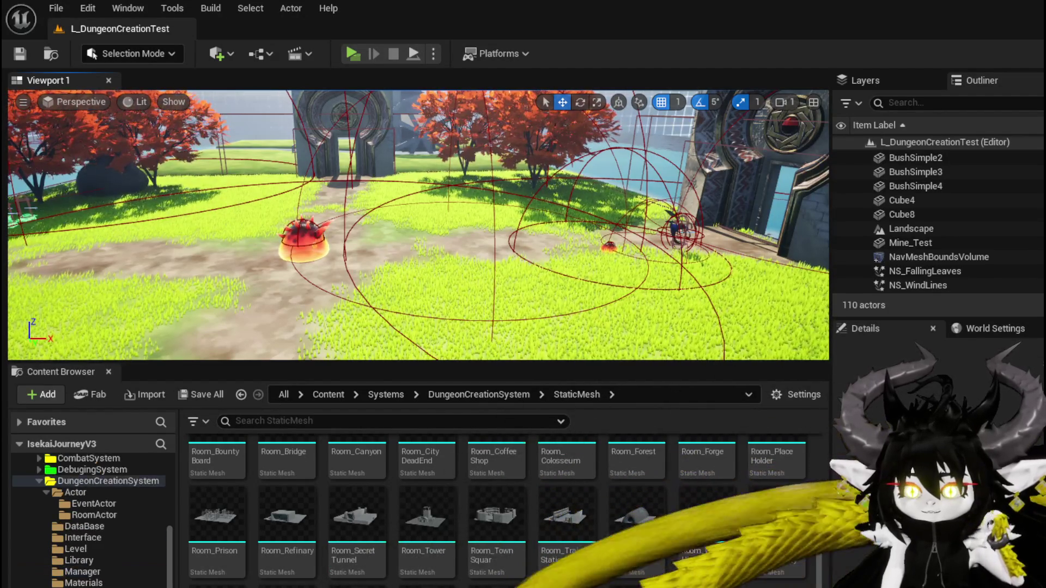
pyautogui.click(94, 504)
pyautogui.click(94, 515)
# Open BP_Room_Windmill, search Add Component for PCG without adding anything, then minimize the editor
pyautogui.doubleClick(212, 468)
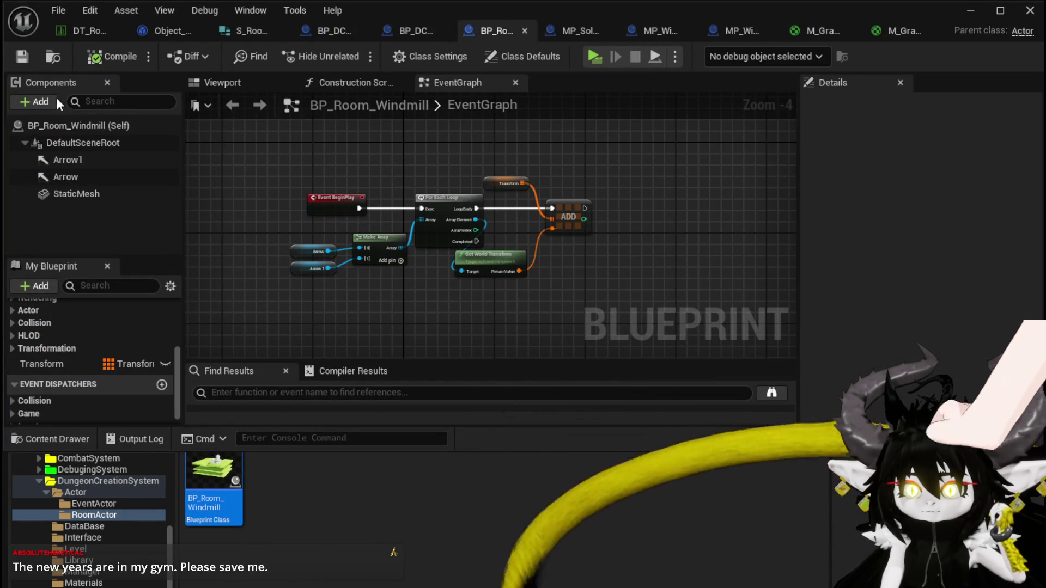
pyautogui.click(34, 101)
pyautogui.write('PCG')
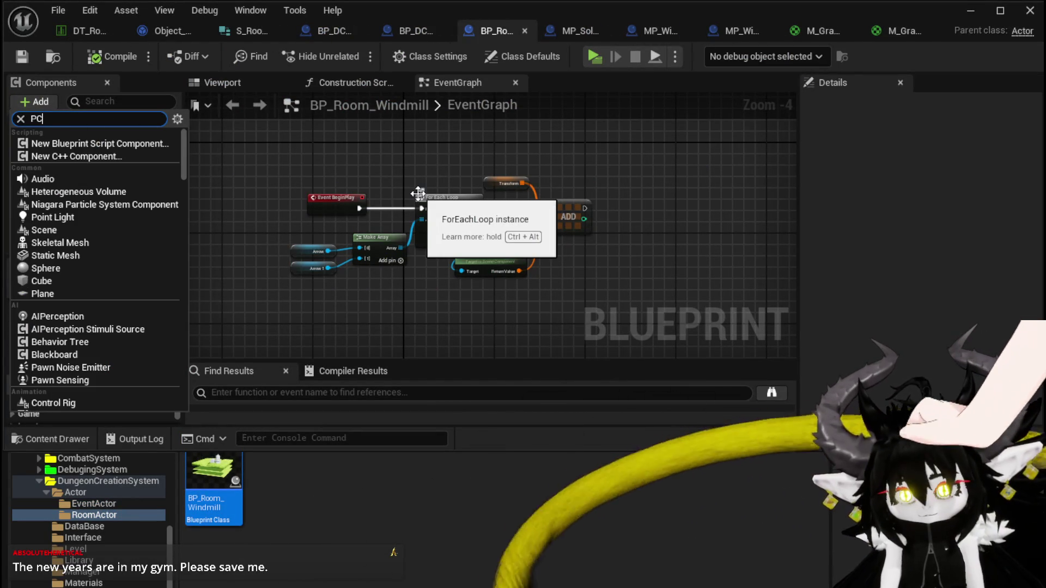
pyautogui.press('Escape')
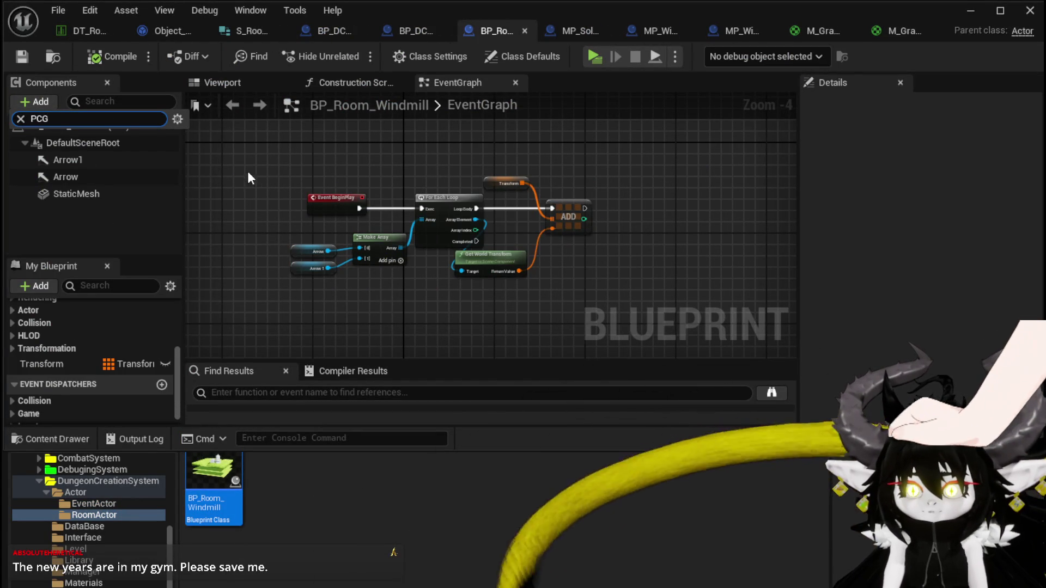
pyautogui.click(248, 172)
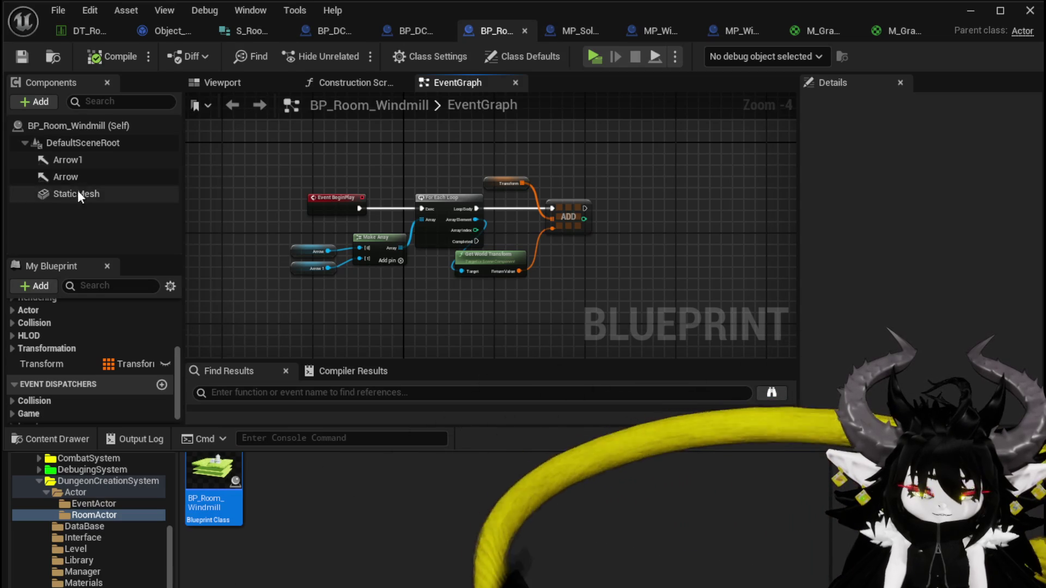
pyautogui.click(34, 101)
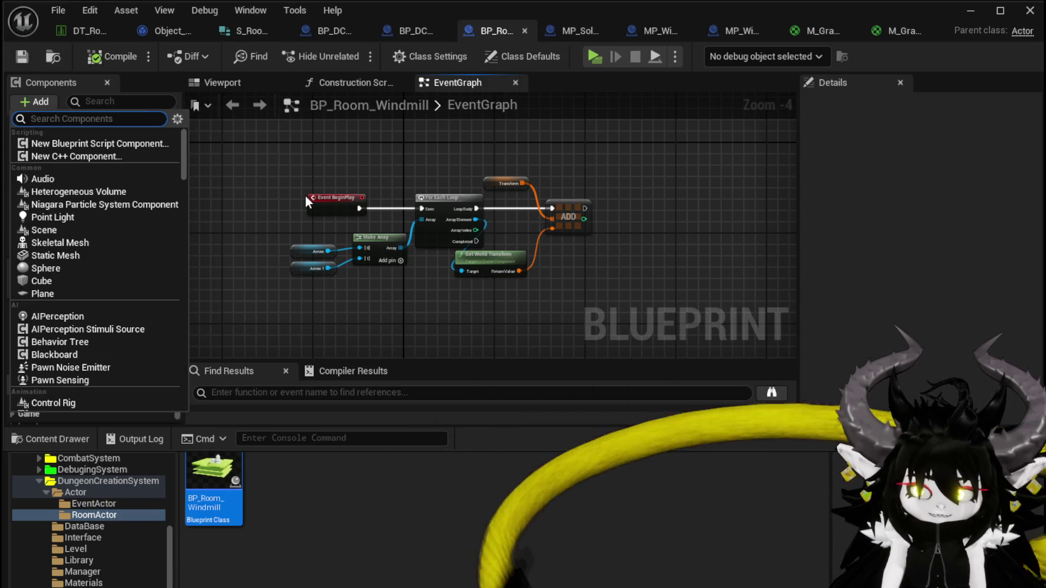
pyautogui.write('PCG')
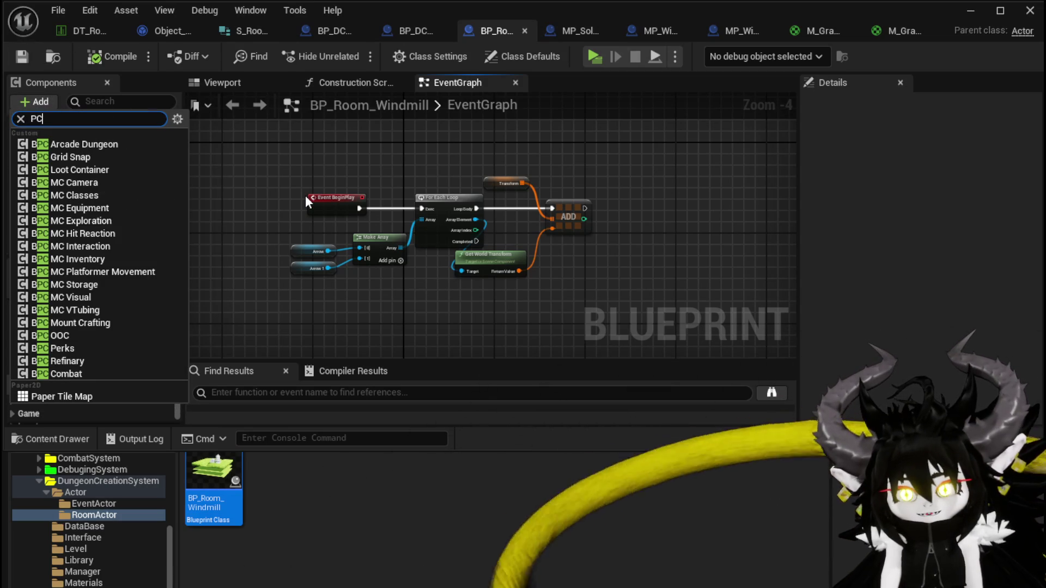
pyautogui.press('Escape')
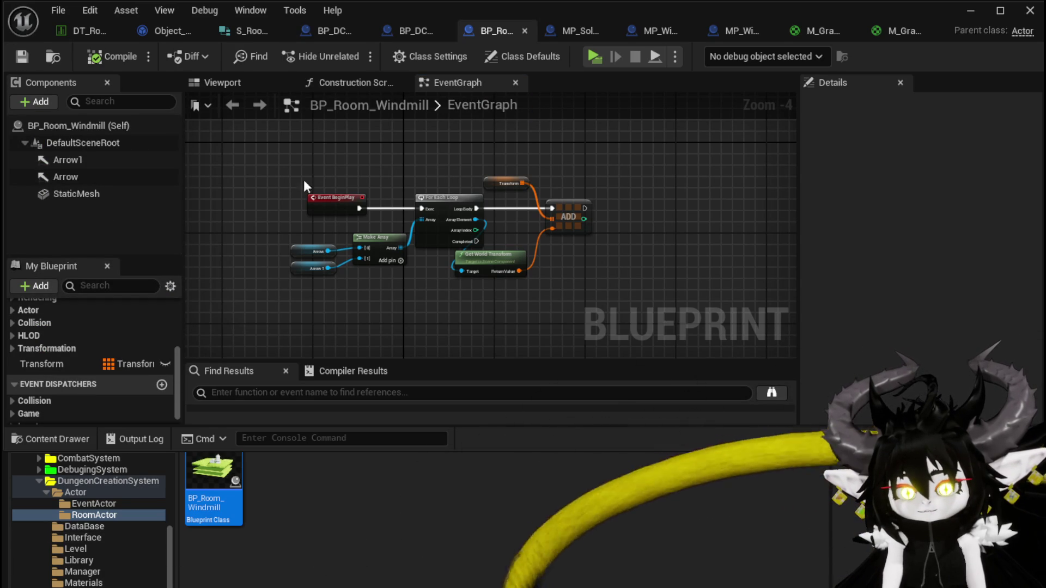
pyautogui.click(970, 11)
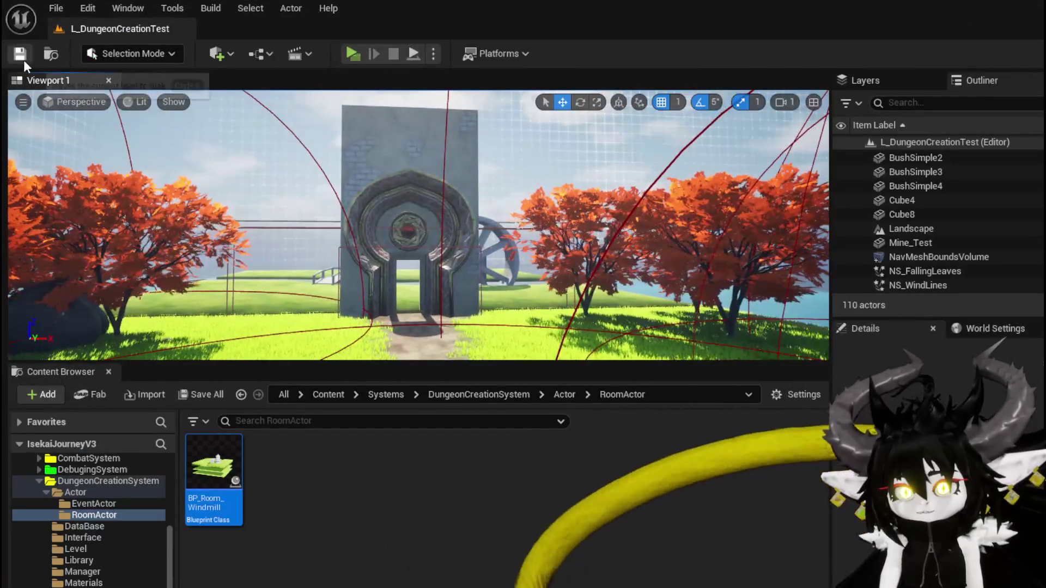
pyautogui.click(21, 54)
pyautogui.click(54, 9)
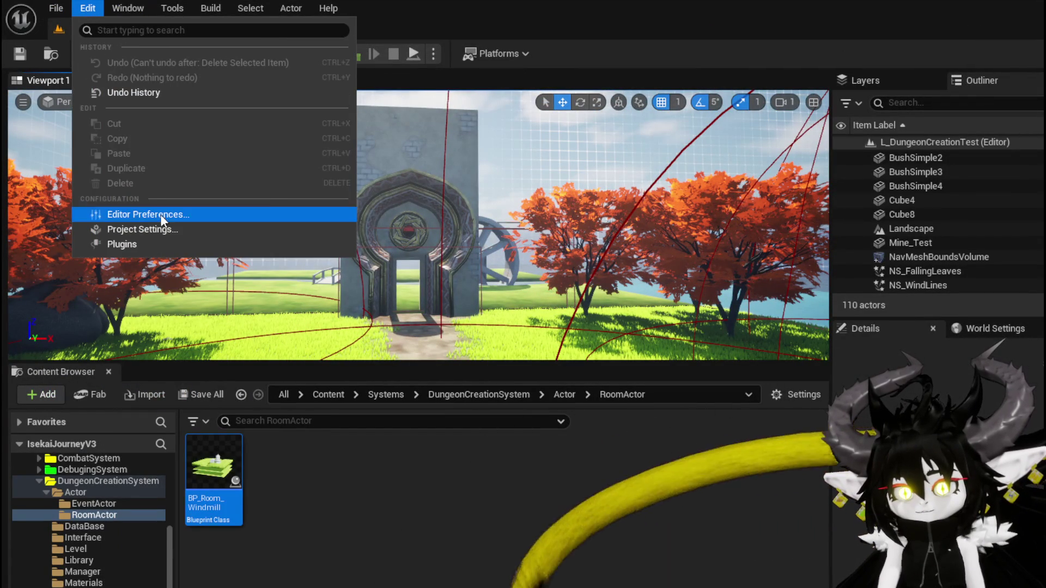
pyautogui.click(146, 243)
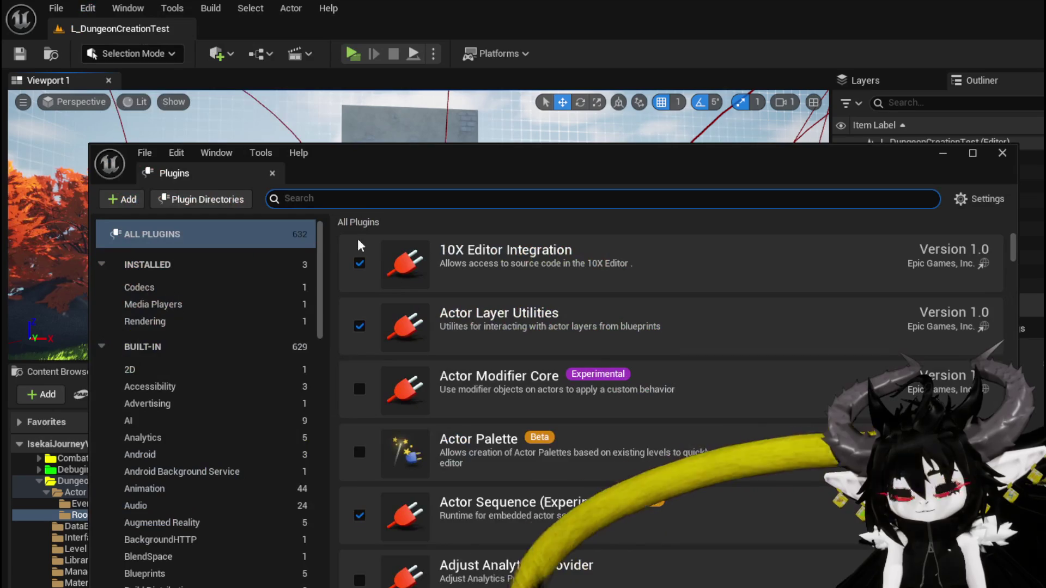
pyautogui.write('PCG')
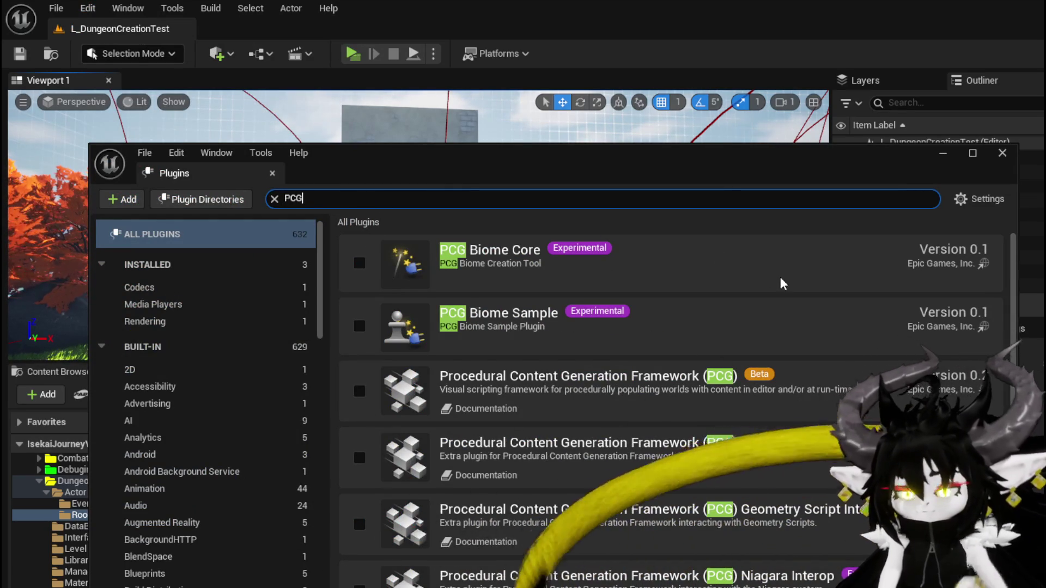
pyautogui.scroll(-1, 781, 279)
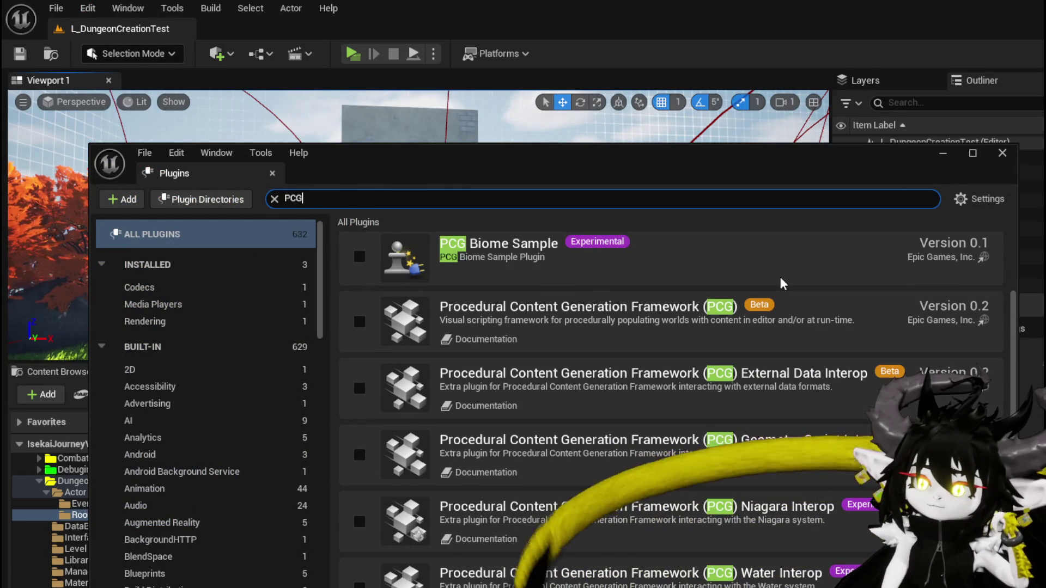
pyautogui.scroll(1, 779, 277)
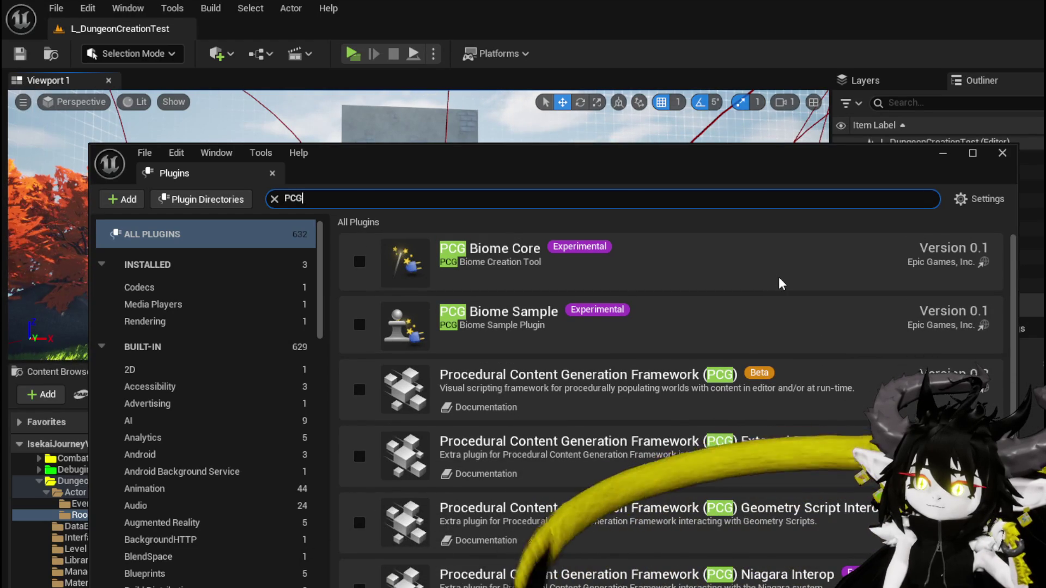
pyautogui.scroll(-1, 779, 278)
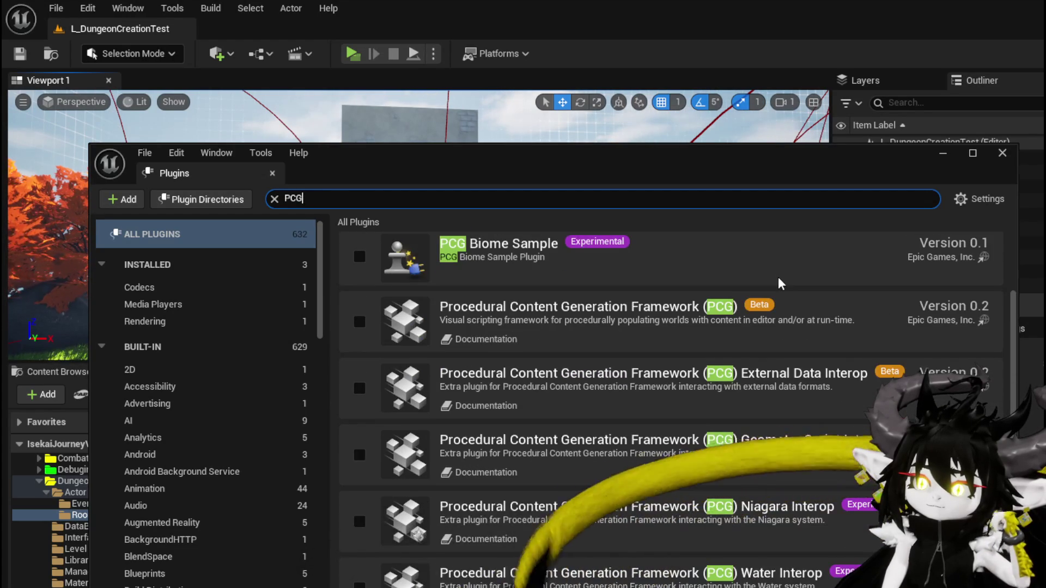
pyautogui.scroll(1, 775, 278)
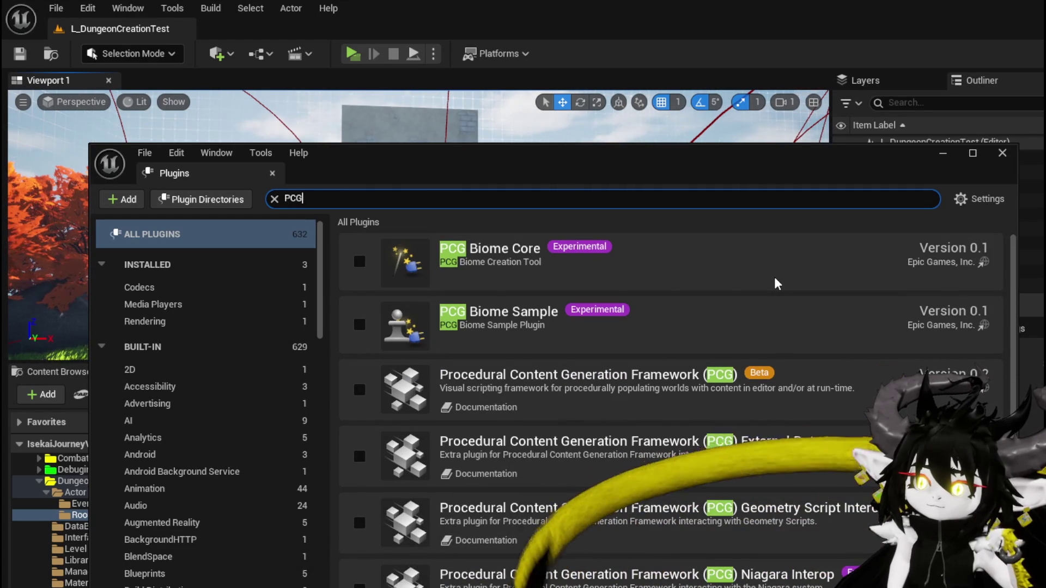
pyautogui.scroll(-1, 774, 278)
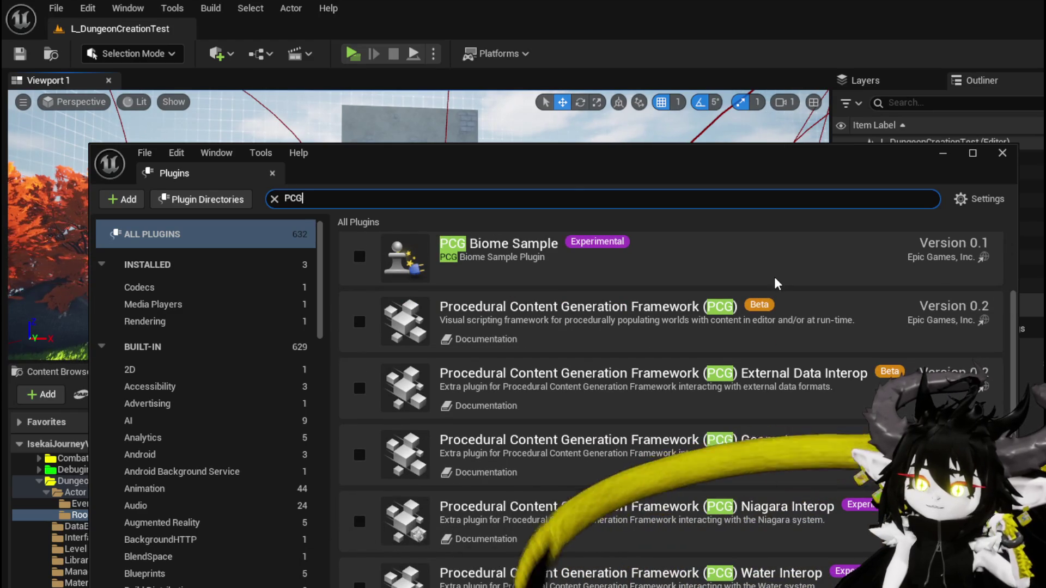
pyautogui.scroll(1, 775, 279)
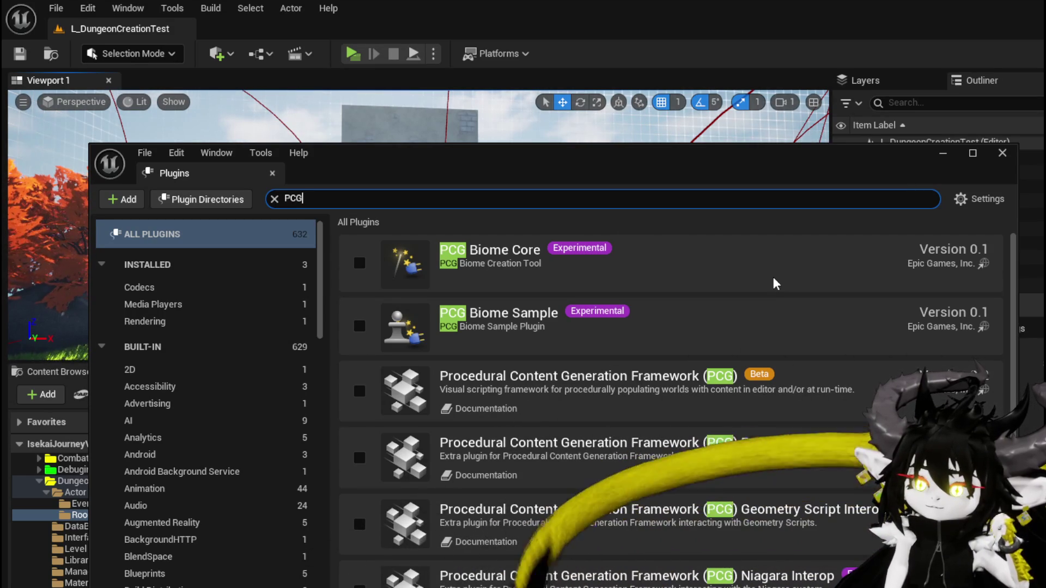
pyautogui.scroll(-1, 773, 276)
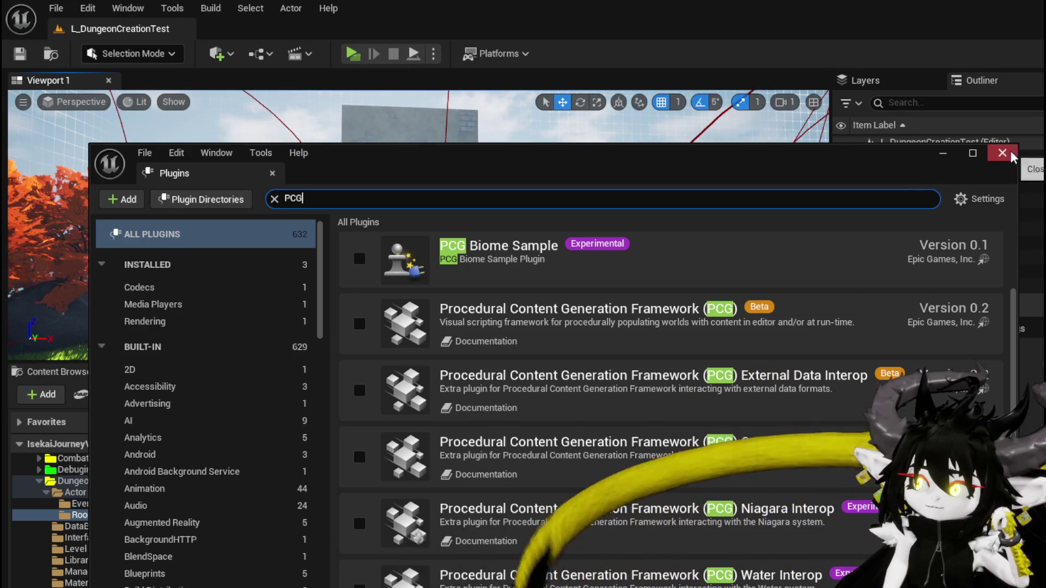
pyautogui.click(1002, 153)
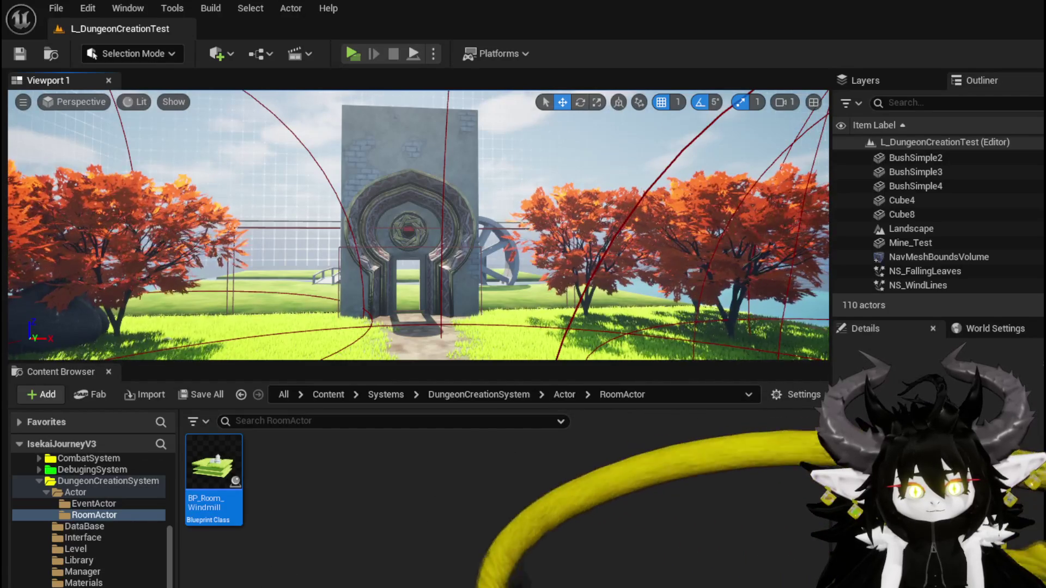
# Bring up the create-asset context menu in the RoomActor folder's empty space
pyautogui.rightClick(361, 468)
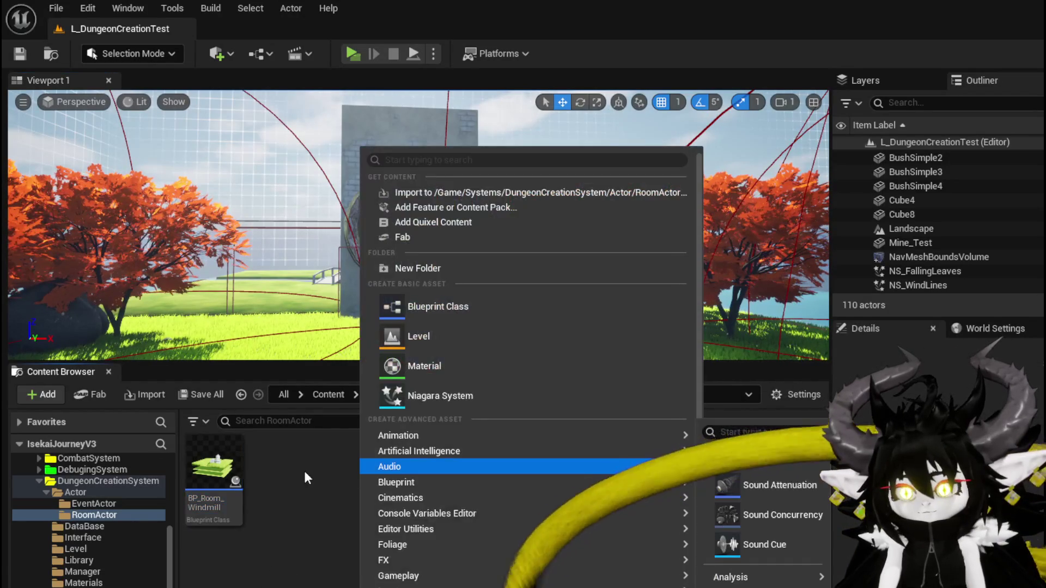
# Browse the Create Advanced Asset categories such as Foliage, then close the menu without creating anything
pyautogui.scroll(-2, 439, 482)
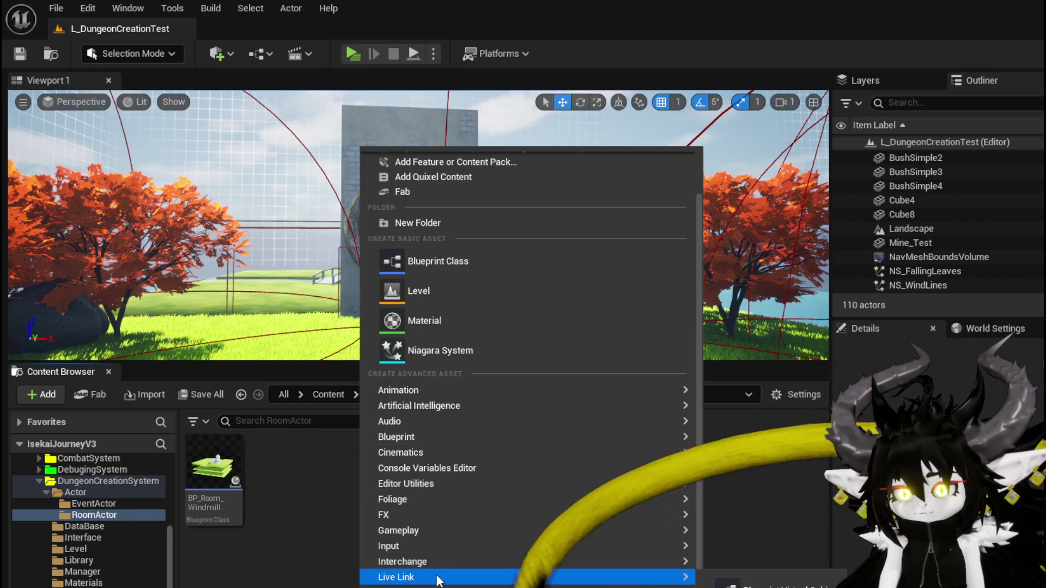
pyautogui.moveTo(420, 407)
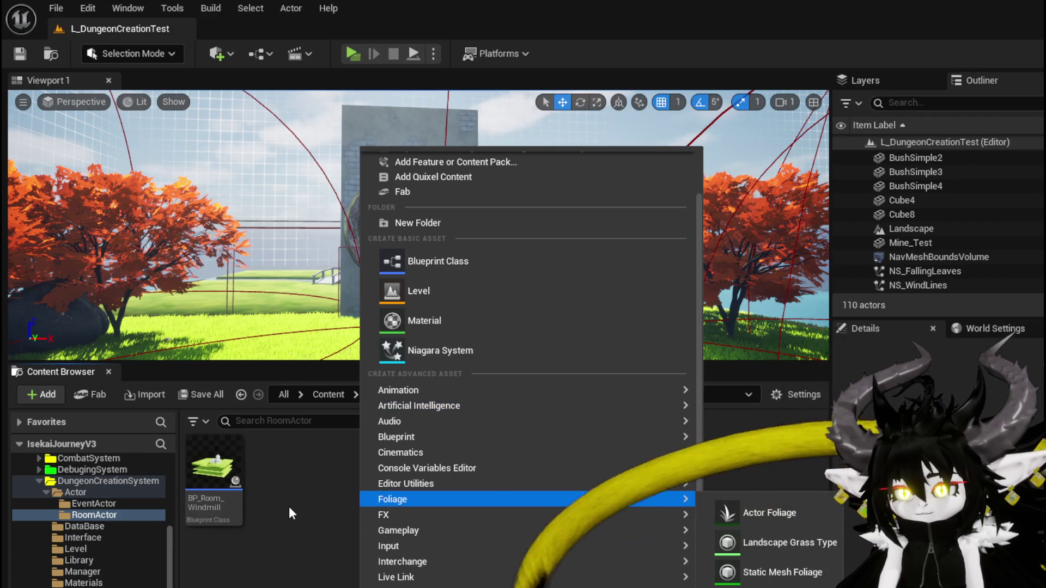
pyautogui.click(288, 506)
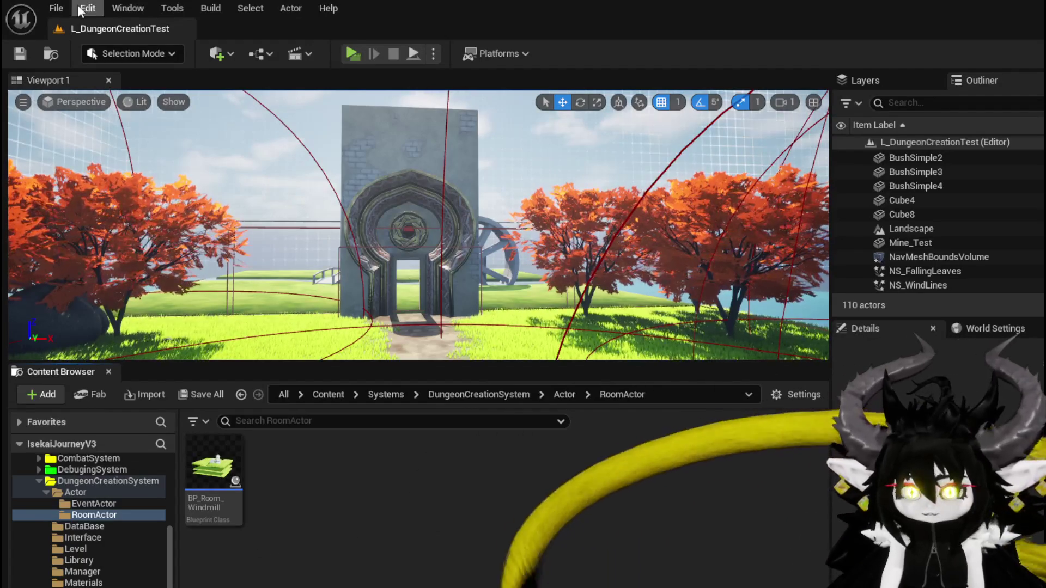
# Enable the Procedural Content Generation Framework (PCG) plugin via Edit > Plugins, accepting the beta warning
pyautogui.click(94, 11)
pyautogui.click(99, 244)
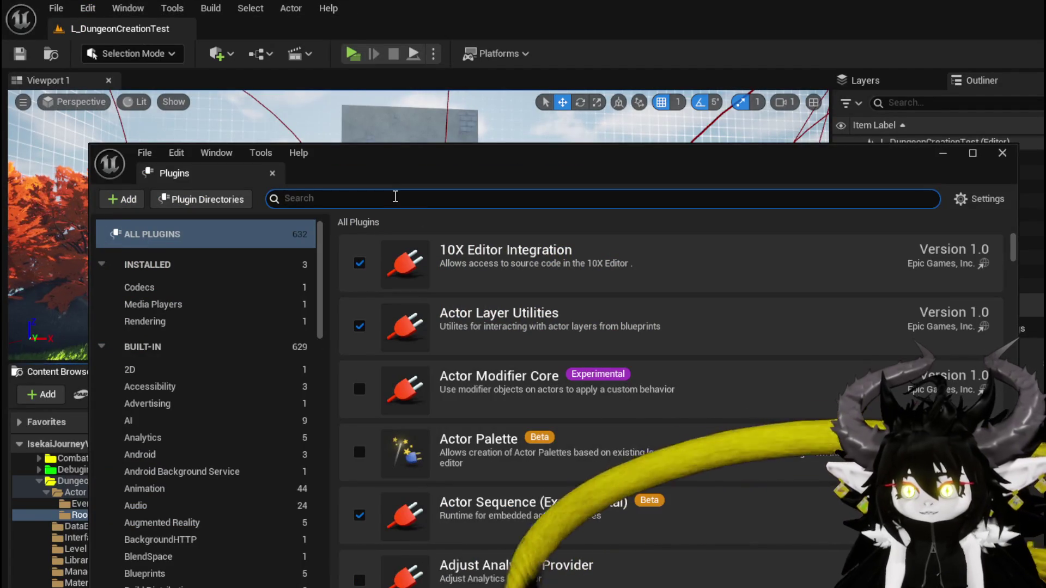
pyautogui.write('PCG')
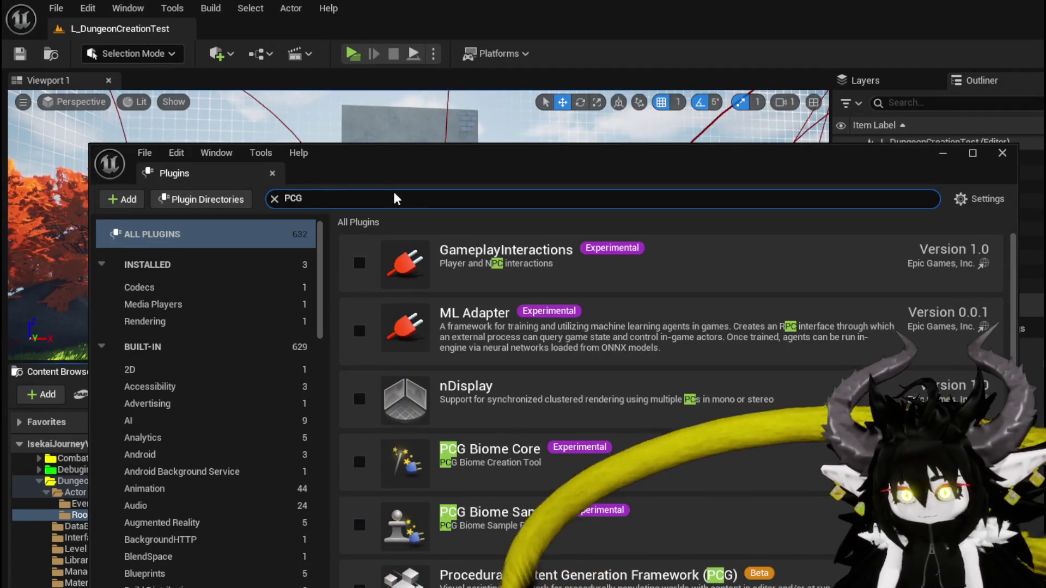
pyautogui.click(359, 391)
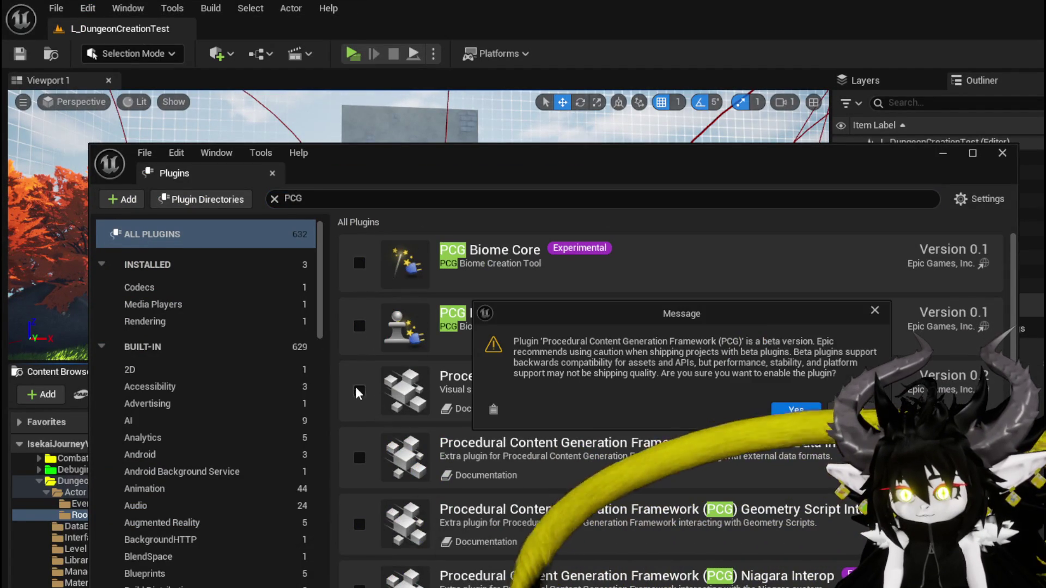
pyautogui.click(796, 409)
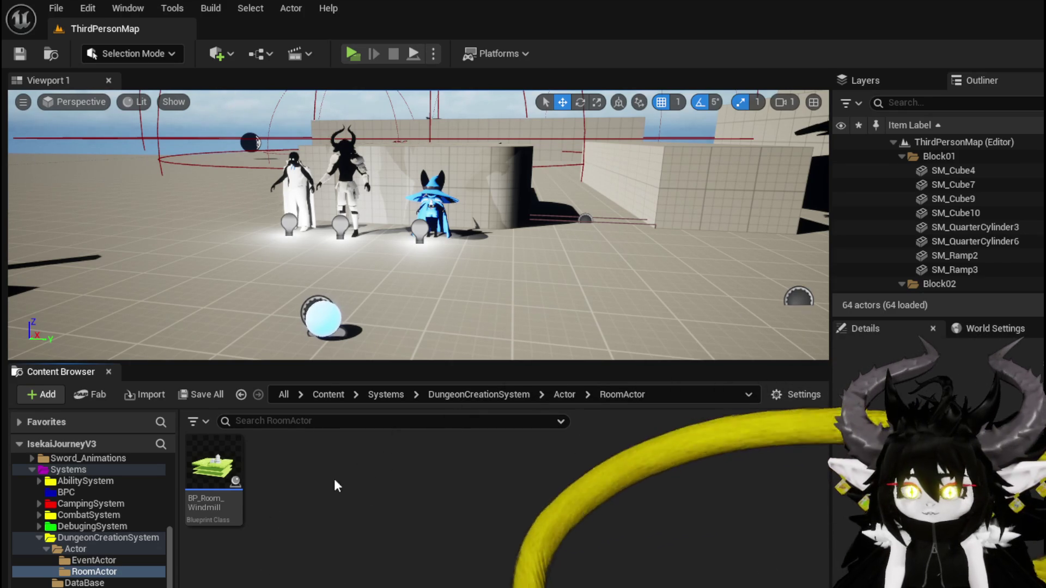
# Add a new PCG Graph asset in the RoomActor folder and name it PCG_Scatter
pyautogui.rightClick(317, 478)
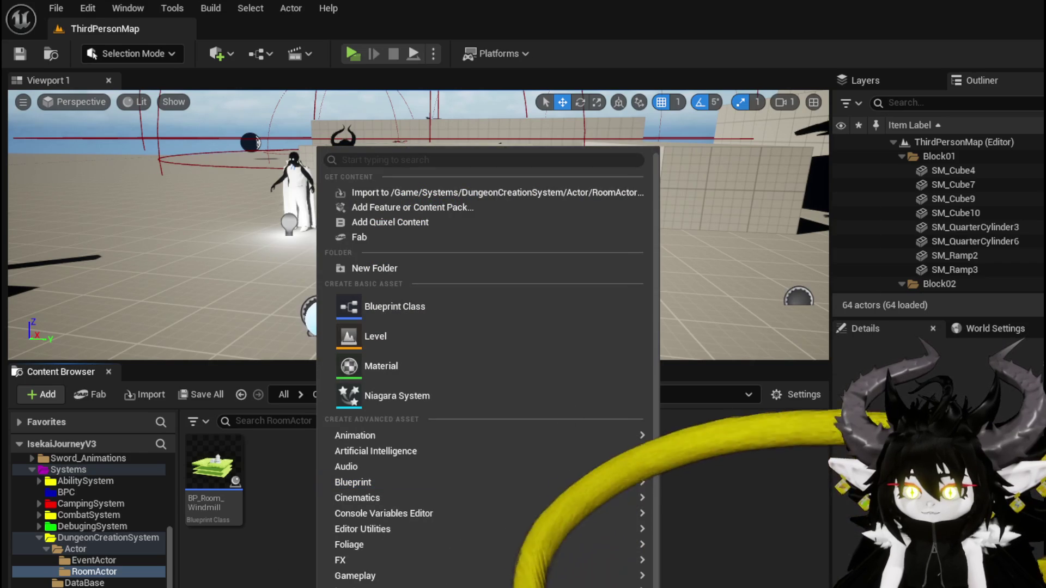
pyautogui.click(354, 585)
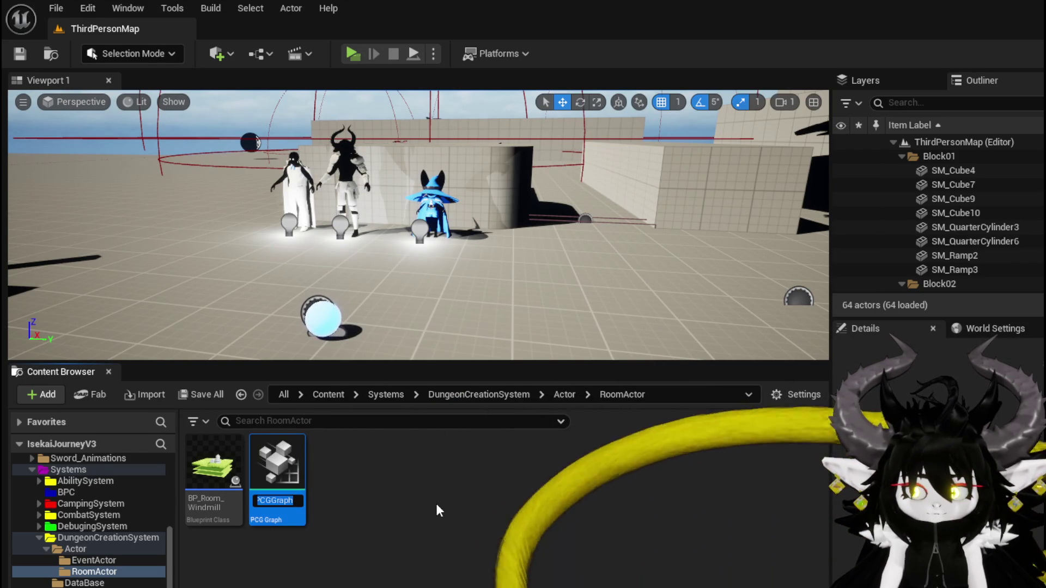
pyautogui.write('PCG')
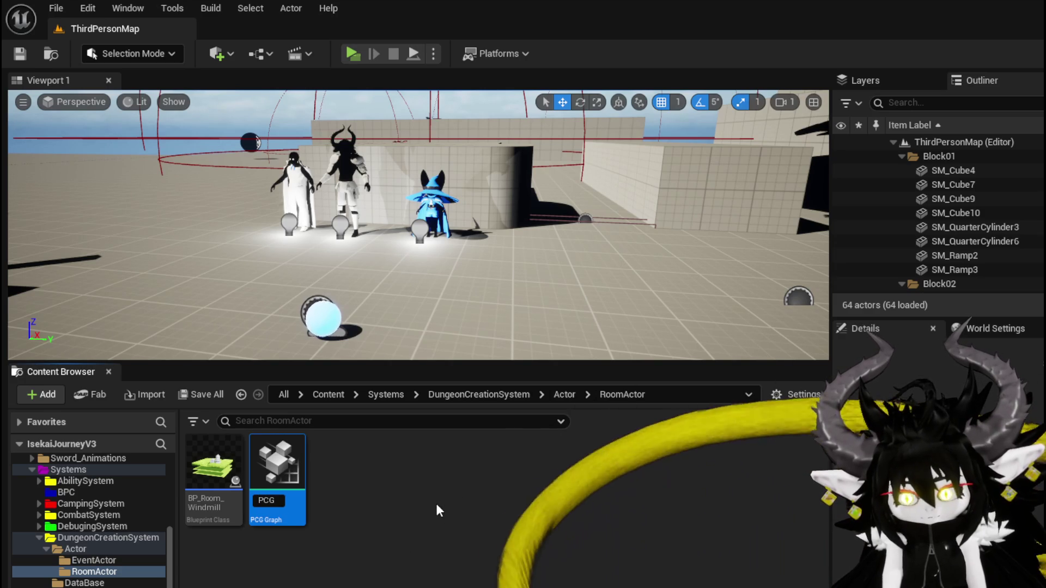
pyautogui.write('_Scatter')
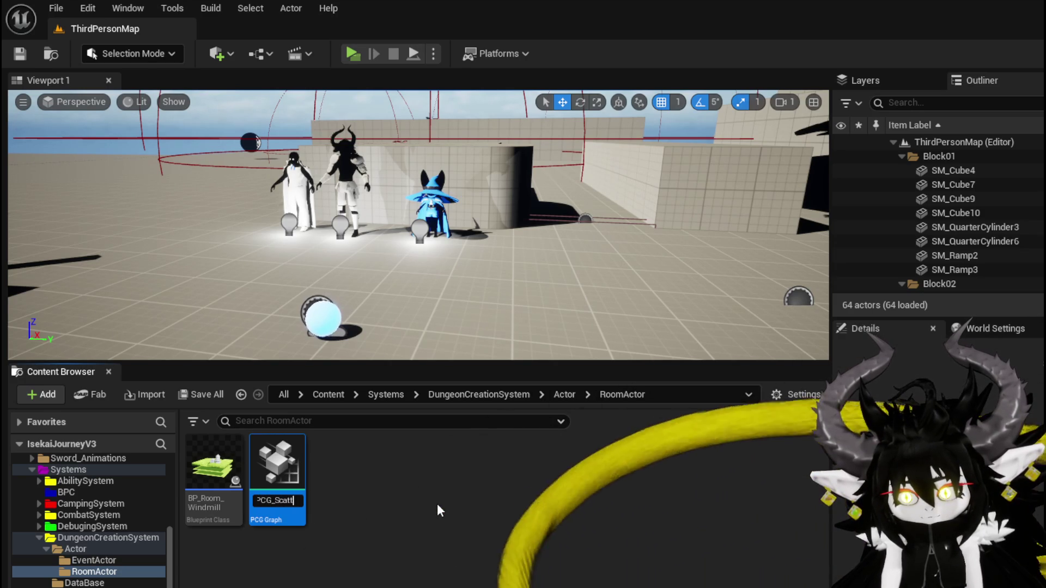
pyautogui.press('Return')
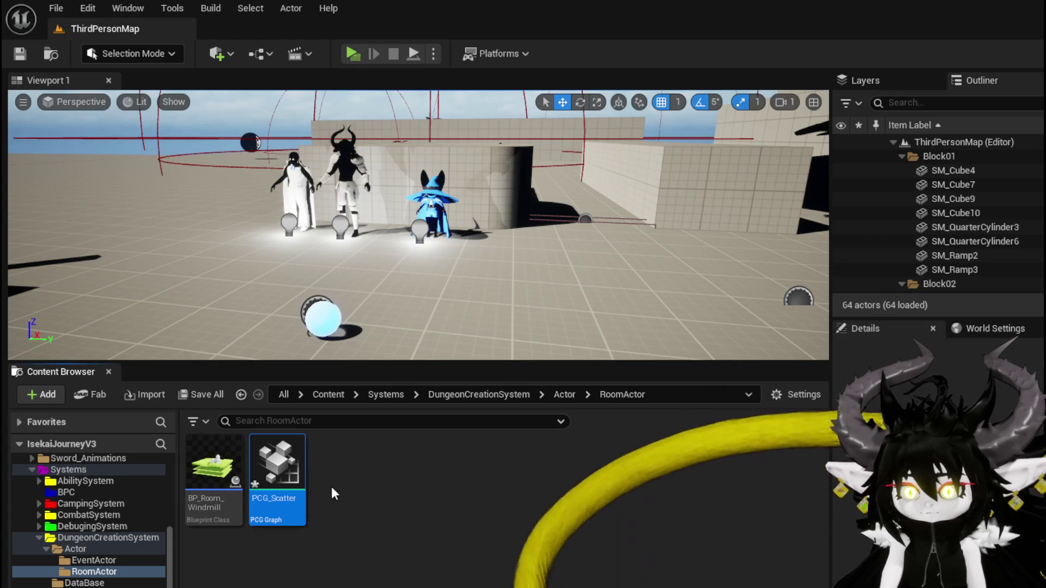
# Reopen the L_DungeonCreationTest level from the recent levels list
pyautogui.click(56, 8)
pyautogui.moveTo(103, 109)
pyautogui.click(364, 126)
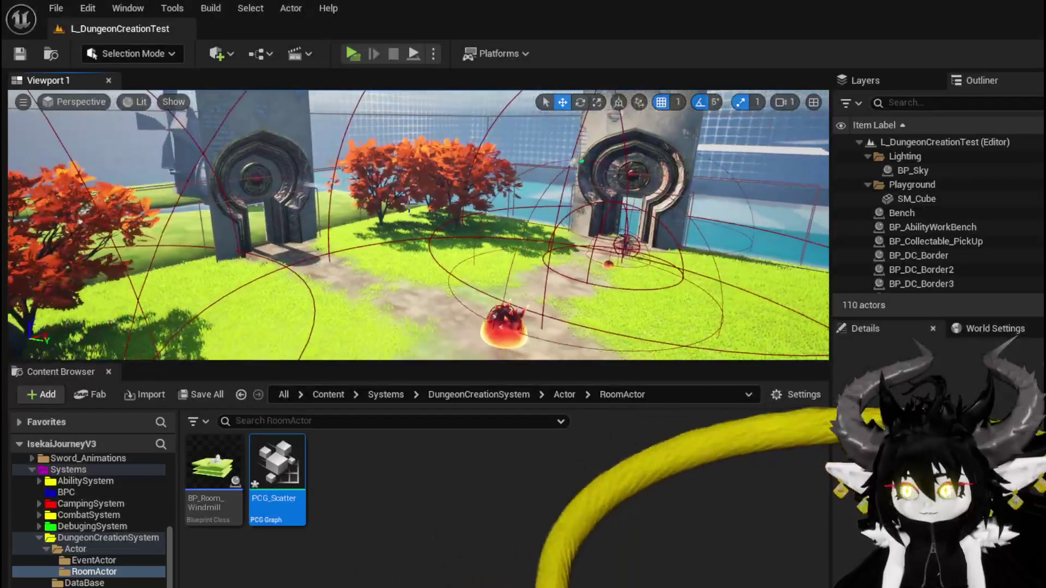
# Delete the old Room_Windmill, WindMill_Wheel and windmill-blade actors from the level
pyautogui.click(920, 235)
pyautogui.press('f')
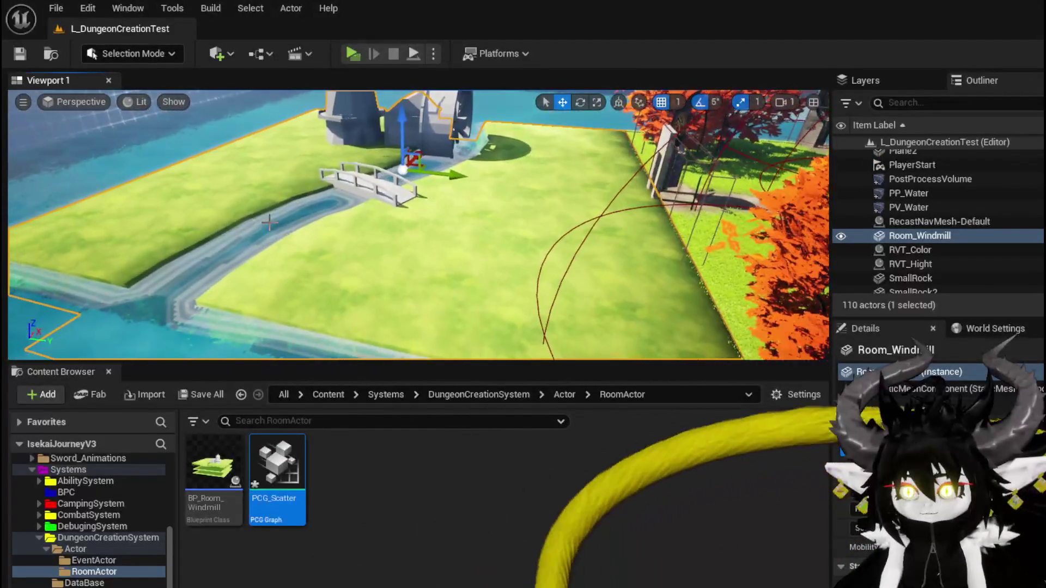
pyautogui.press('Delete')
pyautogui.click(452, 130)
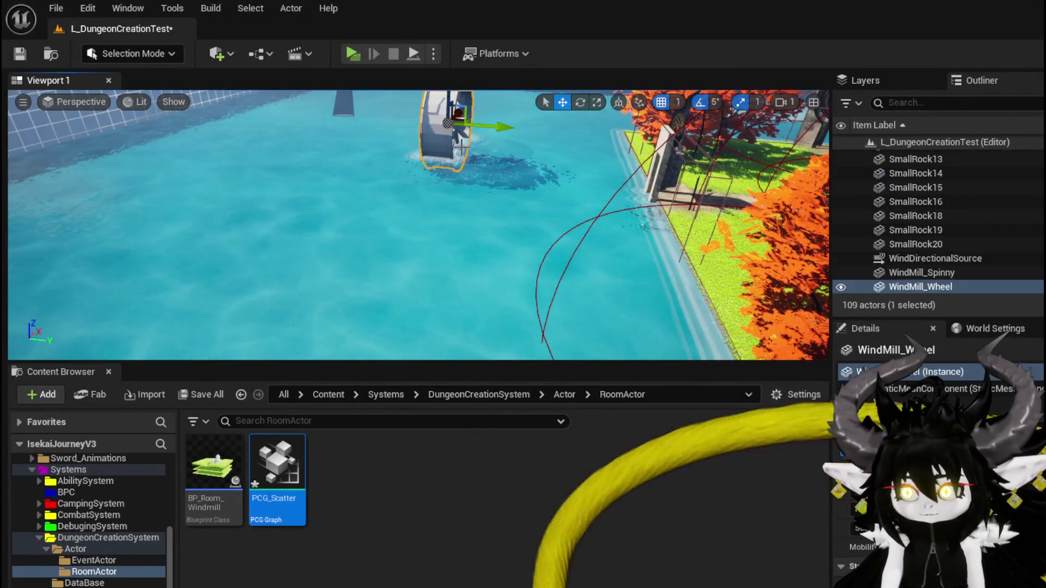
pyautogui.press('f')
pyautogui.press('Delete')
pyautogui.click(373, 142)
pyautogui.press('Delete')
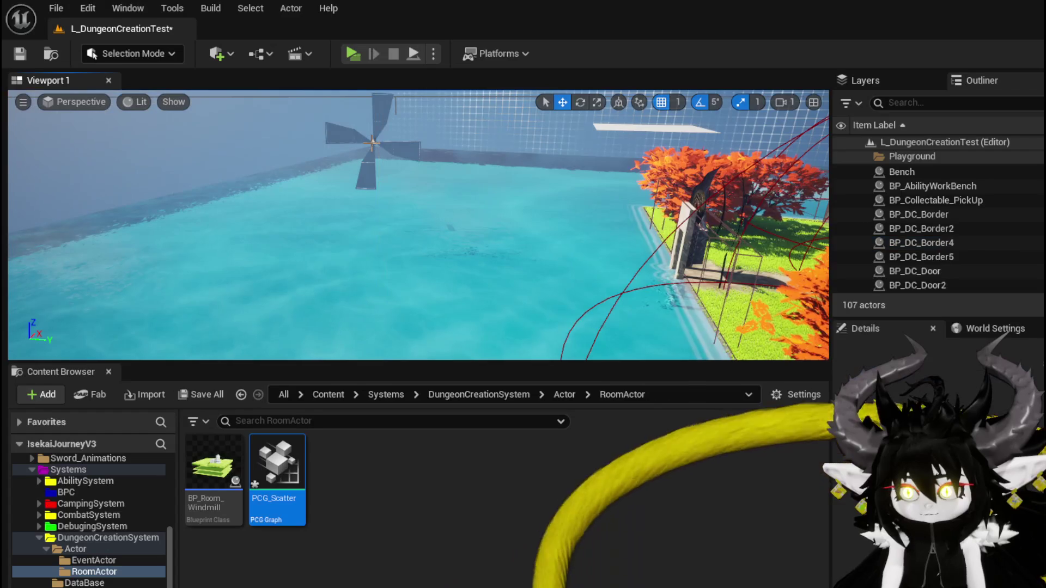
pyautogui.hotkey('ctrl', 'z')
pyautogui.press('Delete')
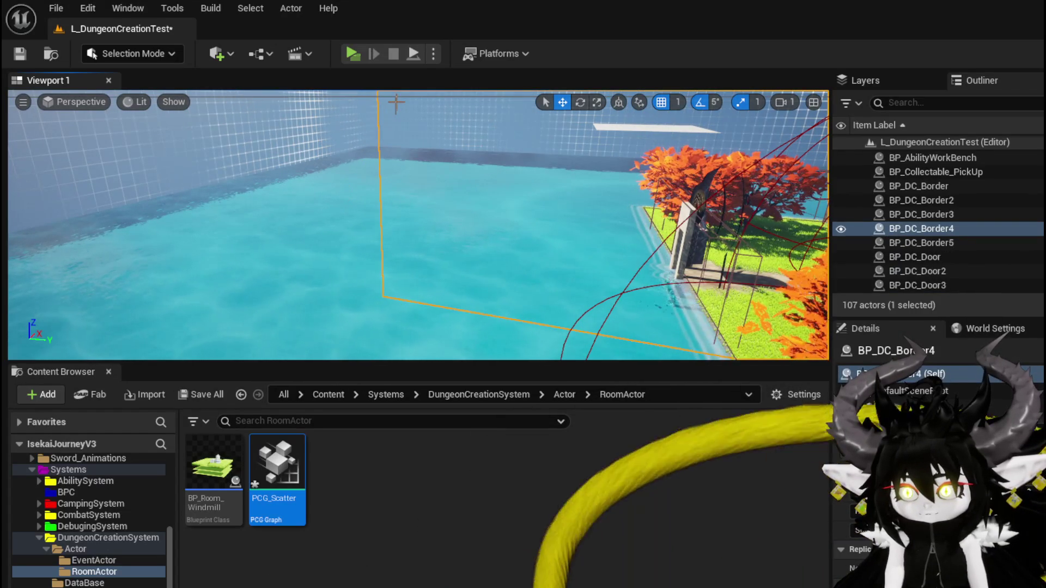
# Save the level and the PCG_Scatter asset
pyautogui.moveTo(396, 103); pyautogui.dragTo(387, 325)
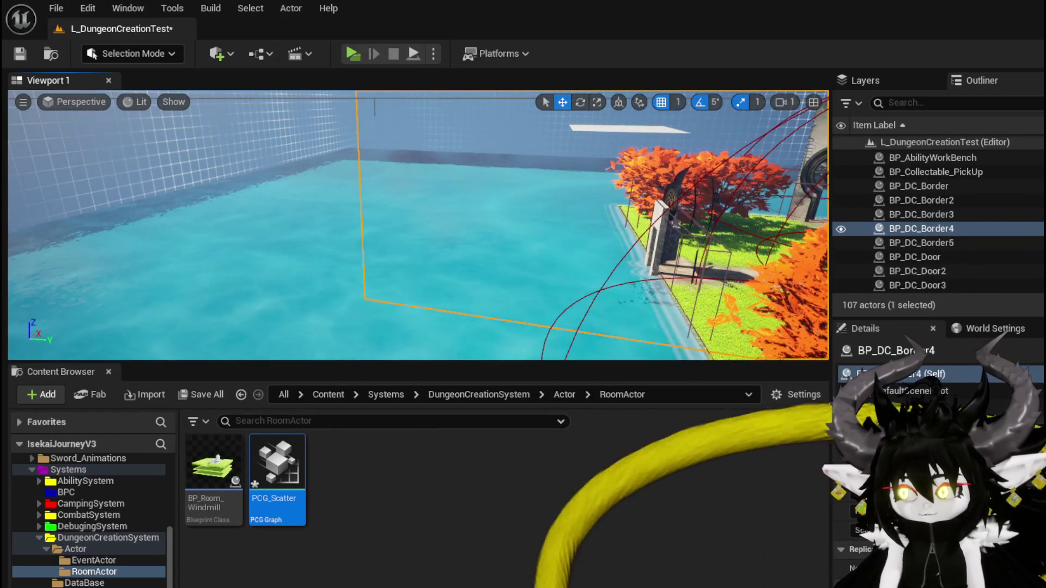
pyautogui.hotkey('ctrl', 'shift', 's')
pyautogui.click(805, 532)
# Place BP_Room_Windmill in the level raised above the water, then open its Blueprint
pyautogui.moveTo(213, 463)
pyautogui.mouseDown()
pyautogui.moveTo(378, 245)
pyautogui.moveTo(371, 269)
pyautogui.mouseUp()
pyautogui.moveTo(370, 229); pyautogui.dragTo(368, 198)
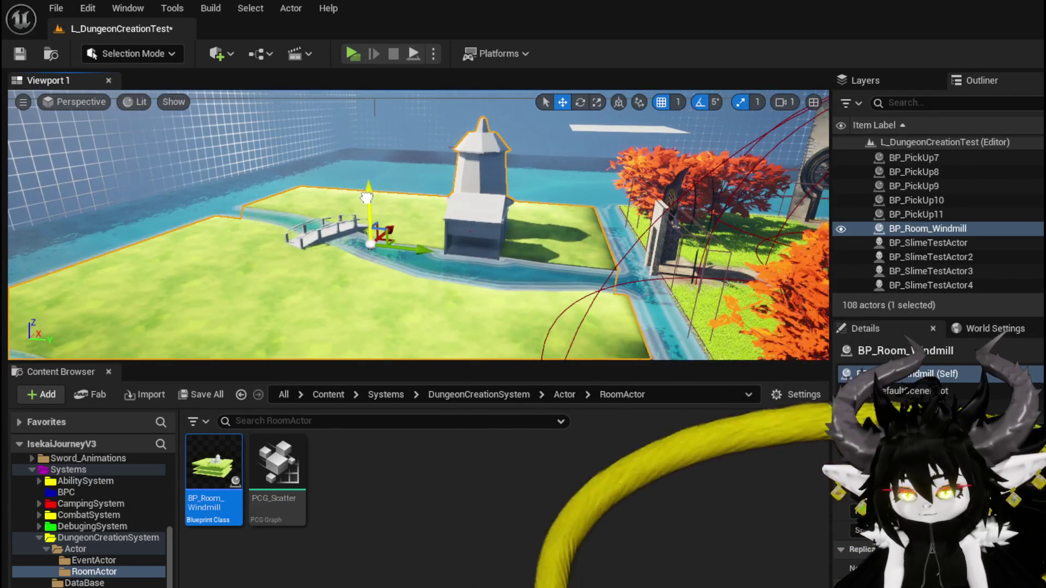
pyautogui.click(448, 516)
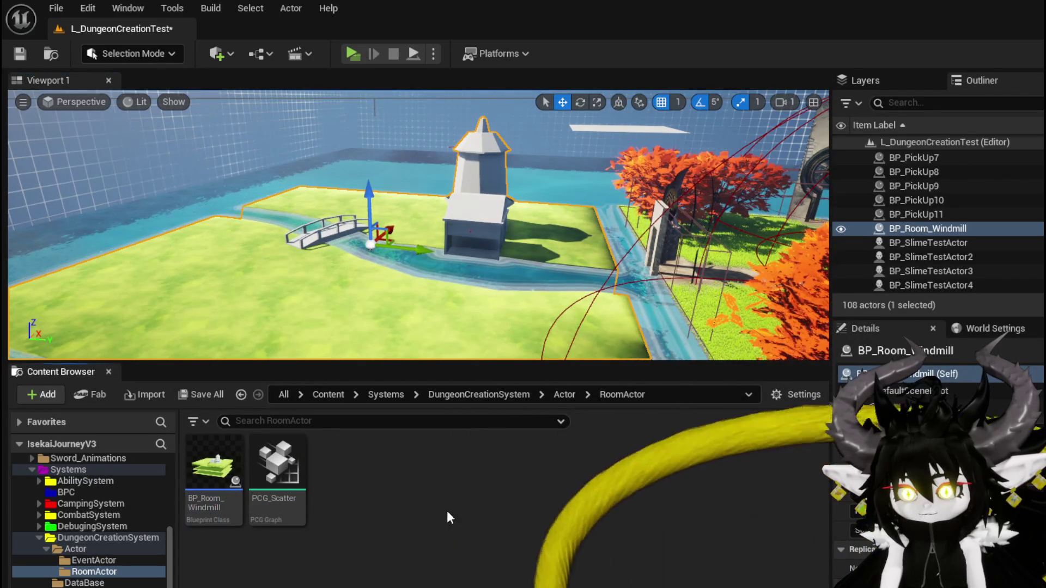
pyautogui.doubleClick(217, 470)
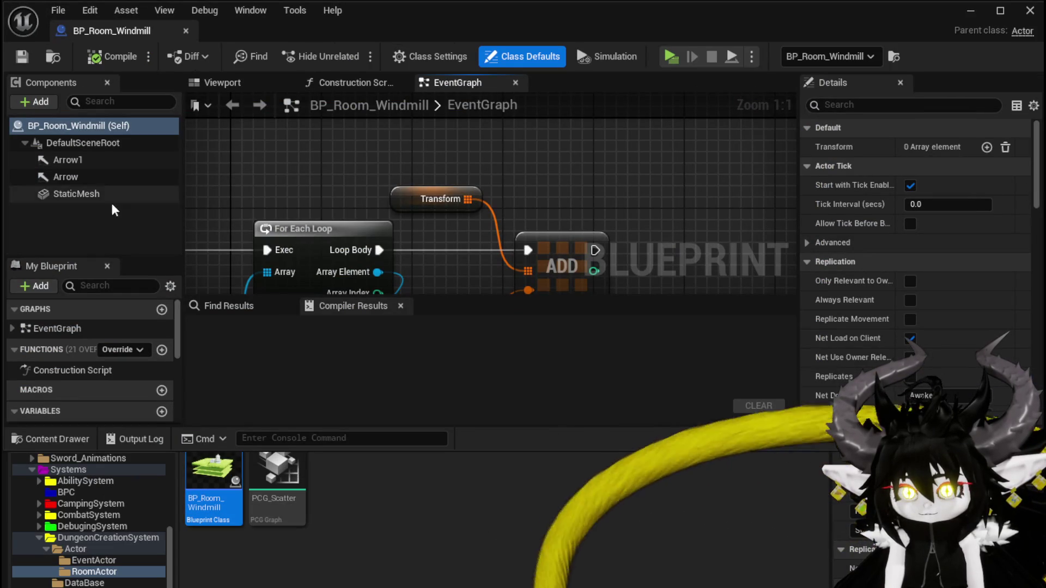
# Add a PCG component to the BP_Room_Windmill blueprint
pyautogui.click(32, 102)
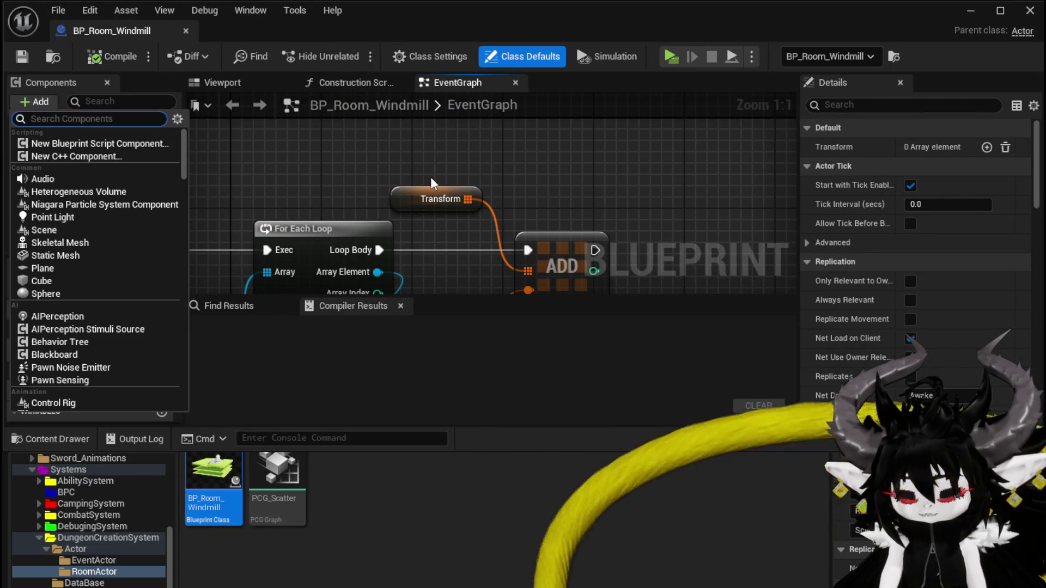
pyautogui.write('PCG')
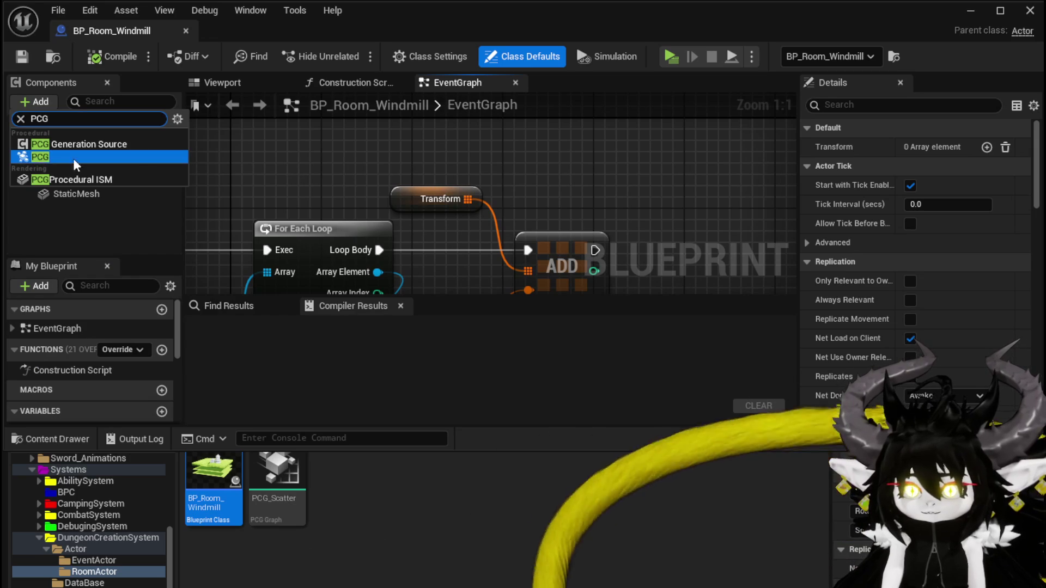
pyautogui.click(45, 158)
pyautogui.click(46, 157)
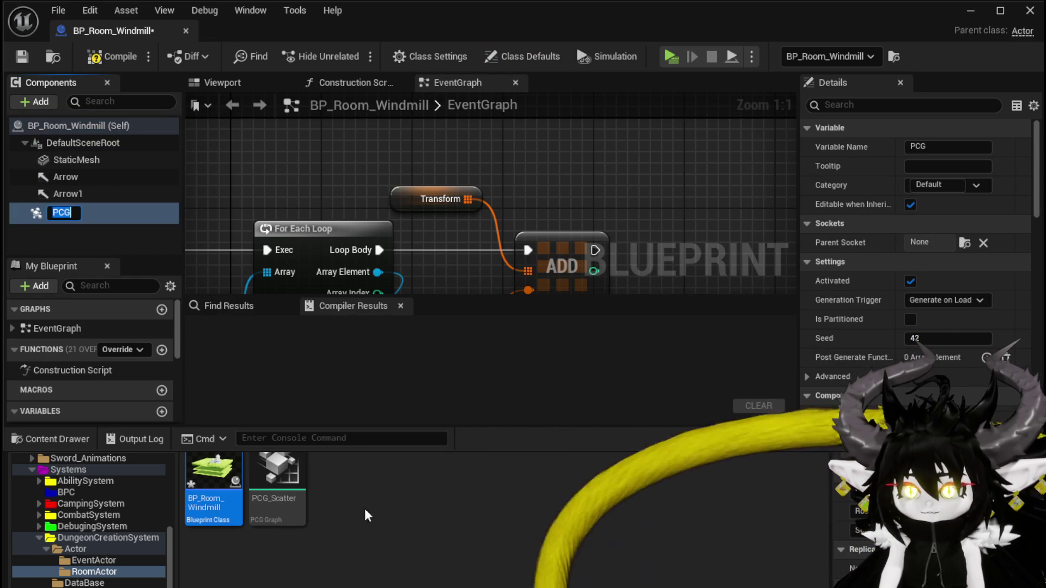
pyautogui.press('Return')
# Compile and save the blueprint, then save all content including the level
pyautogui.click(112, 56)
pyautogui.click(23, 56)
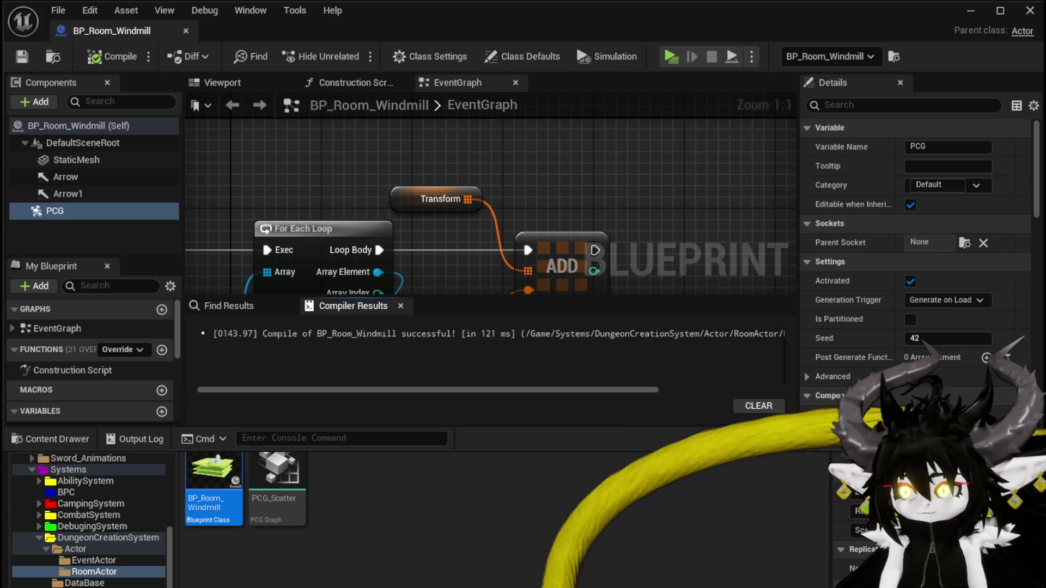
pyautogui.hotkey('ctrl', 'shift', 's')
pyautogui.press('Return')
# Keep the PCG component on Generate on Load and assign PCG_Scatter as its graph
pyautogui.click(958, 301)
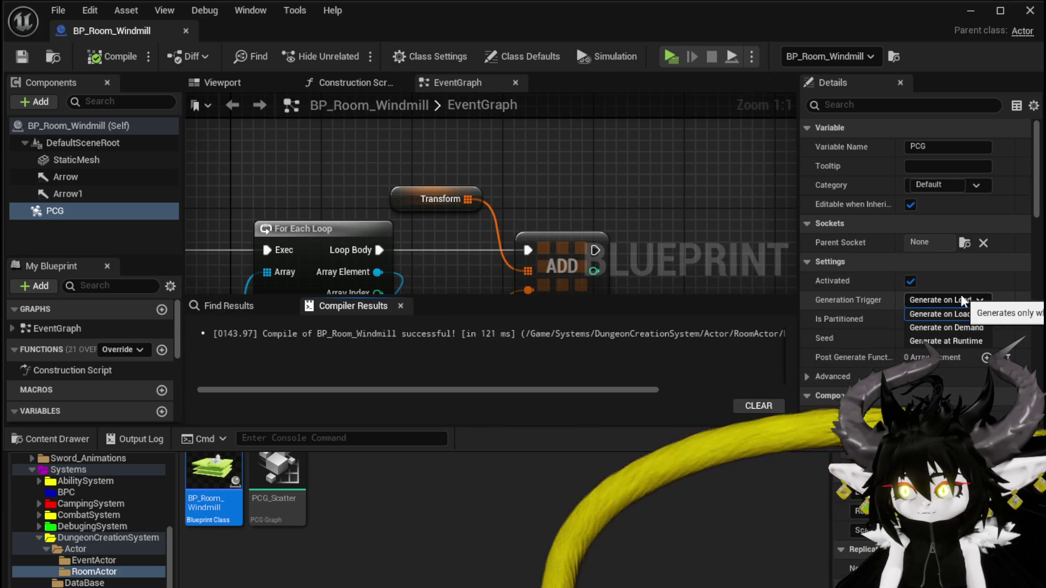
pyautogui.click(962, 301)
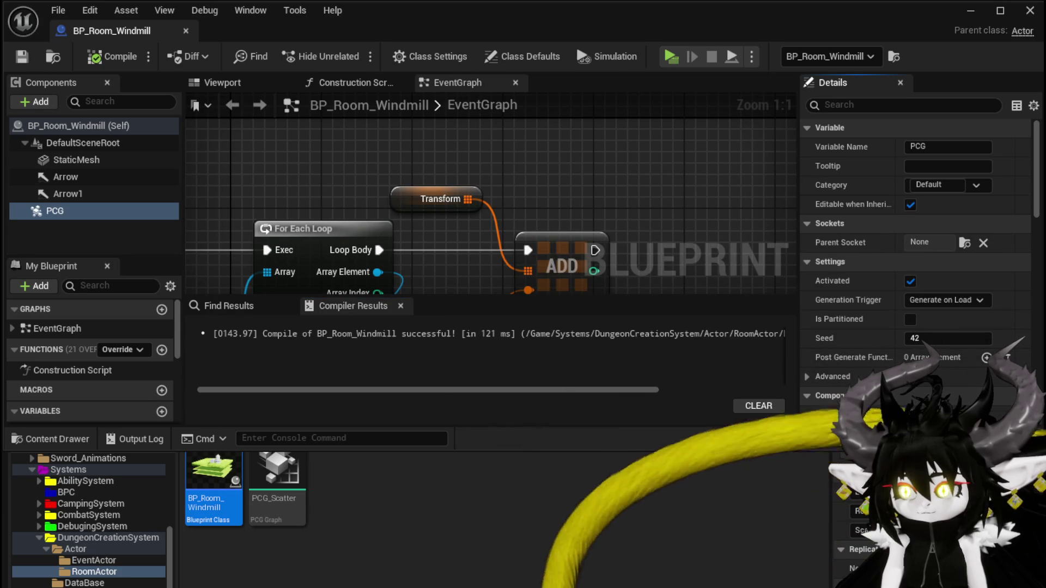
pyautogui.hotkey('ctrl', 'space')
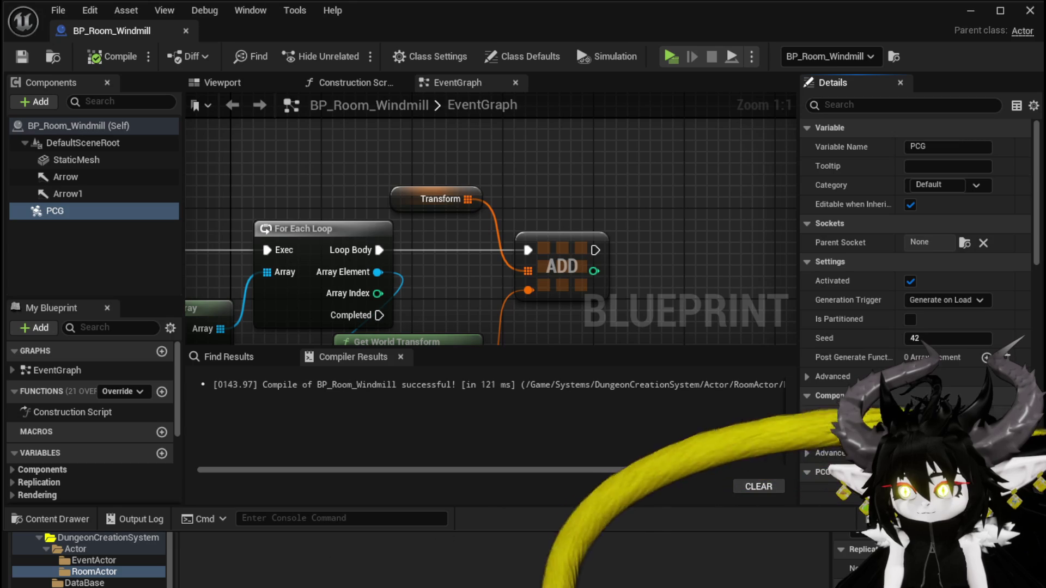
pyautogui.scroll(-5, 950, 395)
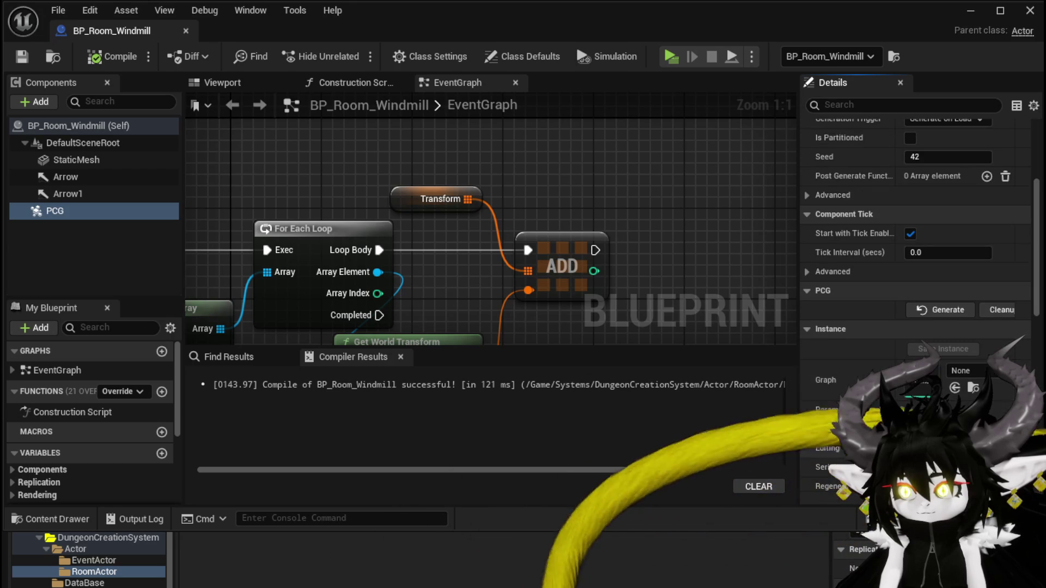
pyautogui.scroll(-3, 915, 245)
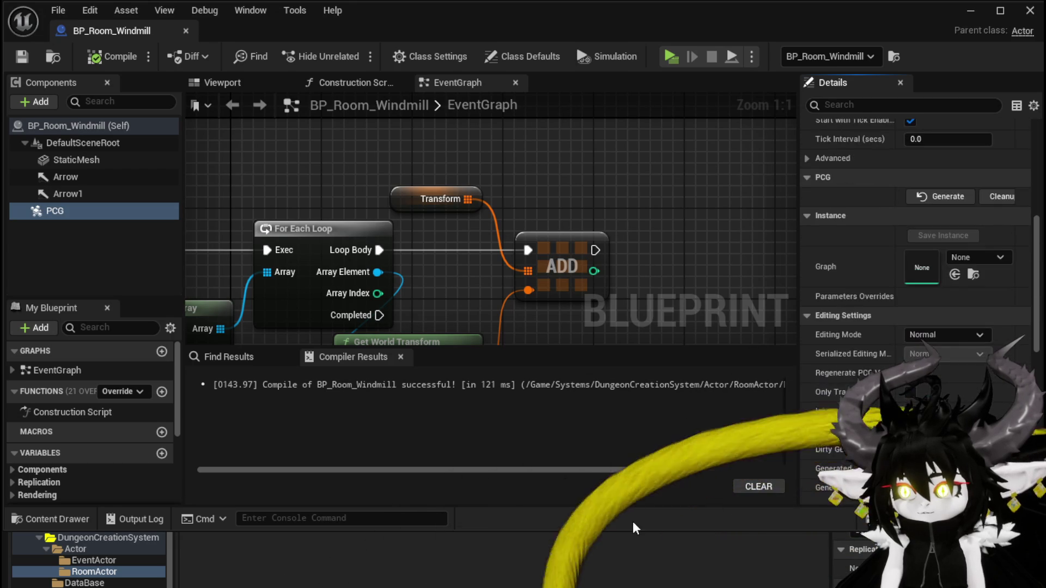
pyautogui.moveTo(628, 528); pyautogui.dragTo(628, 414)
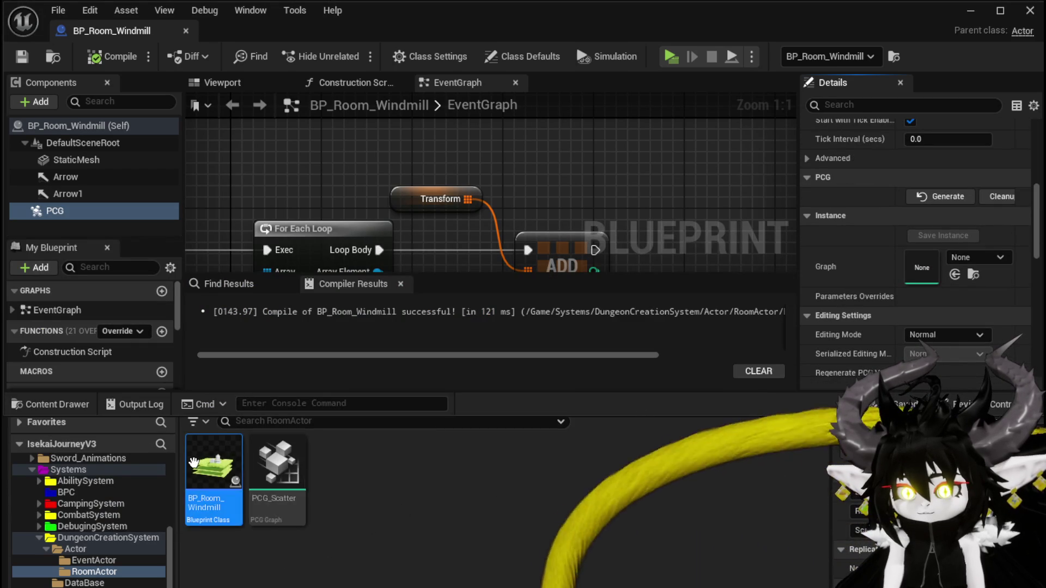
pyautogui.moveTo(277, 471); pyautogui.dragTo(919, 271)
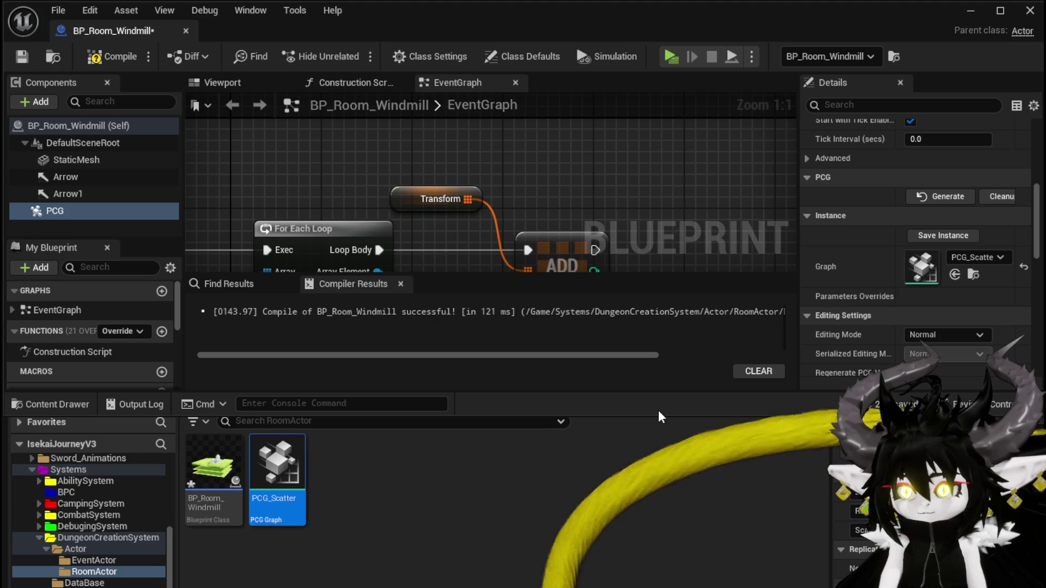
pyautogui.click(817, 387)
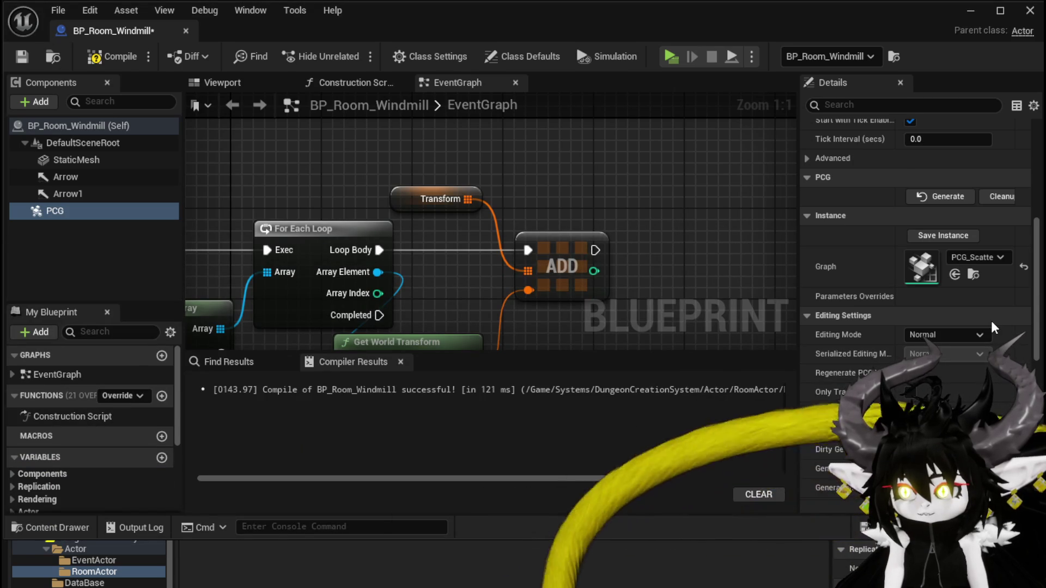
# Compile the blueprint with the PCG_Scatter graph assigned
pyautogui.scroll(-4, 994, 327)
pyautogui.scroll(2, 994, 327)
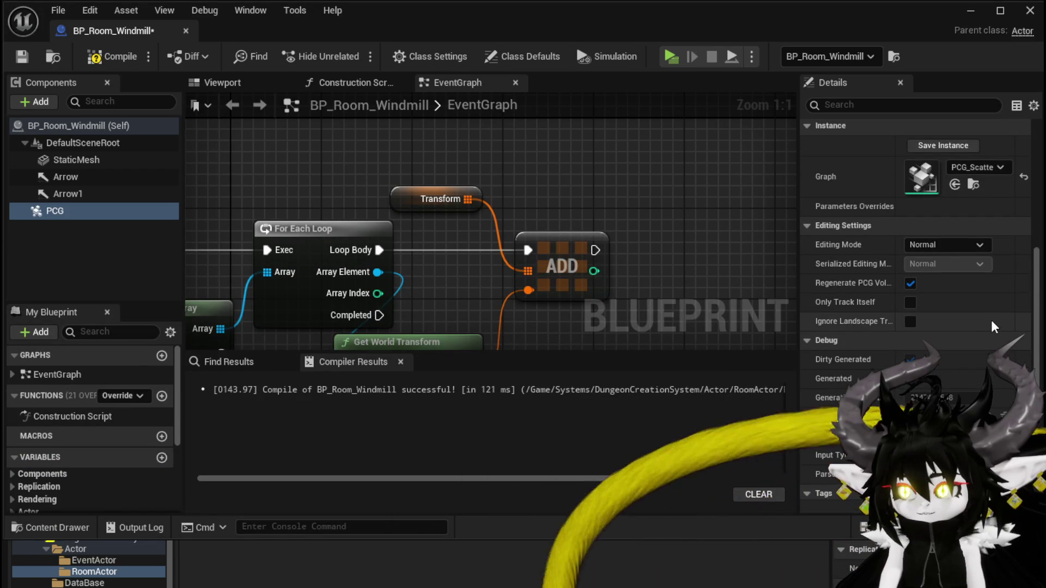
pyautogui.scroll(3, 994, 327)
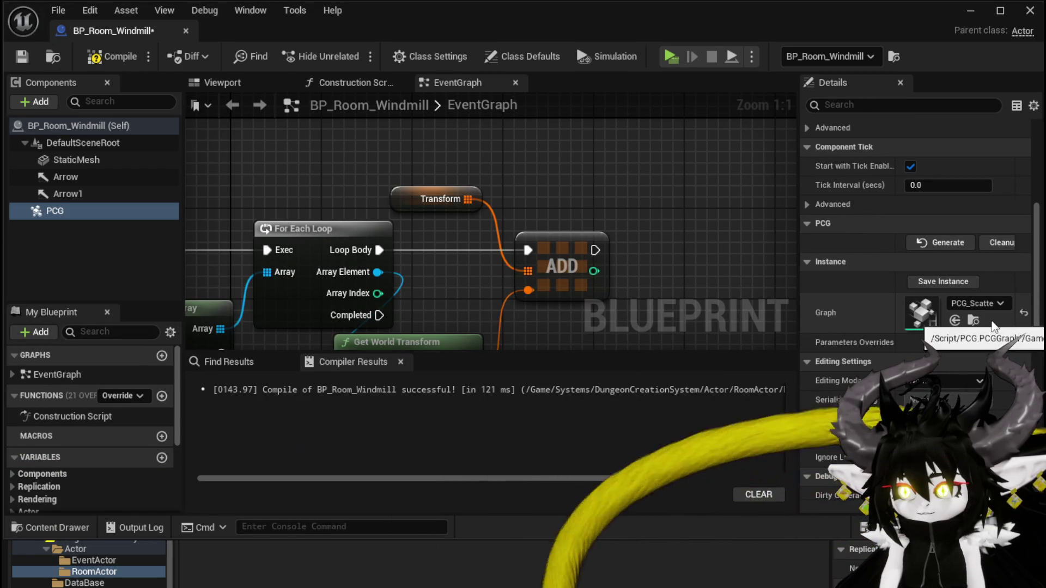
pyautogui.scroll(3, 994, 326)
pyautogui.scroll(3, 994, 326)
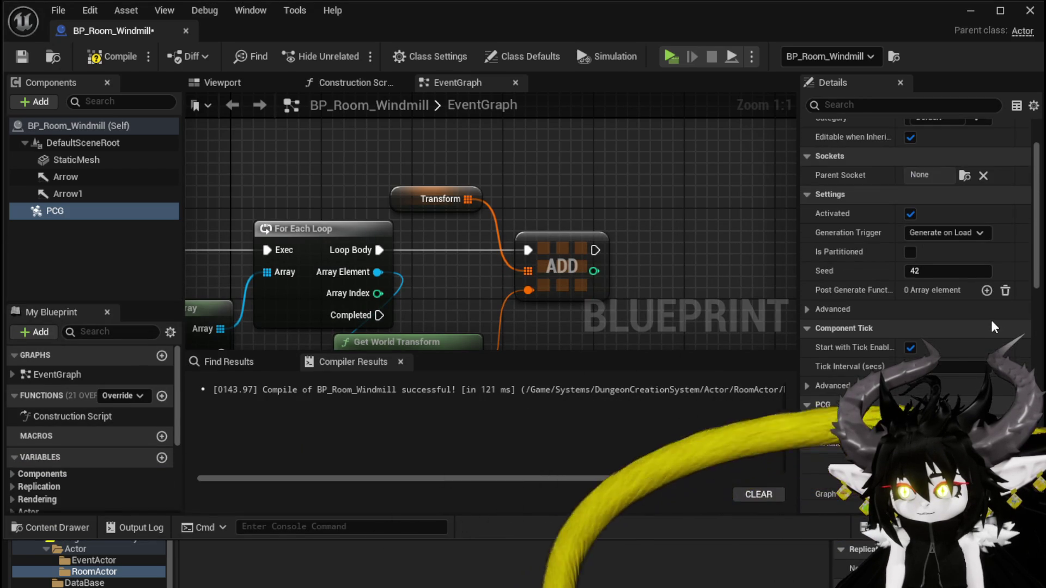
pyautogui.click(119, 60)
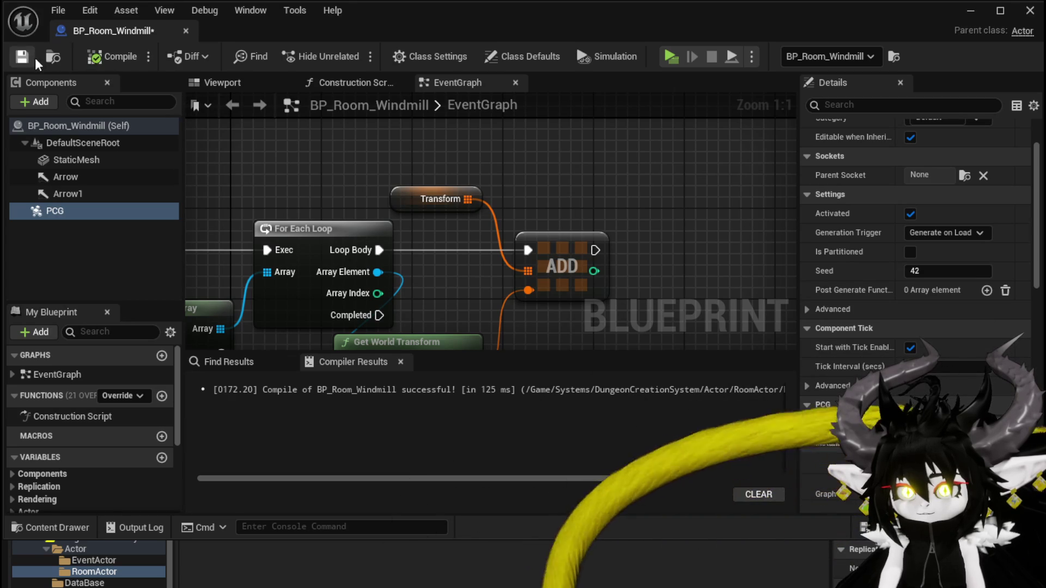
# Inspect the windmill room in the blueprint's Viewport, then open the PCG_Scatter graph
pyautogui.click(231, 84)
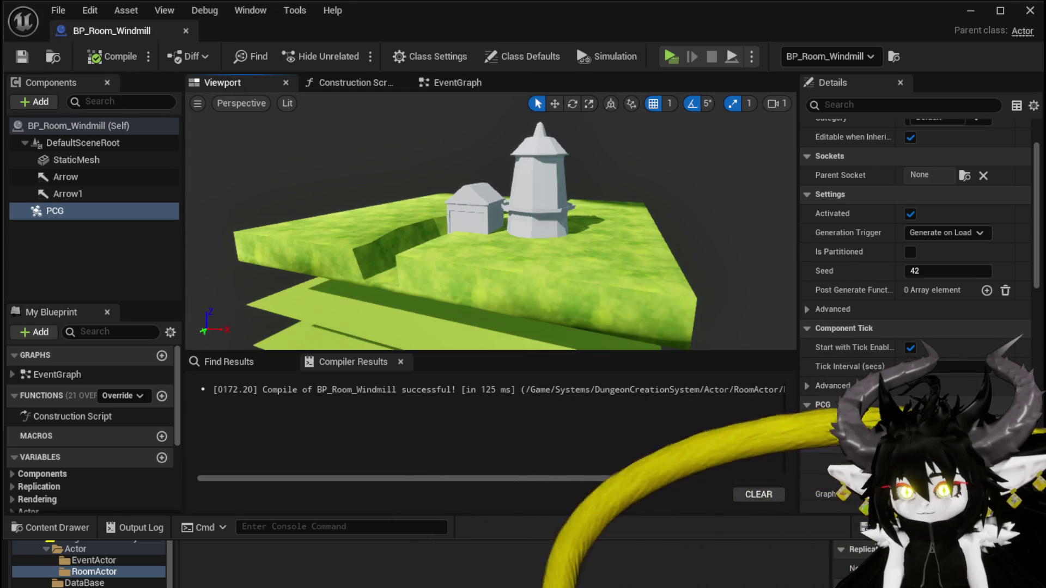
pyautogui.moveTo(438, 213); pyautogui.dragTo(438, 214)
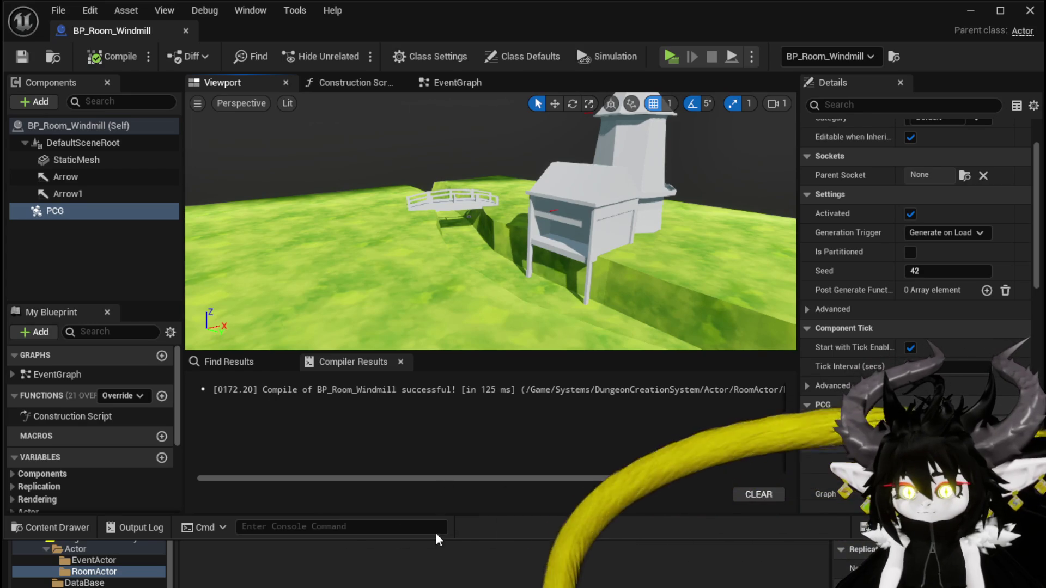
pyautogui.hotkey('ctrl', 'space')
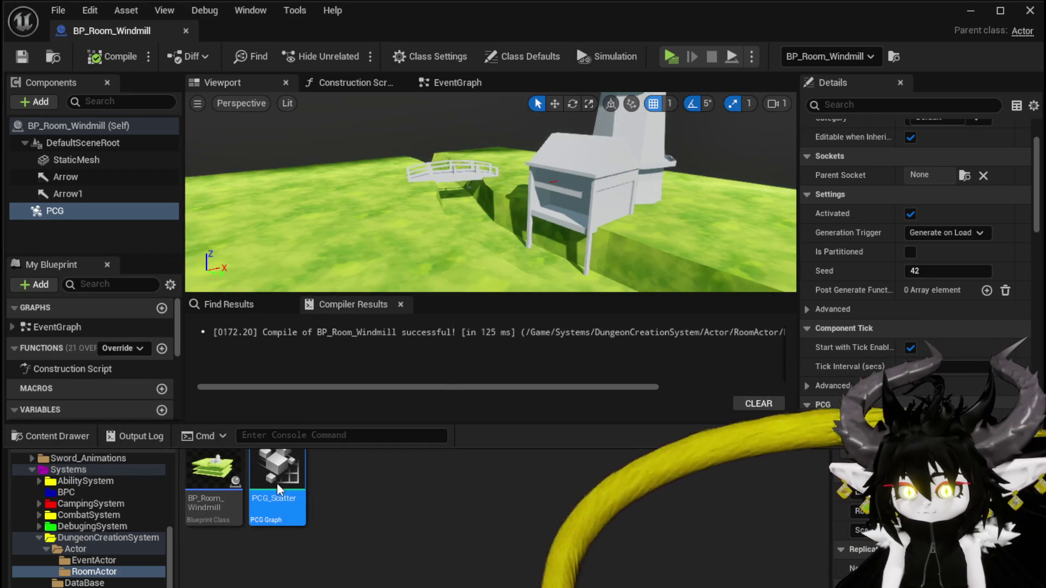
pyautogui.doubleClick(277, 489)
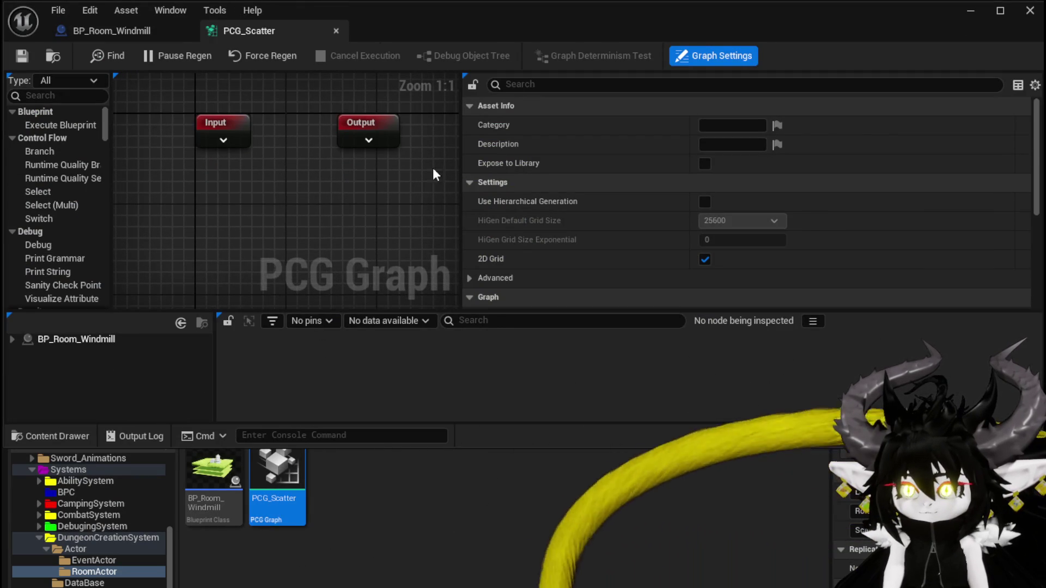
pyautogui.moveTo(460, 175); pyautogui.dragTo(869, 199)
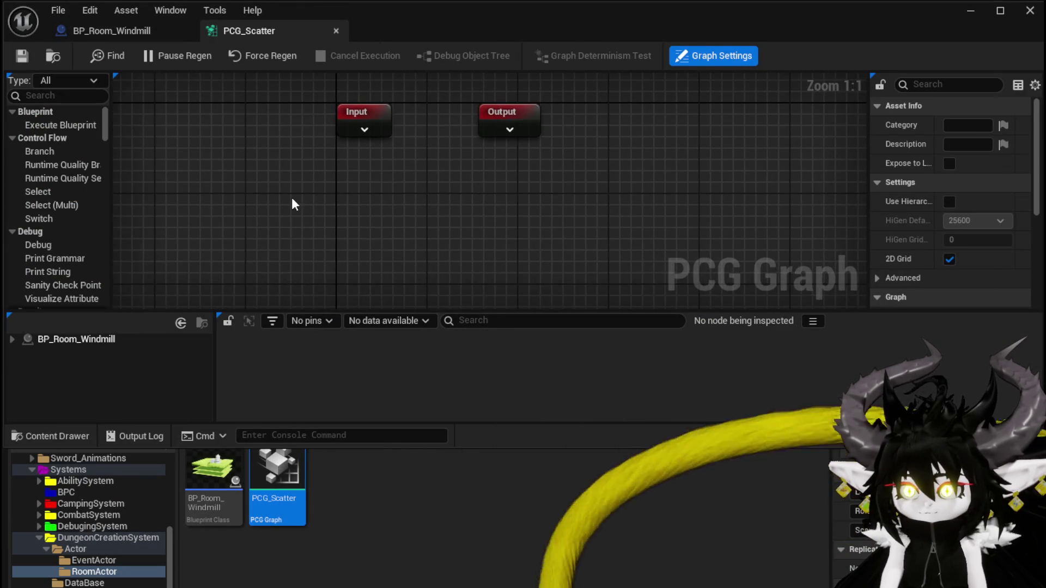
pyautogui.rightClick(289, 207)
pyautogui.write('mesh')
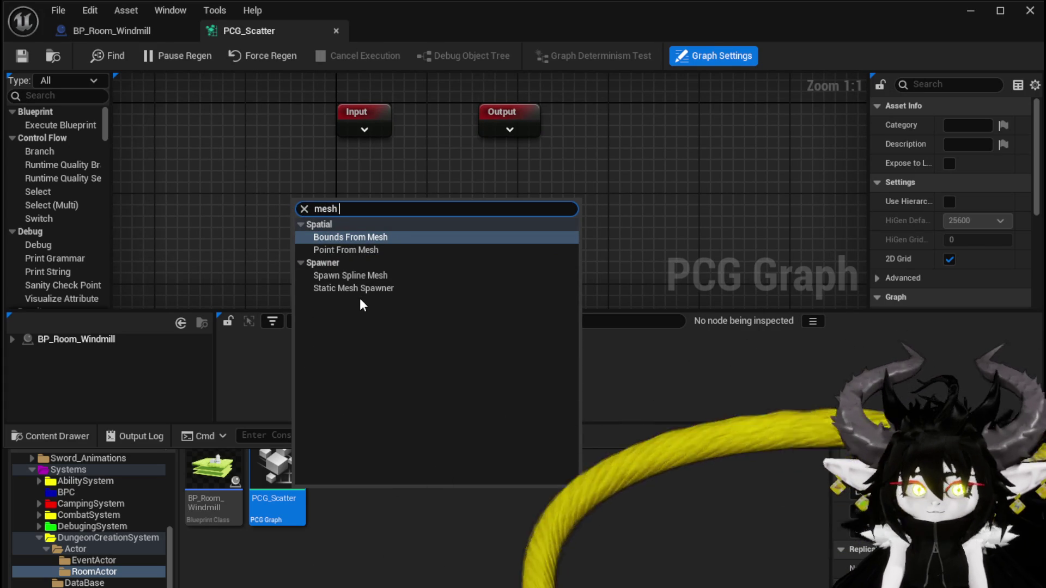
pyautogui.write('sa')
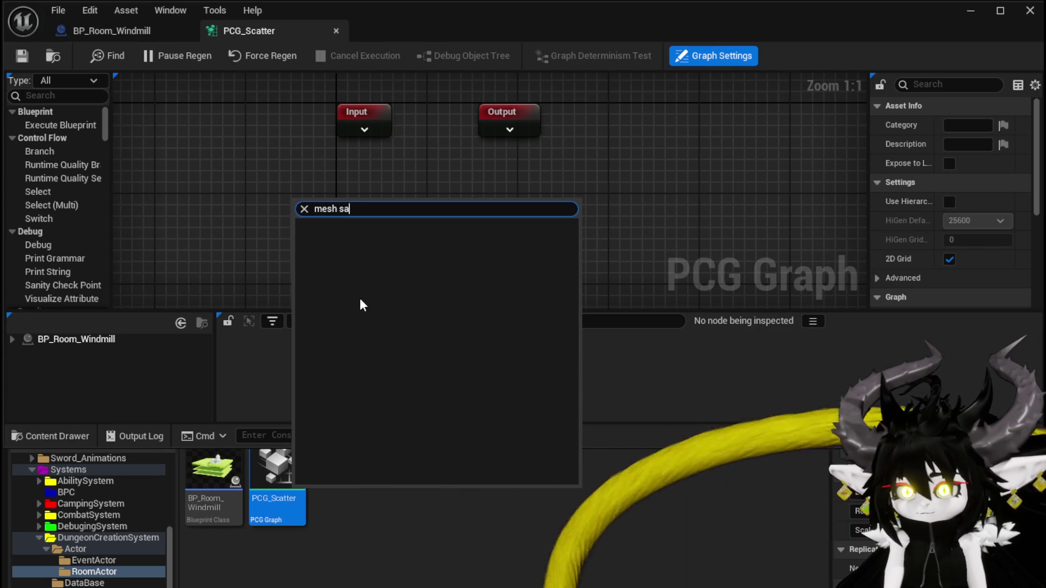
pyautogui.press('BackSpace')
pyautogui.press('BackSpace')
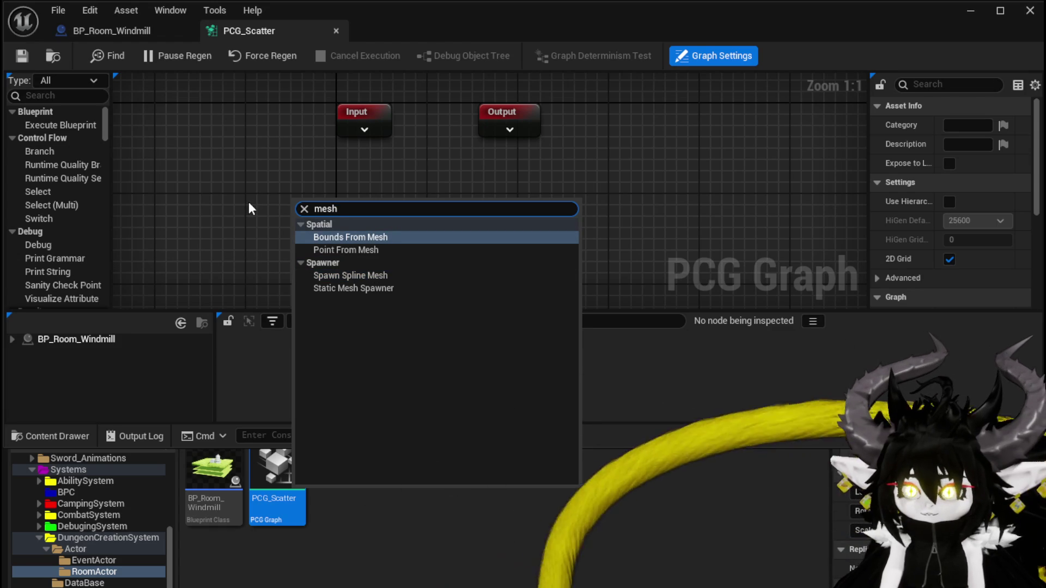
pyautogui.press('Escape')
pyautogui.rightClick(249, 205)
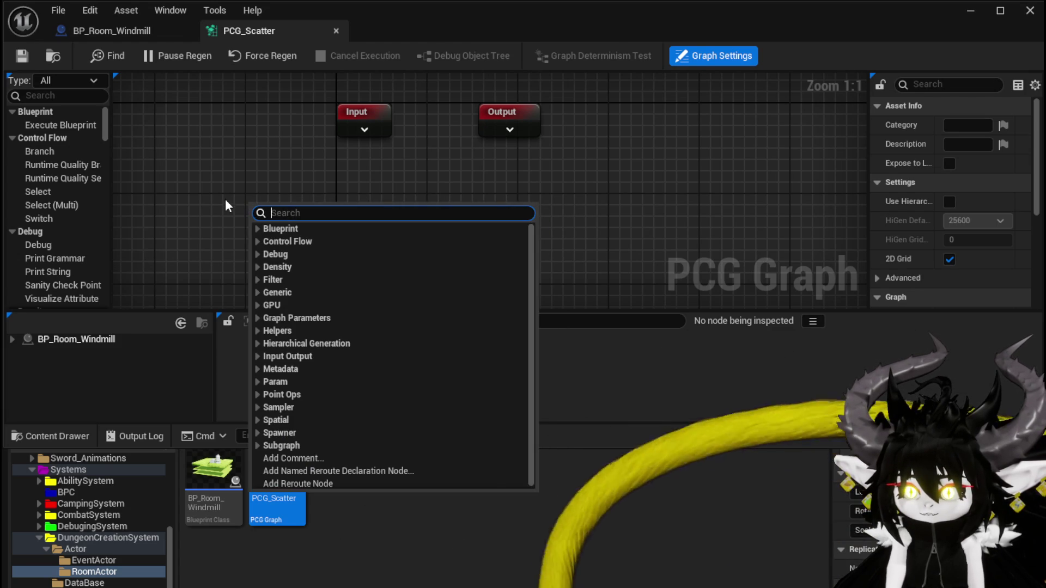
pyautogui.write('mesh')
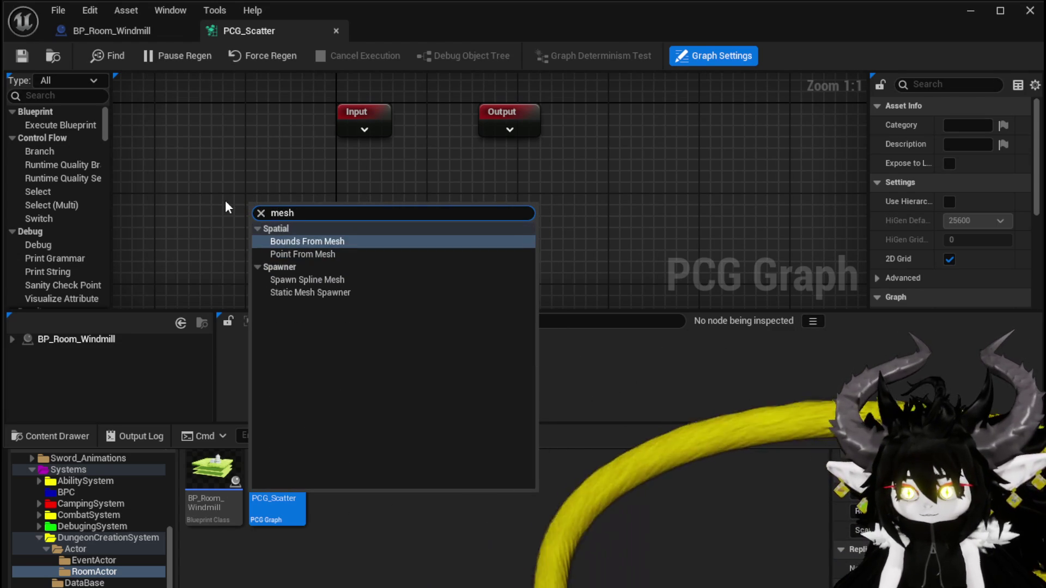
pyautogui.click(206, 142)
pyautogui.scroll(-10, 82, 145)
pyautogui.scroll(-4, 82, 145)
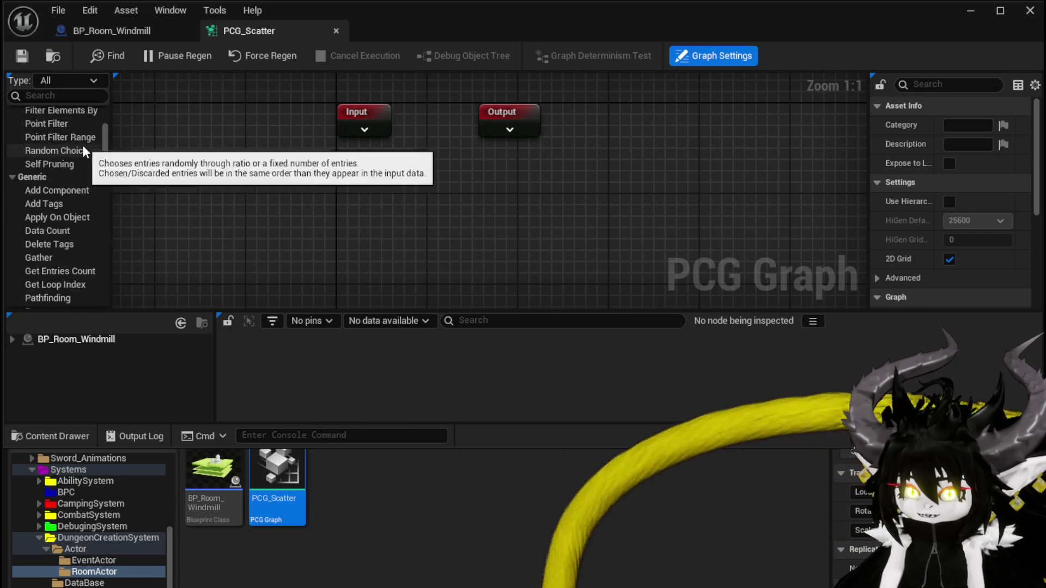
pyautogui.rightClick(357, 235)
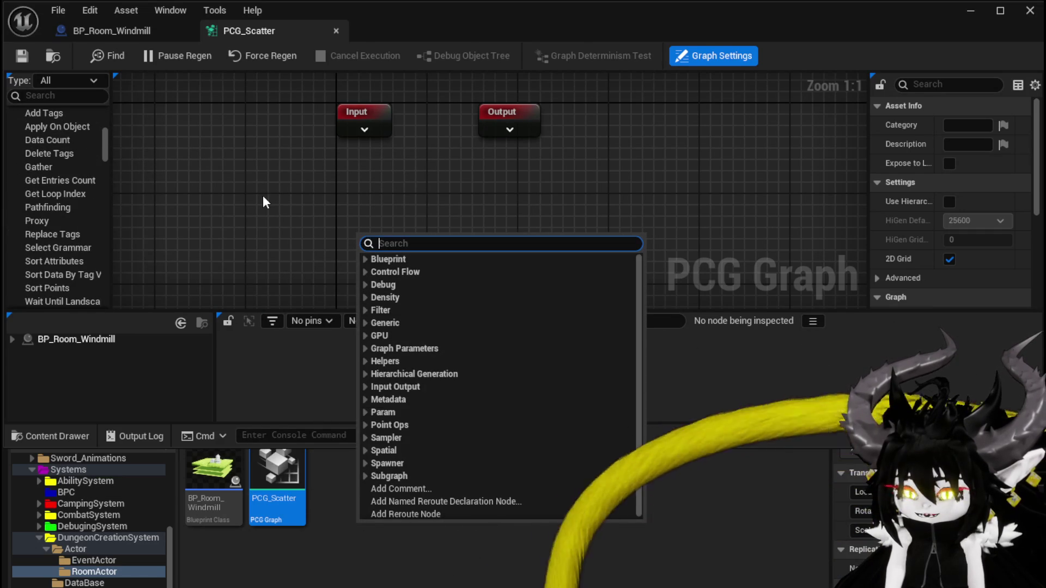
pyautogui.write('sam')
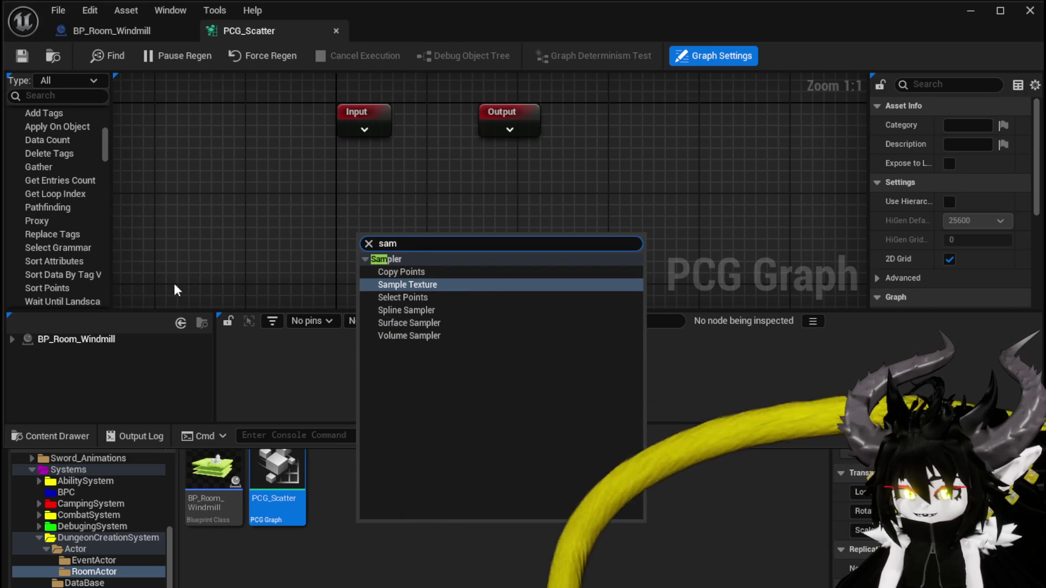
pyautogui.press('Escape')
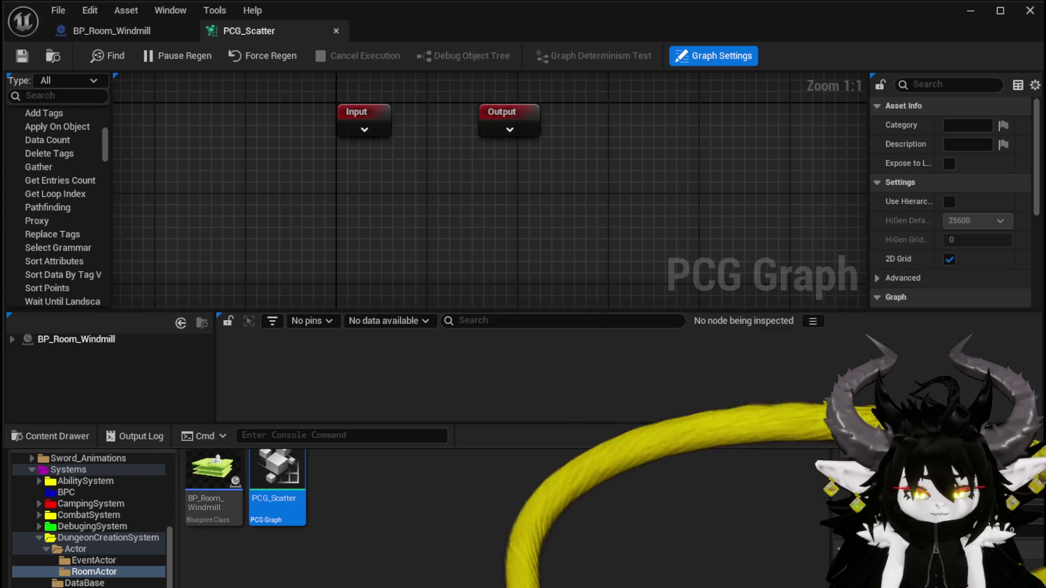
pyautogui.rightClick(327, 214)
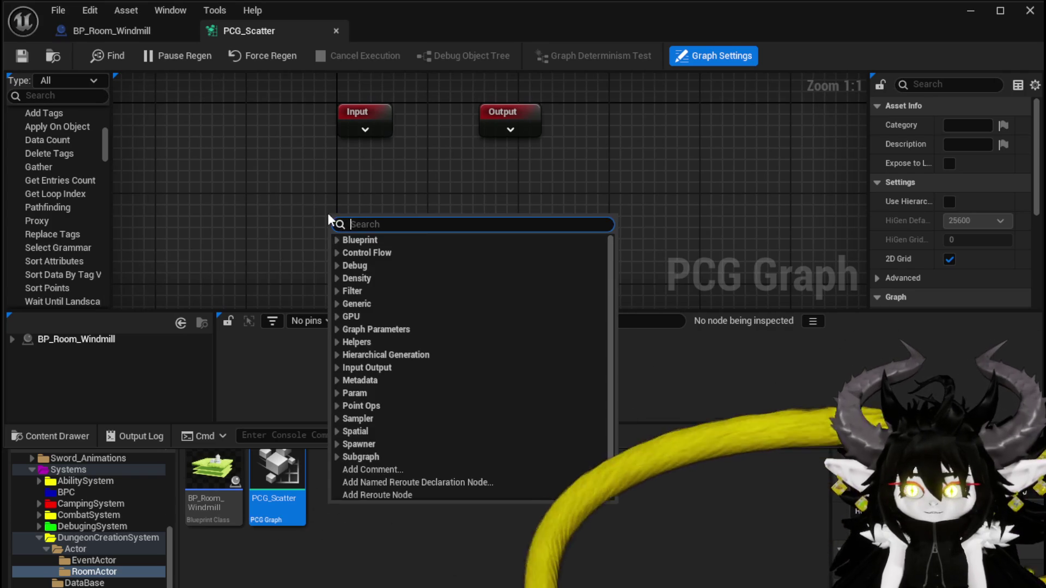
# Search graph nodes for 'mesh' without adding any, then close the PCG_Scatter editor
pyautogui.write('mesh')
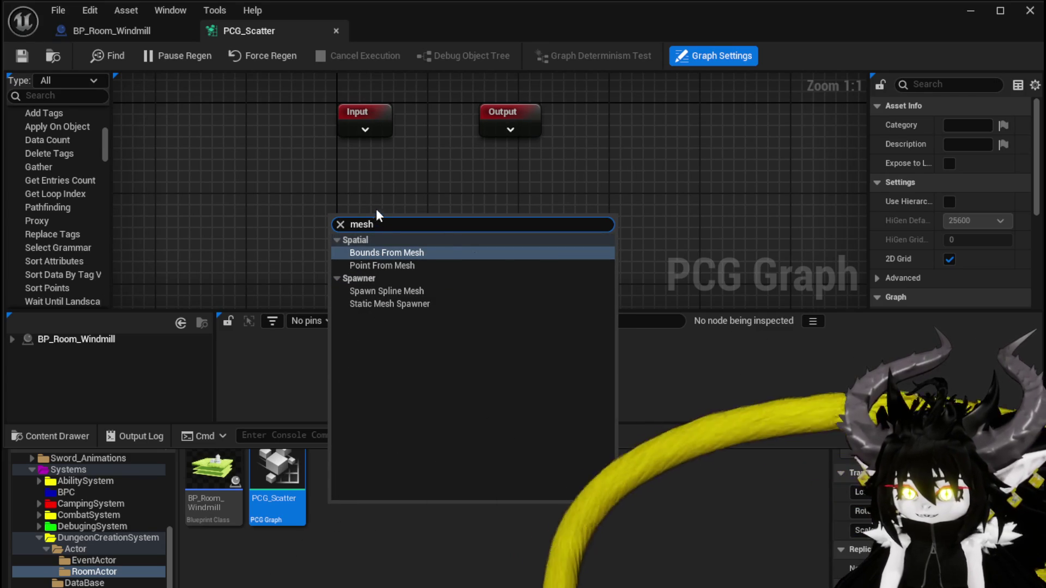
pyautogui.click(356, 188)
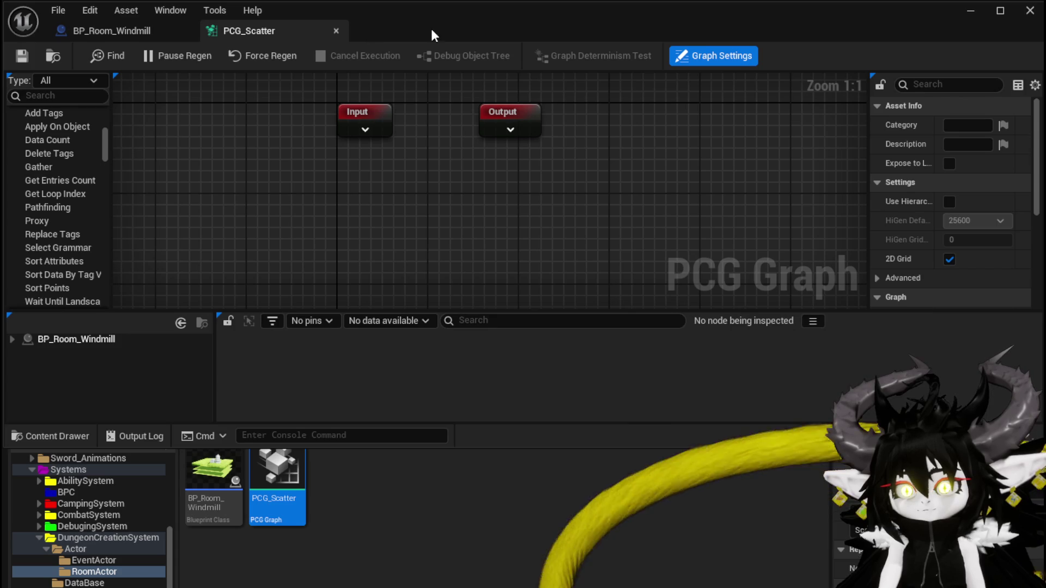
pyautogui.click(1031, 10)
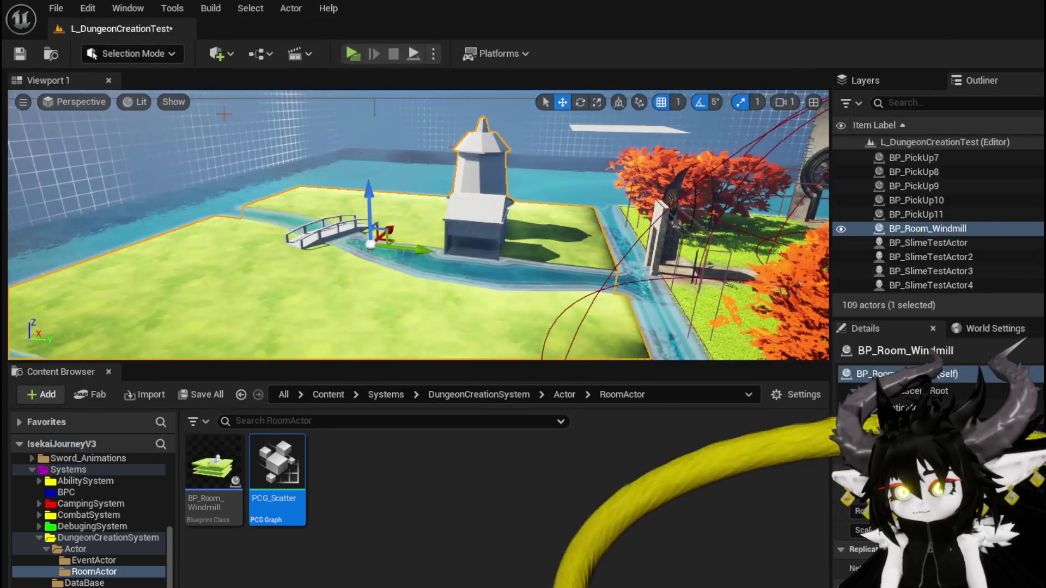
# Open the Plugins window from Edit and filter it to PCG plugins
pyautogui.click(89, 9)
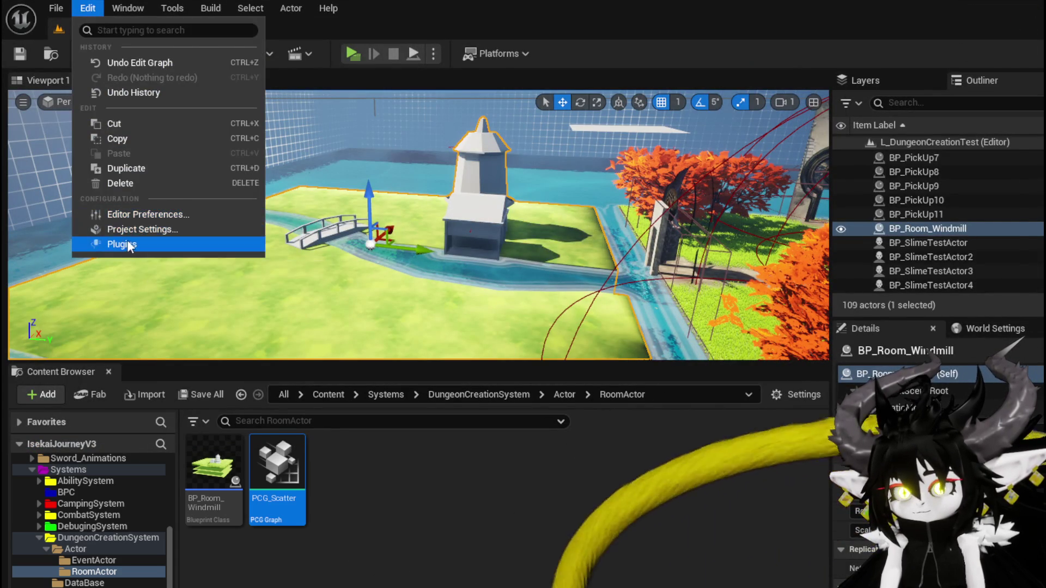
pyautogui.click(121, 244)
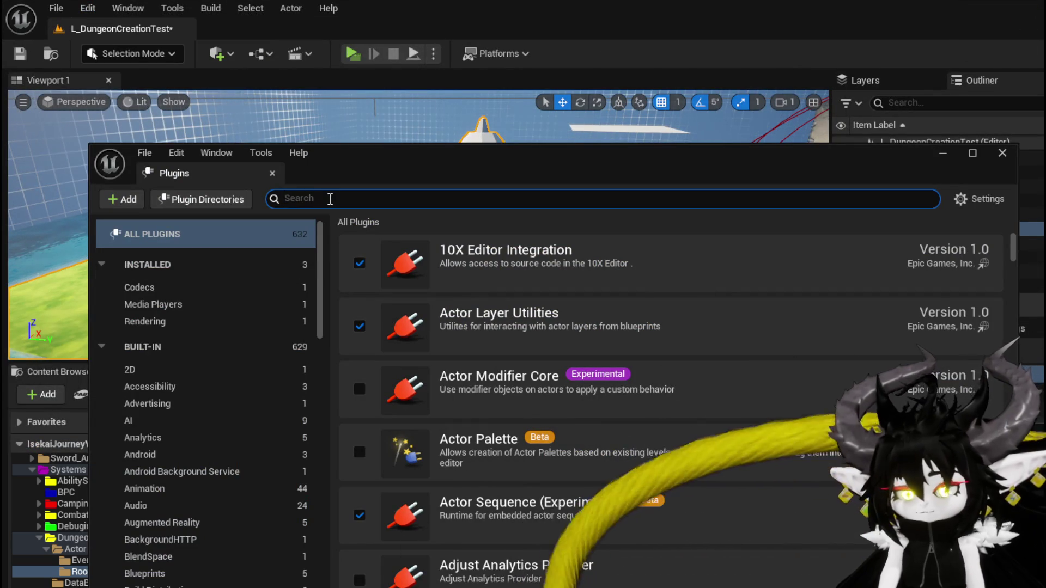
pyautogui.write('PCG')
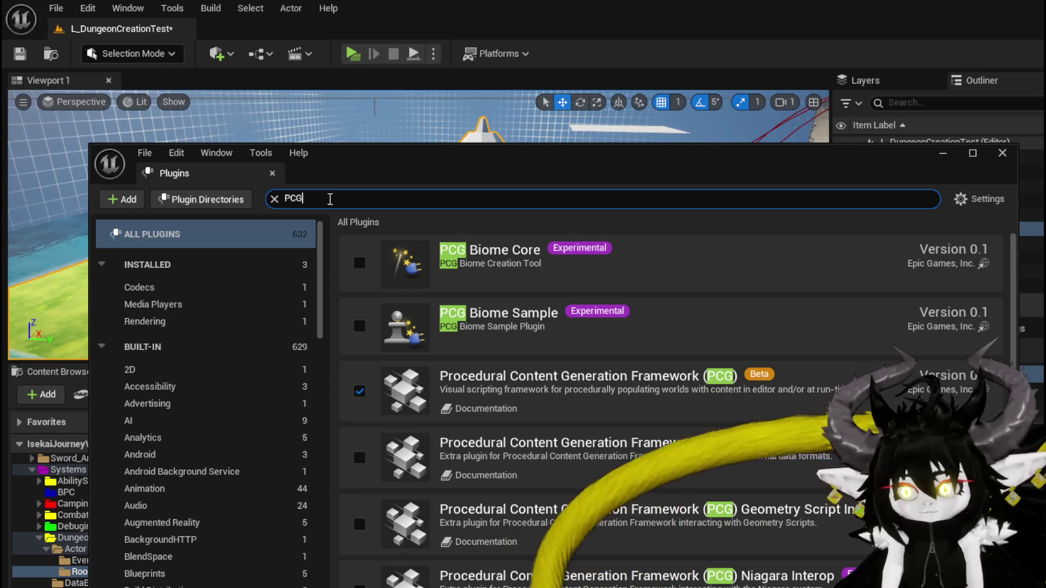
pyautogui.scroll(-1, 554, 374)
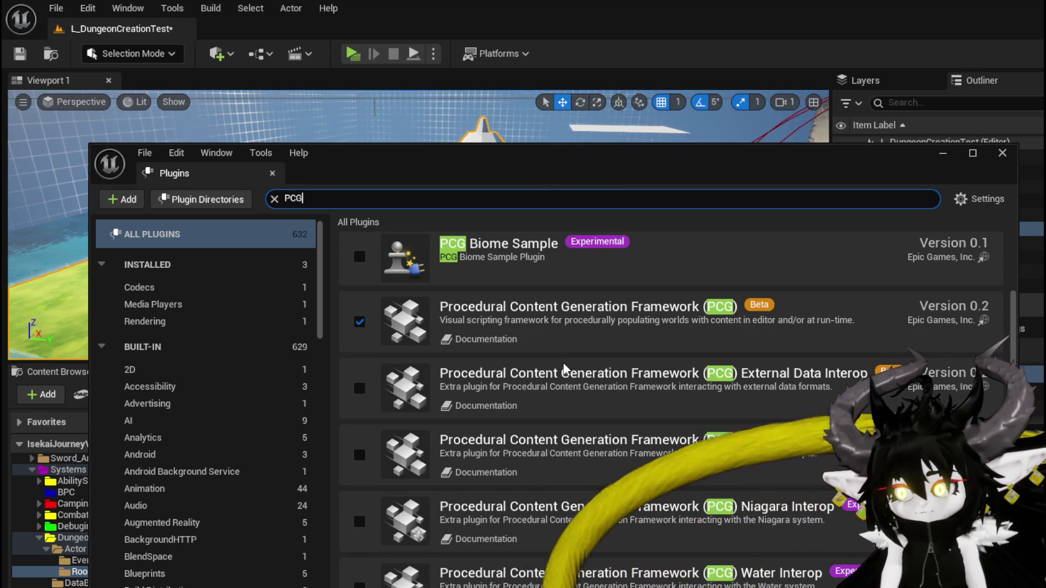
# Enable PCG External Data Interop and Geometry Script Interop, accepting the beta warnings
pyautogui.click(360, 388)
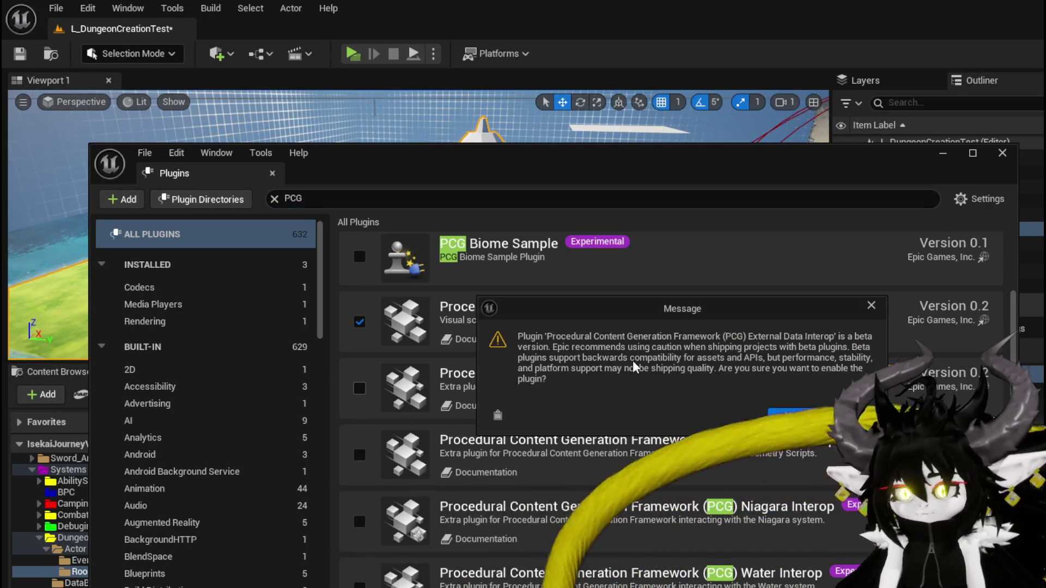
pyautogui.click(801, 416)
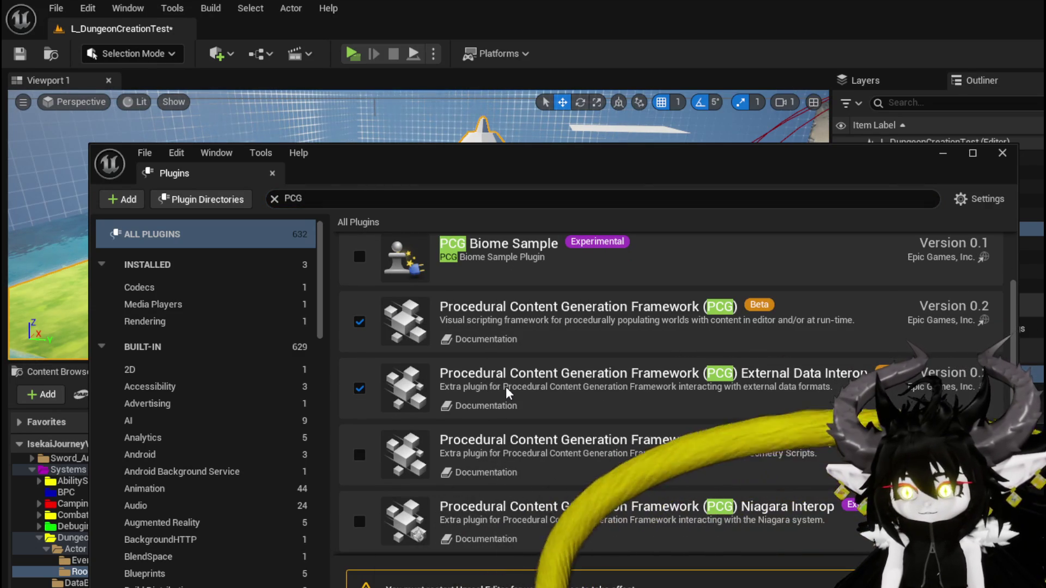
pyautogui.scroll(-1, 599, 388)
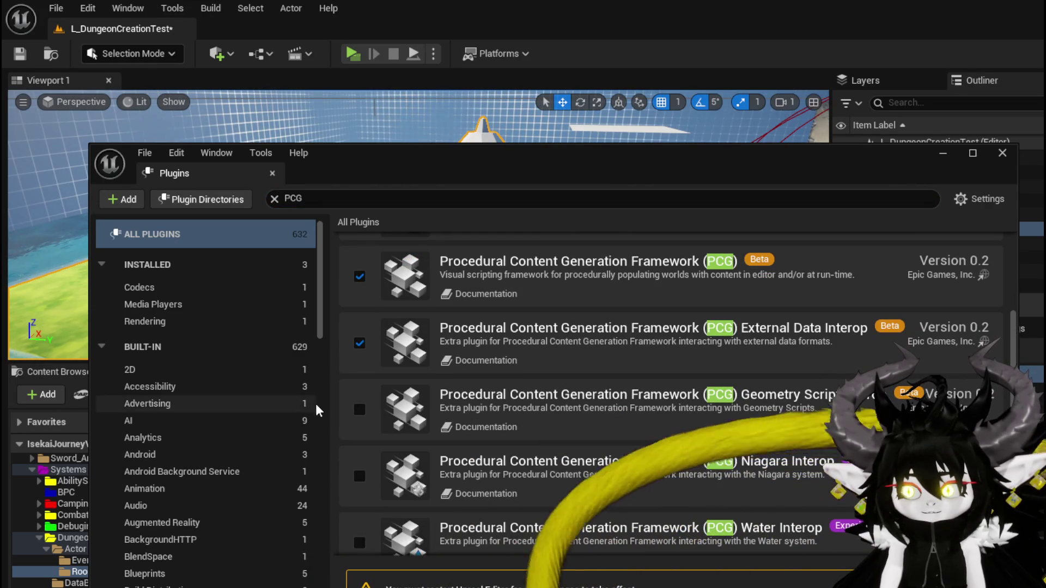
pyautogui.click(358, 411)
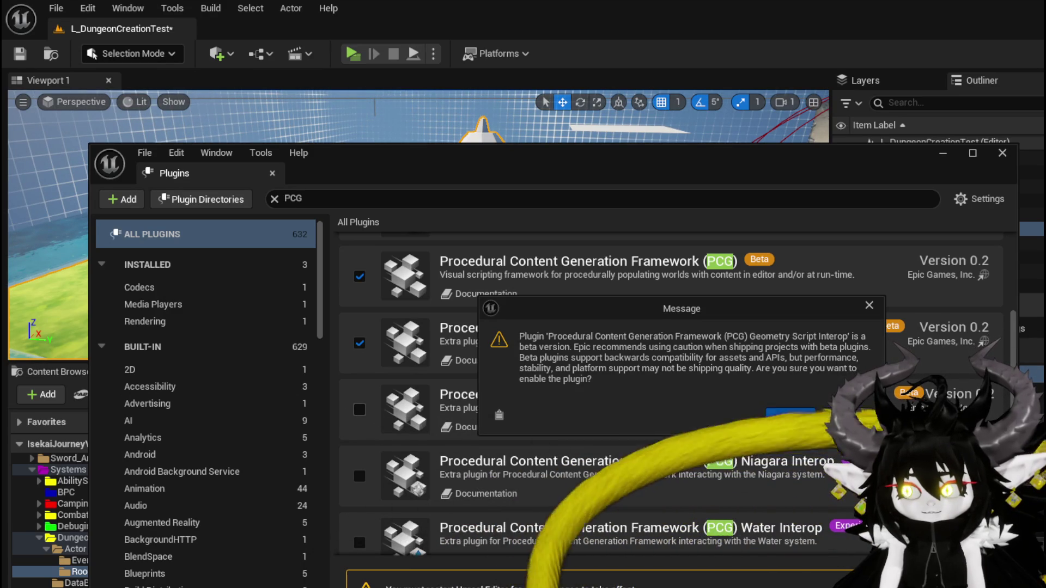
pyautogui.press('Return')
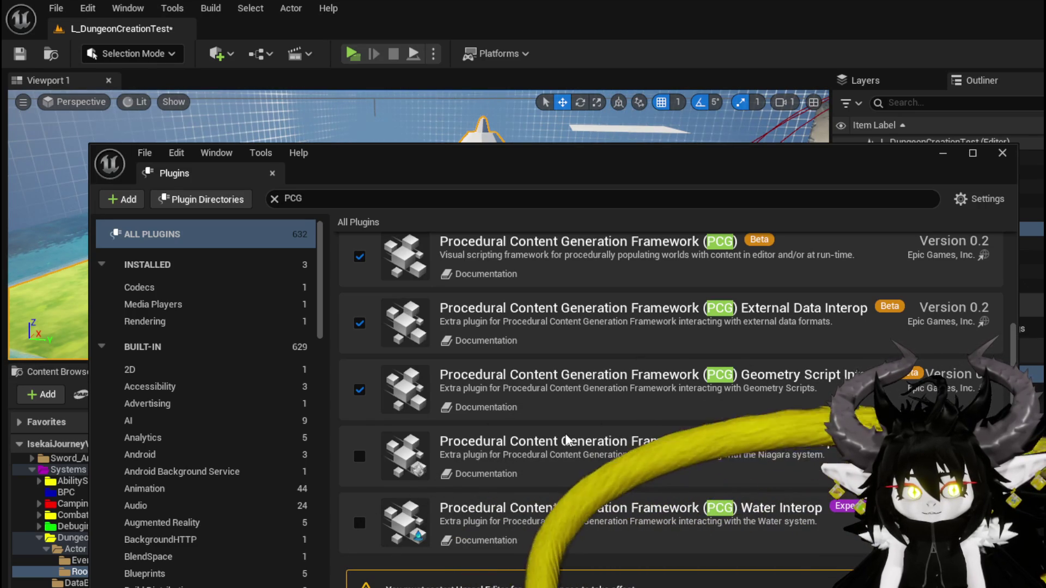
# Disable Geometry Script Interop and External Data Interop again
pyautogui.scroll(3, 564, 433)
pyautogui.scroll(-3, 564, 431)
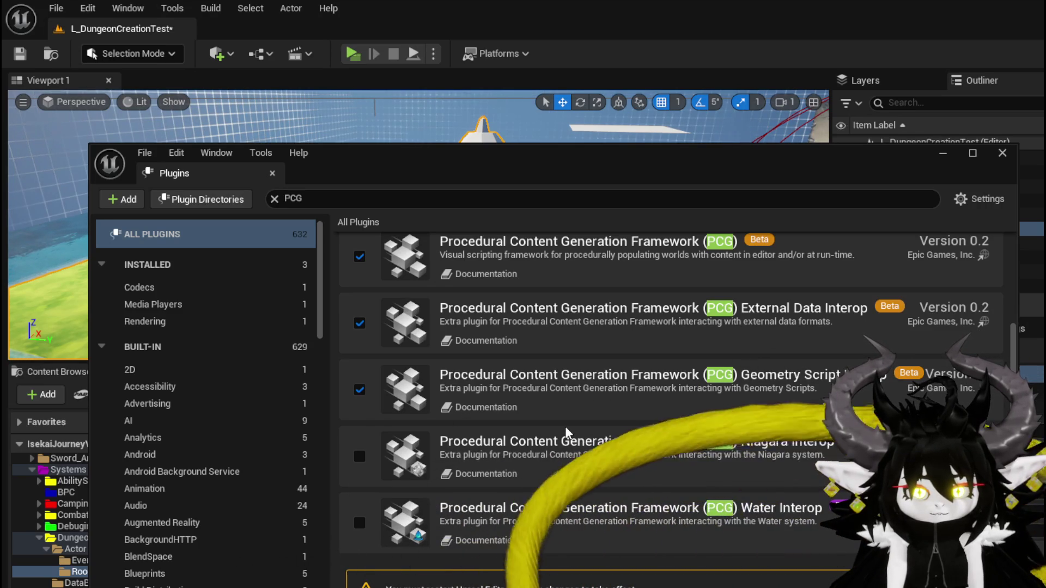
pyautogui.click(359, 389)
pyautogui.click(359, 323)
pyautogui.scroll(1, 378, 328)
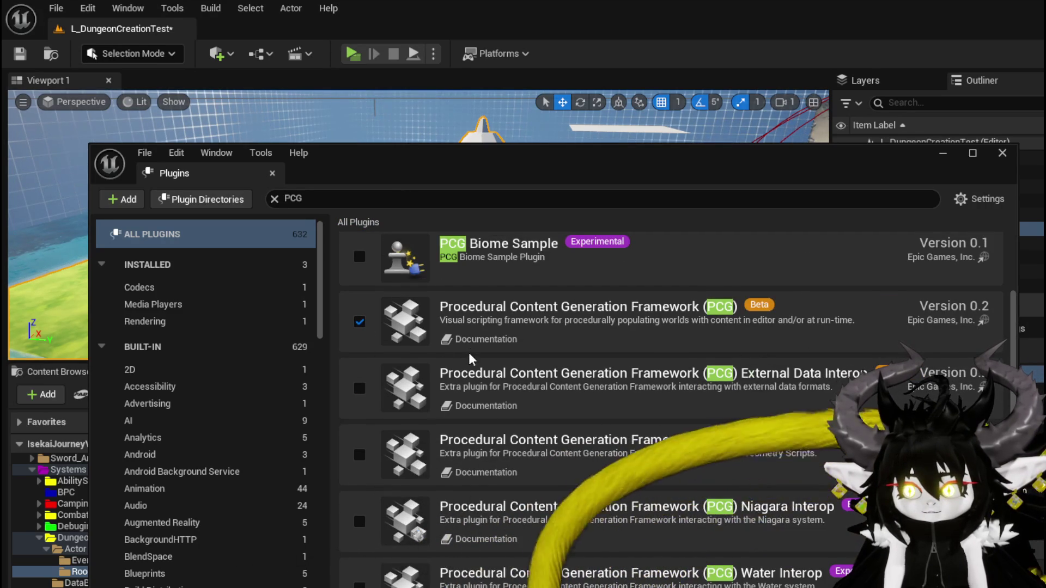
pyautogui.scroll(1, 469, 354)
pyautogui.doubleClick(466, 200)
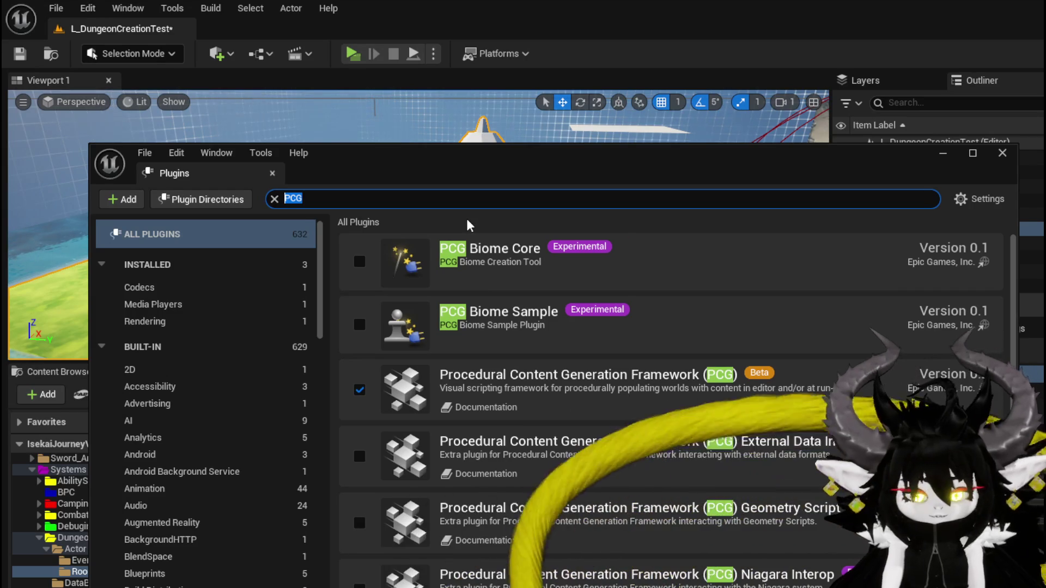
pyautogui.write('Pro')
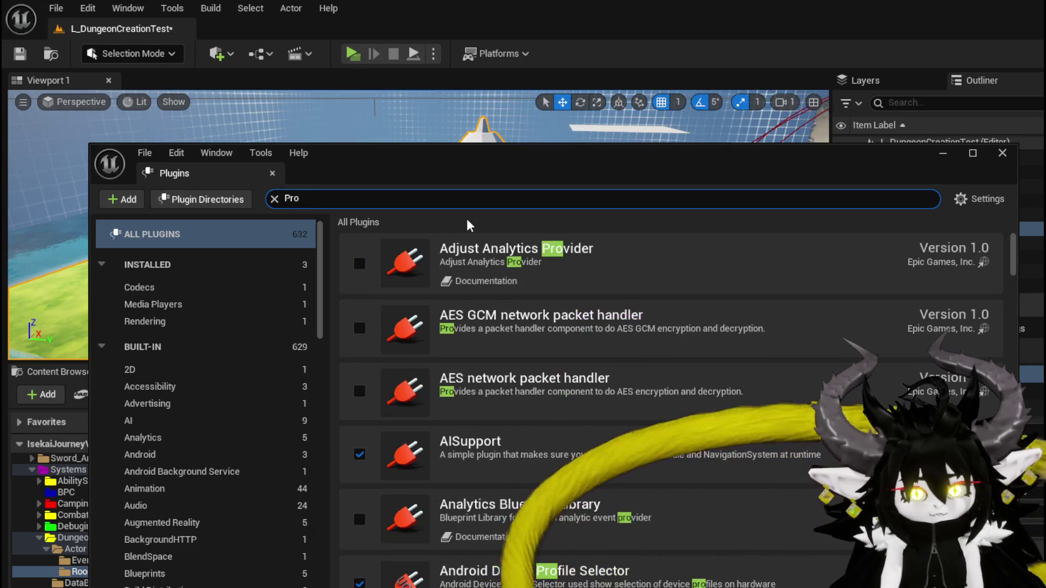
pyautogui.write('cedual')
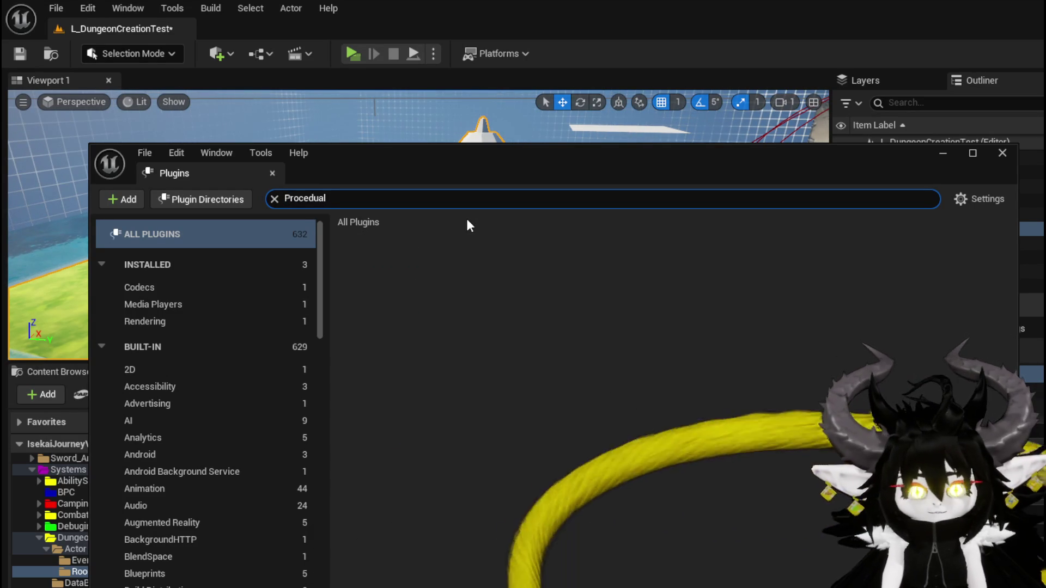
pyautogui.press('BackSpace')
pyautogui.press('BackSpace')
pyautogui.press('BackSpace')
pyautogui.write('Mesh Comp')
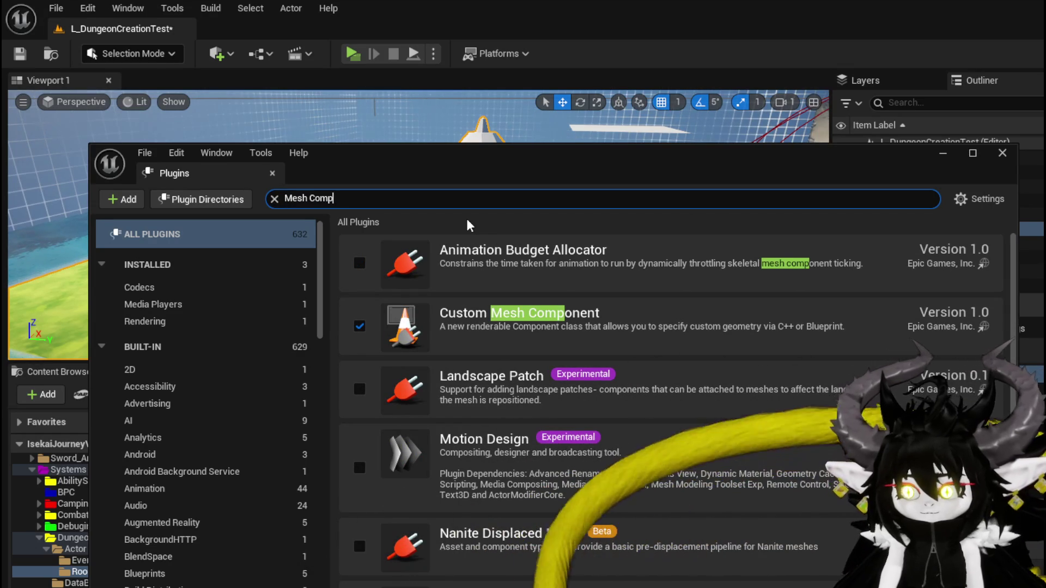
pyautogui.scroll(-1, 400, 576)
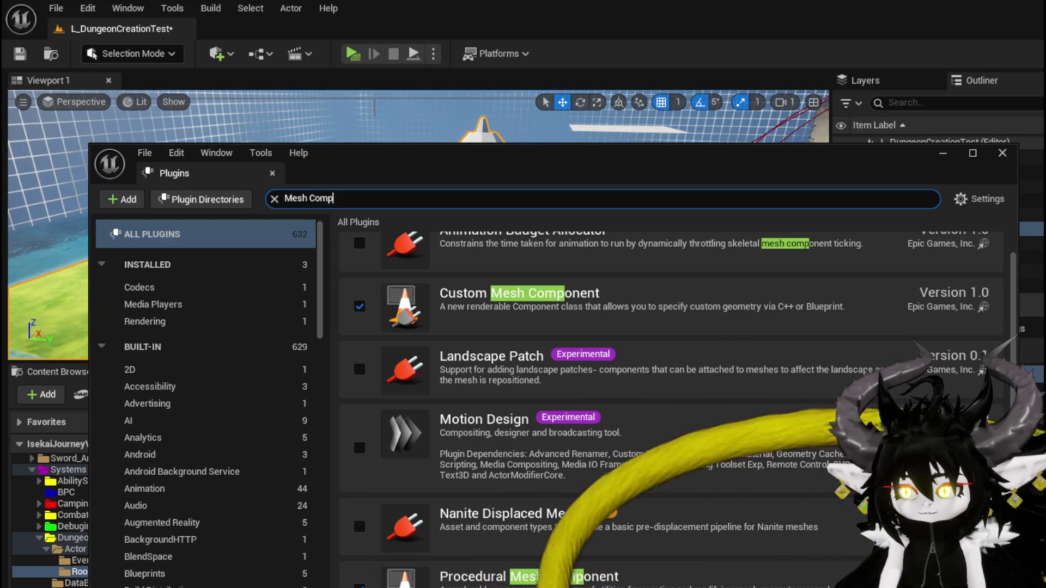
pyautogui.click(275, 198)
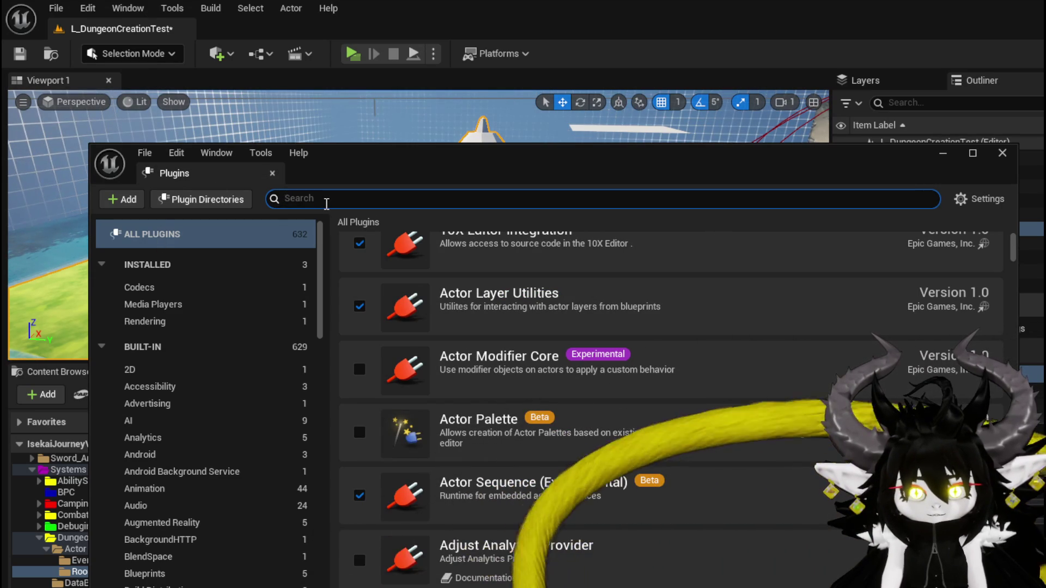
pyautogui.write('PCG')
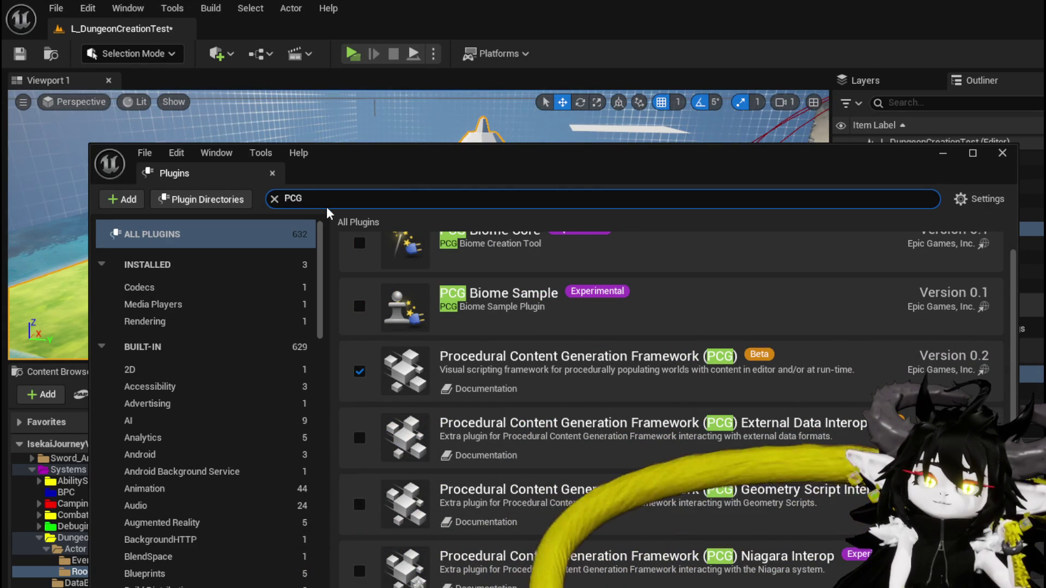
# Enable PCG External Data Interop and Geometry Script Interop, accepting beta warnings, and restart the editor
pyautogui.click(359, 438)
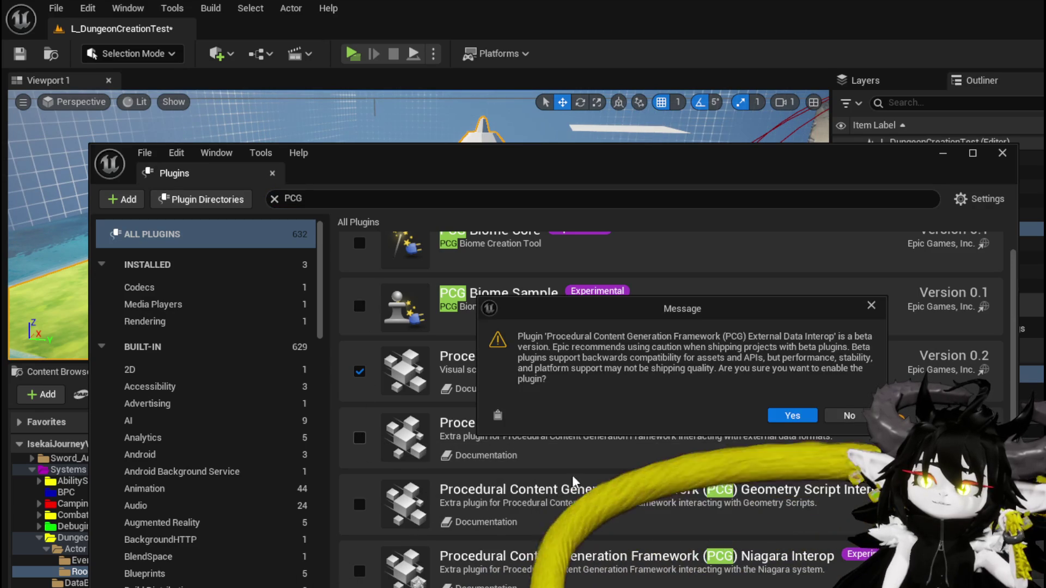
pyautogui.press('Return')
pyautogui.click(359, 504)
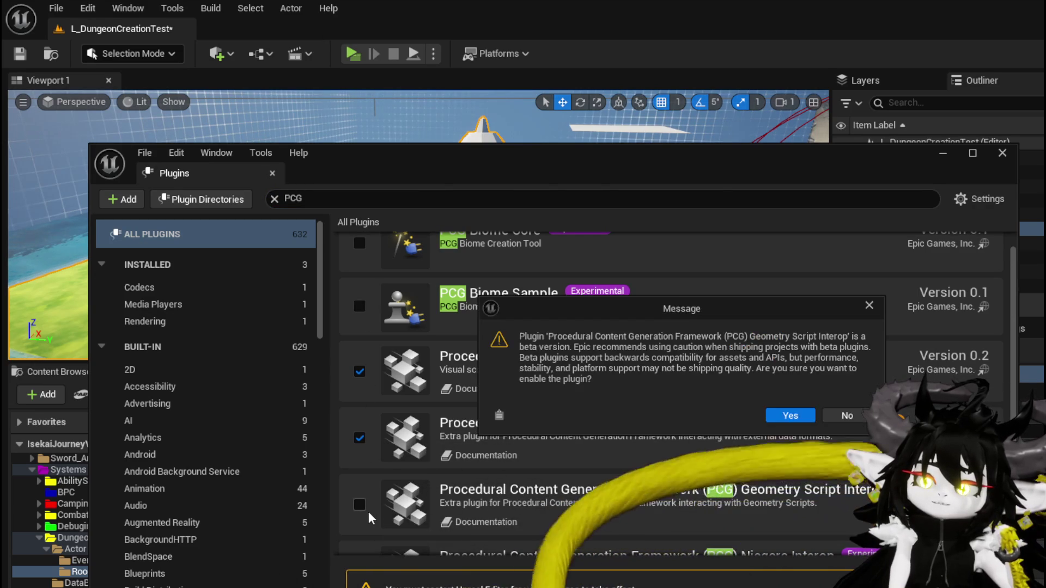
pyautogui.click(789, 416)
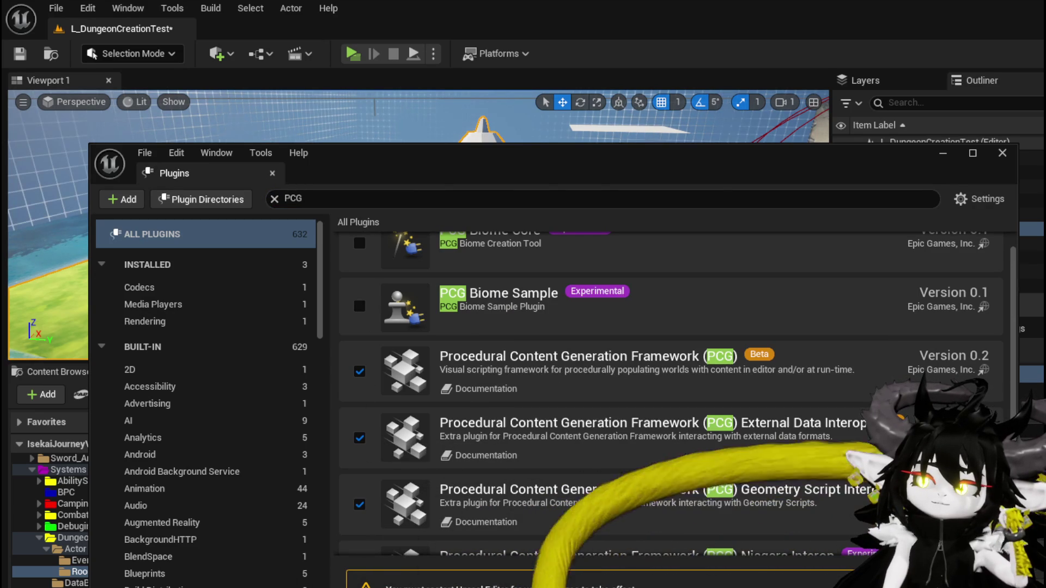
pyautogui.scroll(-2, 685, 456)
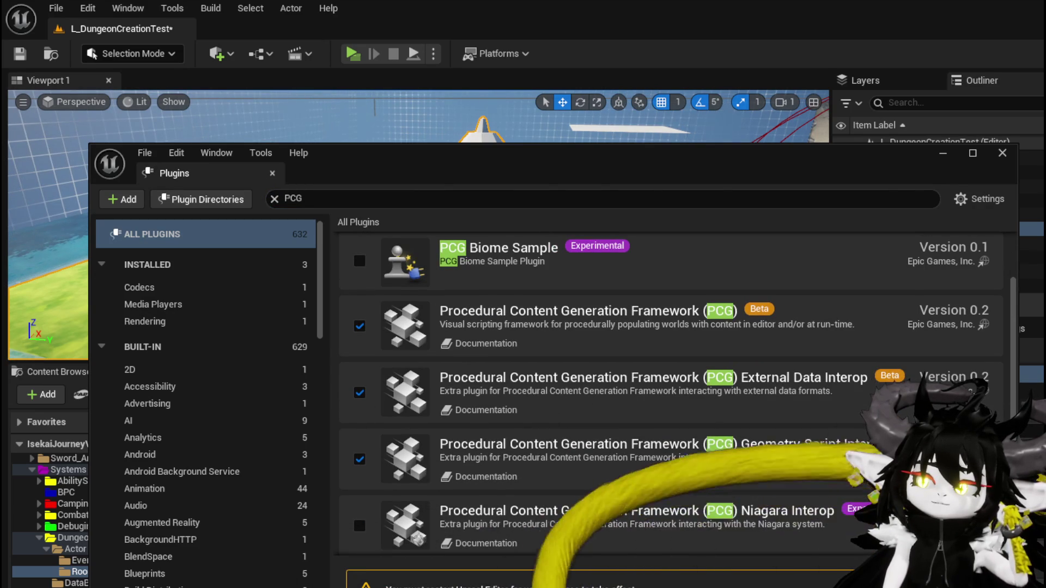
pyautogui.click(964, 580)
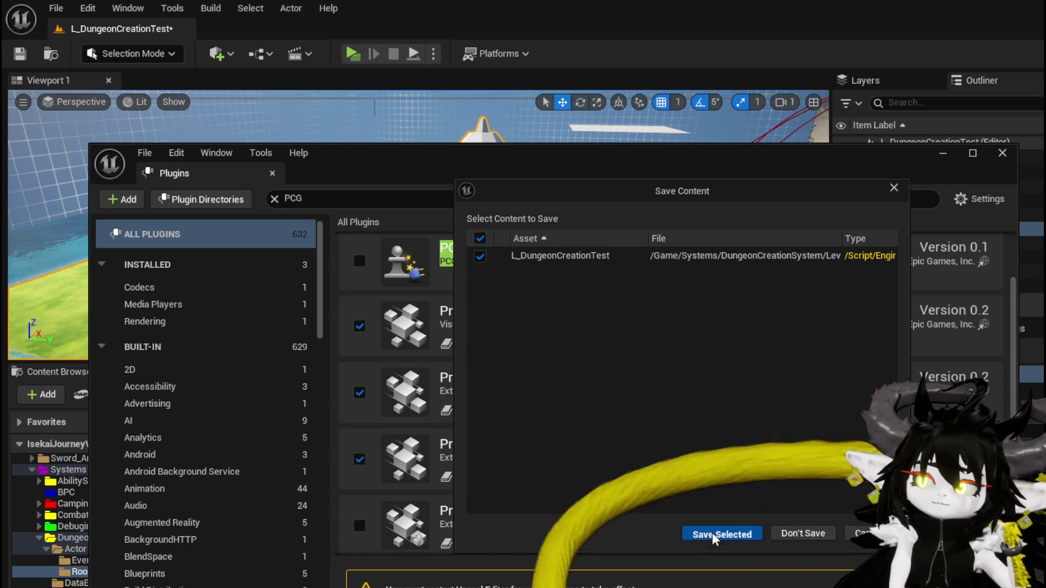
# Save the level for the restart, close the Plugins window, and show File > Recent Levels
pyautogui.click(713, 535)
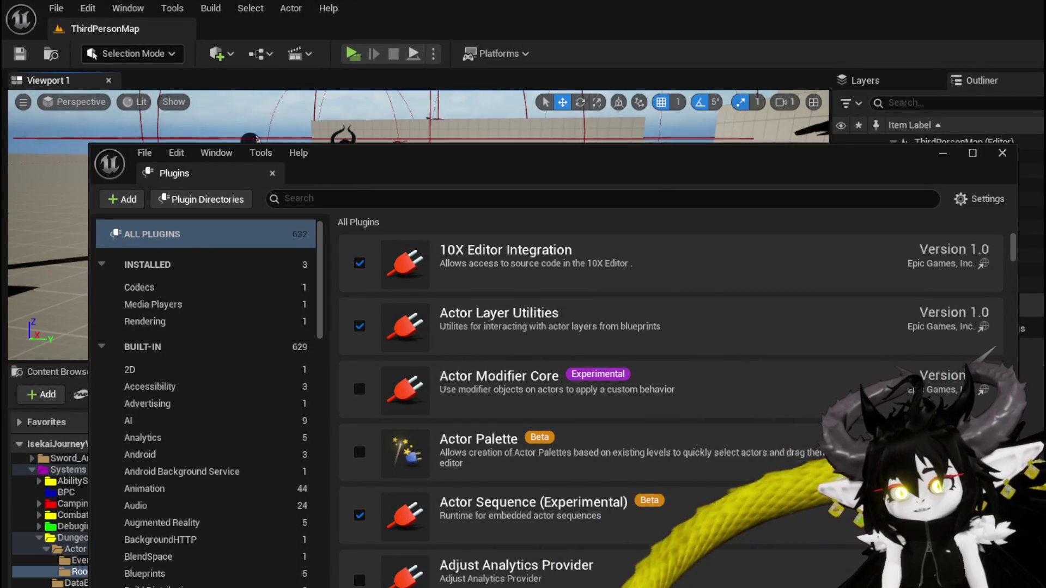
pyautogui.click(1000, 154)
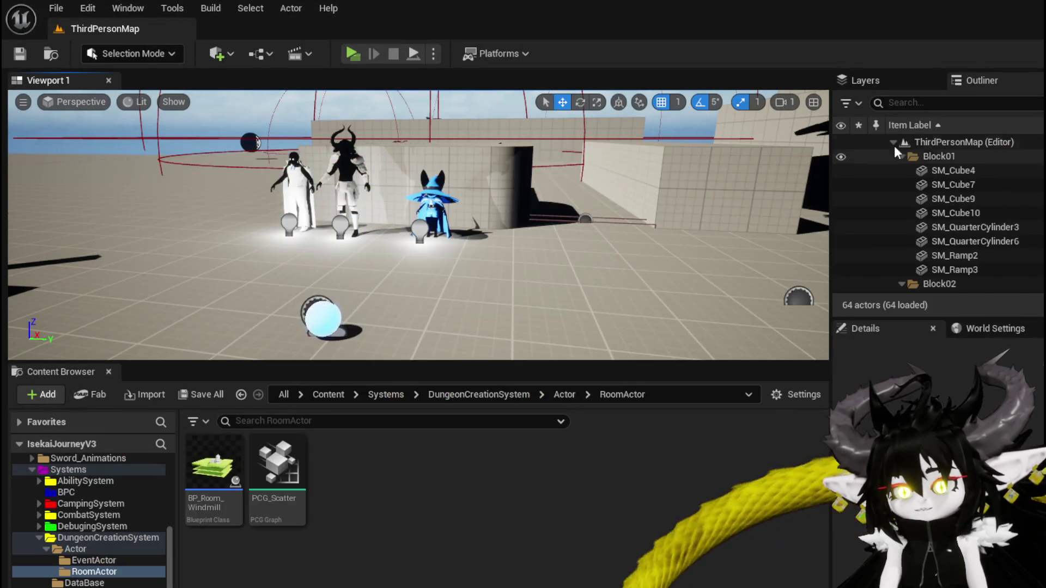
pyautogui.click(56, 8)
pyautogui.moveTo(205, 119)
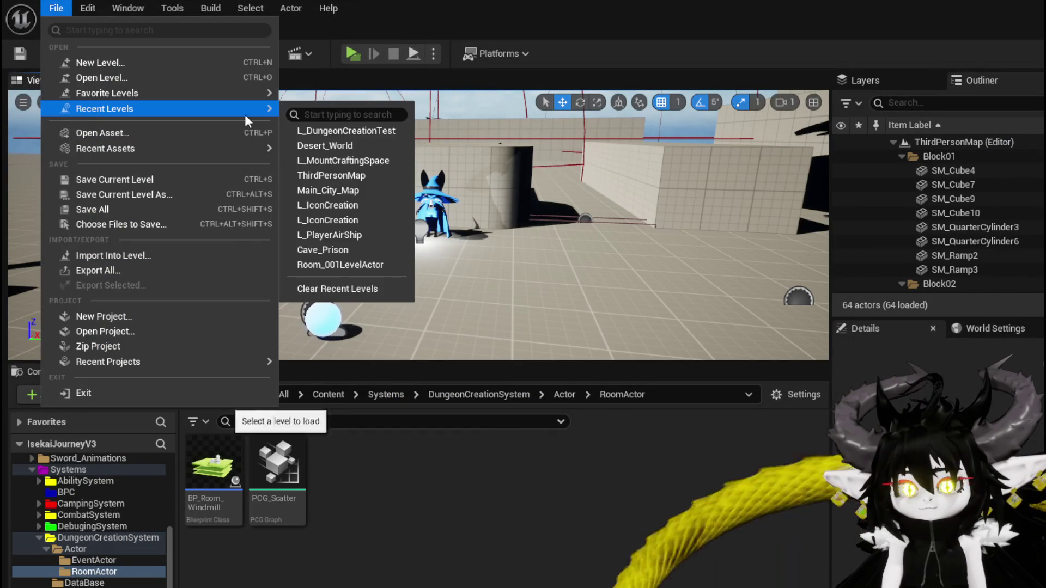
# Load L_DungeonCreationTest and open the PCG_Scatter graph from the Content Browser
pyautogui.click(334, 131)
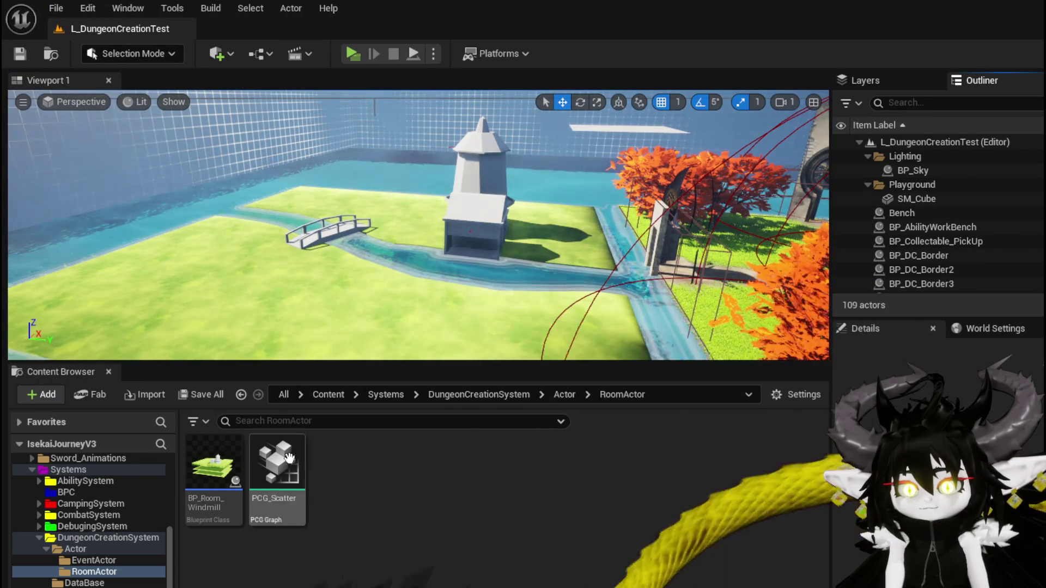
pyautogui.doubleClick(280, 460)
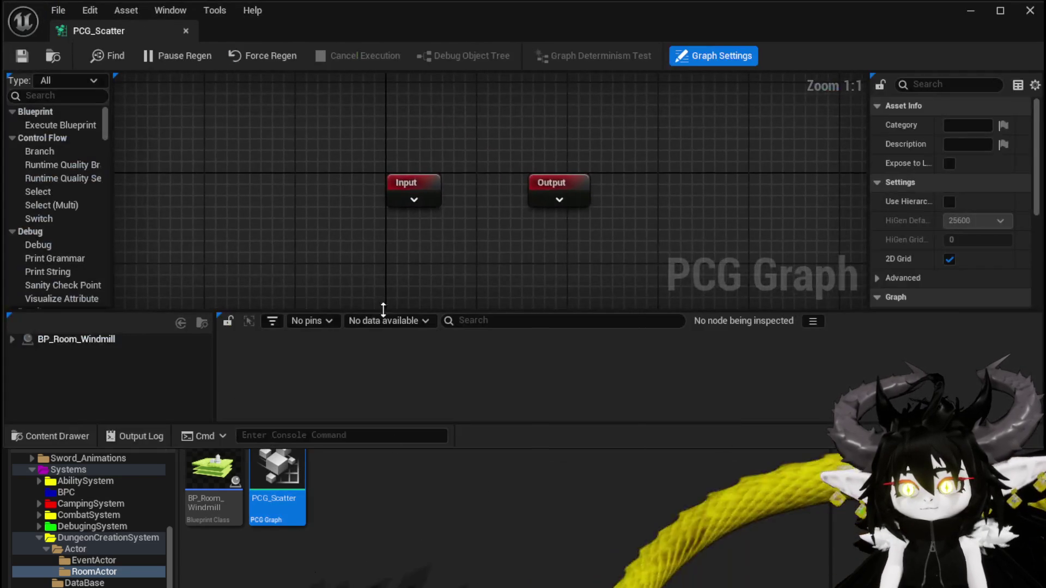
# Add a Mesh Sampler node to the PCG_Scatter graph and position it
pyautogui.rightClick(453, 232)
pyautogui.write('mesh')
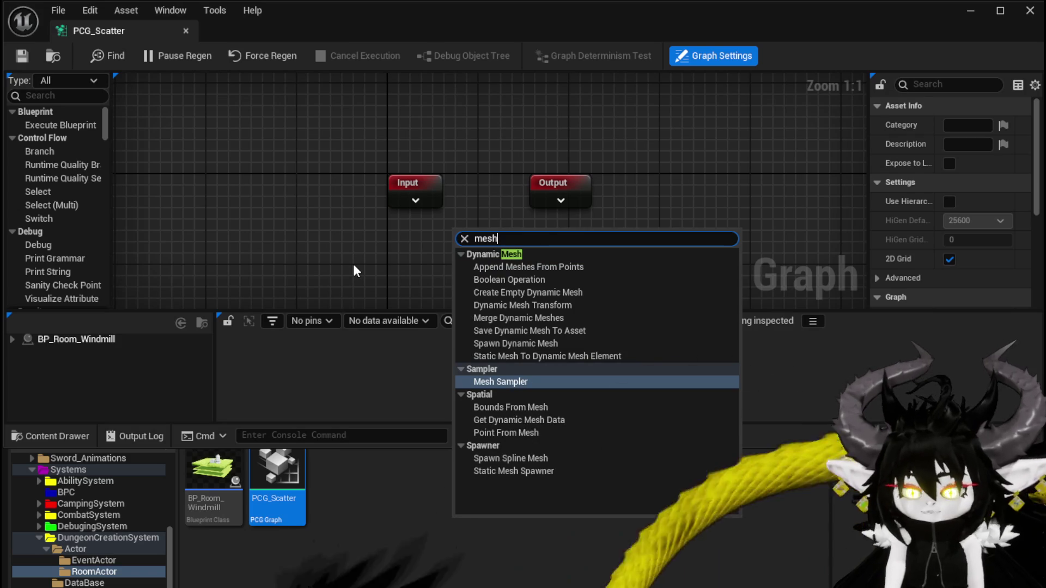
pyautogui.click(509, 381)
pyautogui.moveTo(416, 246); pyautogui.dragTo(340, 197)
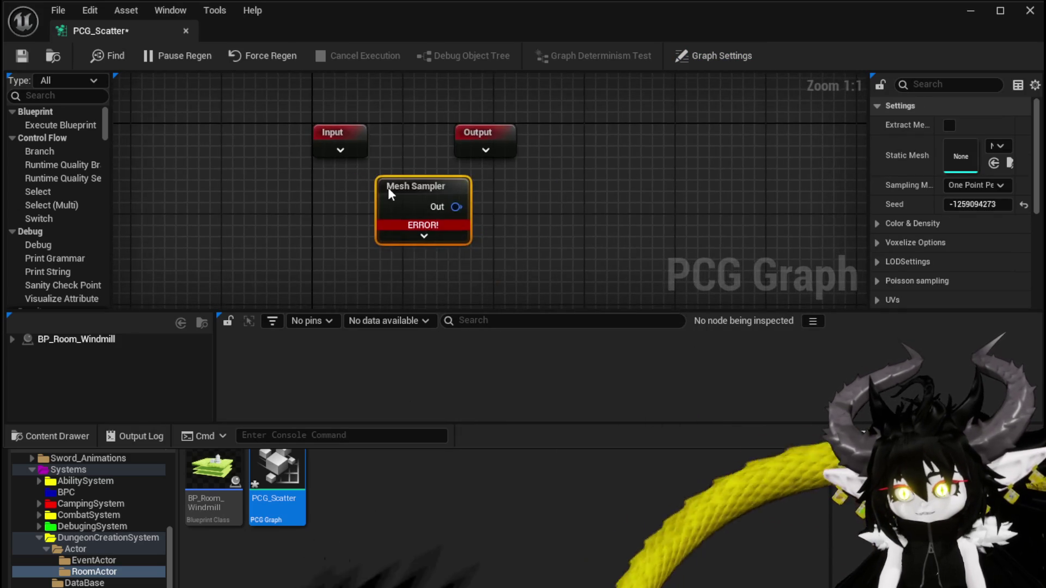
pyautogui.moveTo(428, 195); pyautogui.dragTo(302, 241)
pyautogui.moveTo(366, 264); pyautogui.dragTo(378, 193)
# Review the Mesh Sampler node's pins and widen the node settings panel
pyautogui.click(306, 215)
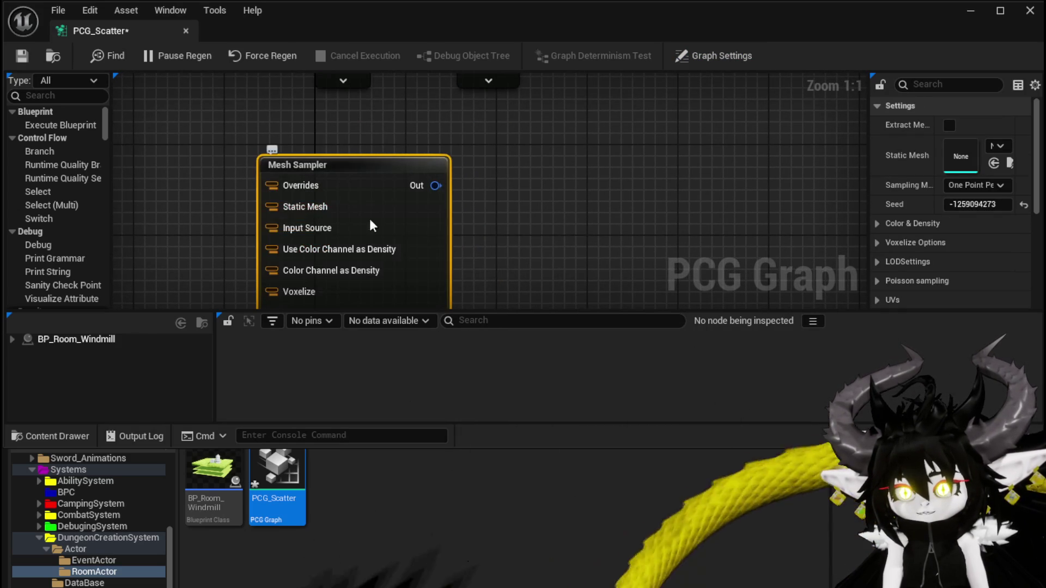
pyautogui.scroll(-4, 377, 268)
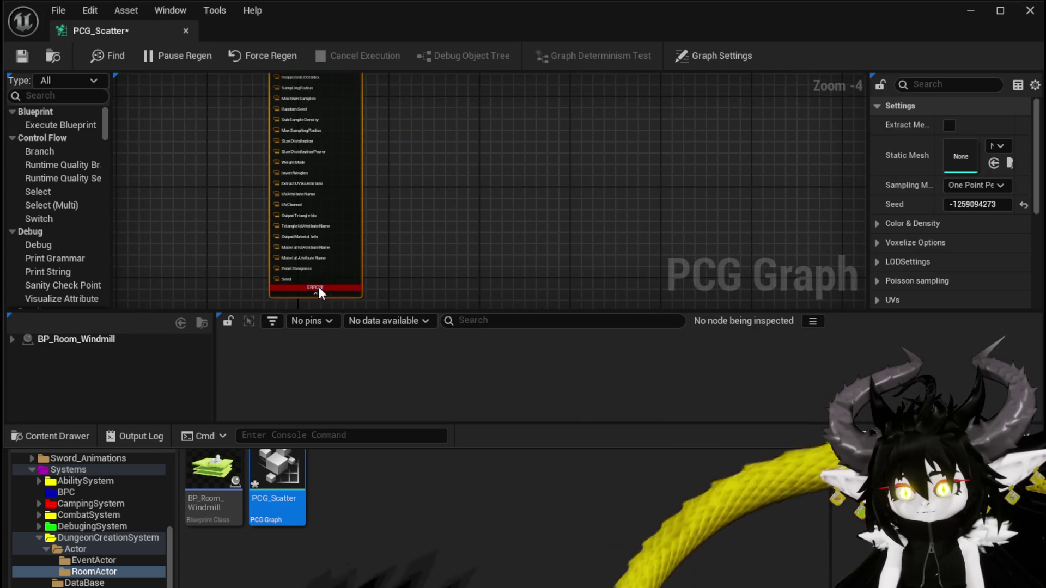
pyautogui.click(315, 293)
pyautogui.scroll(1, 312, 143)
pyautogui.scroll(3, 312, 142)
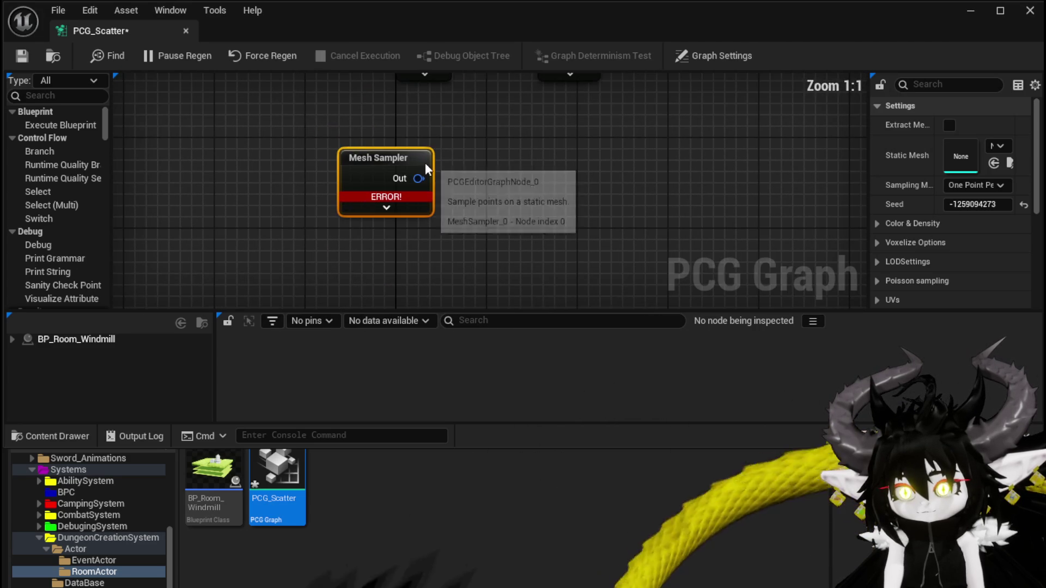
pyautogui.moveTo(425, 162); pyautogui.dragTo(357, 220)
pyautogui.moveTo(869, 168); pyautogui.dragTo(681, 168)
# Assign the Room_Windmill static mesh to the Mesh Sampler's Static Mesh slot
pyautogui.rightClick(433, 206)
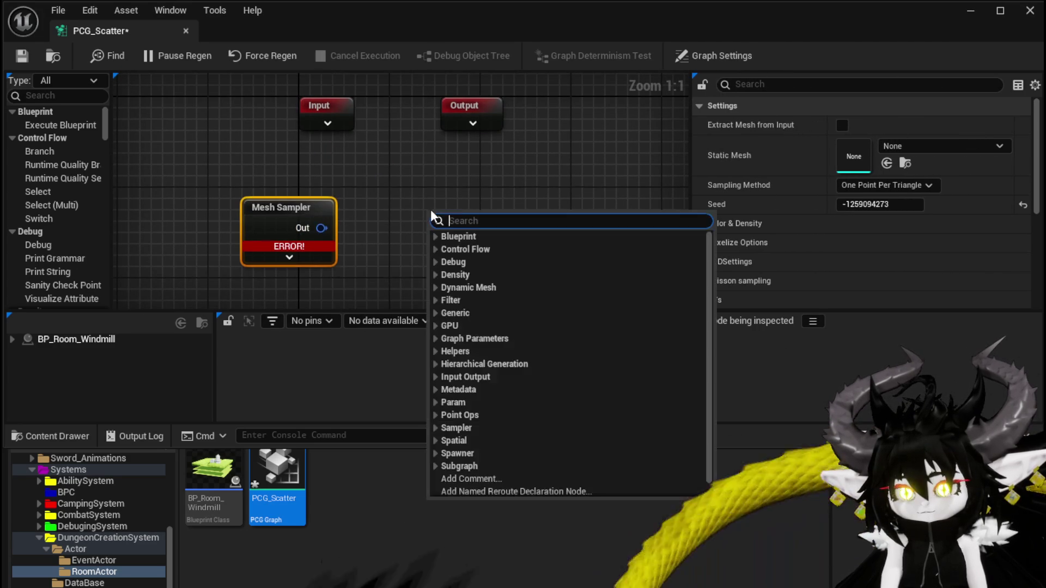
pyautogui.write('materi')
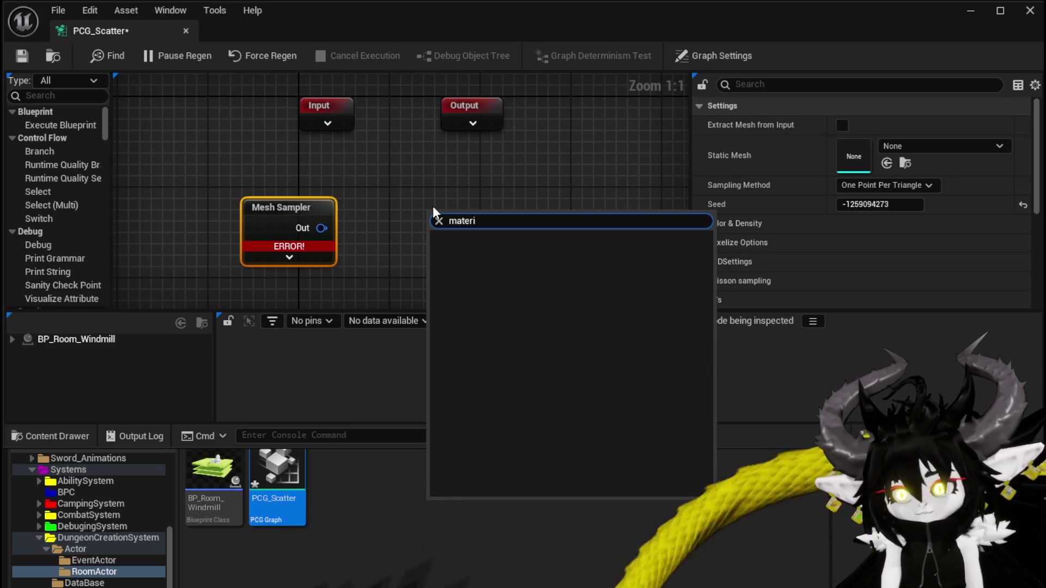
pyautogui.press('BackSpace')
pyautogui.press('BackSpace')
pyautogui.press('BackSpace')
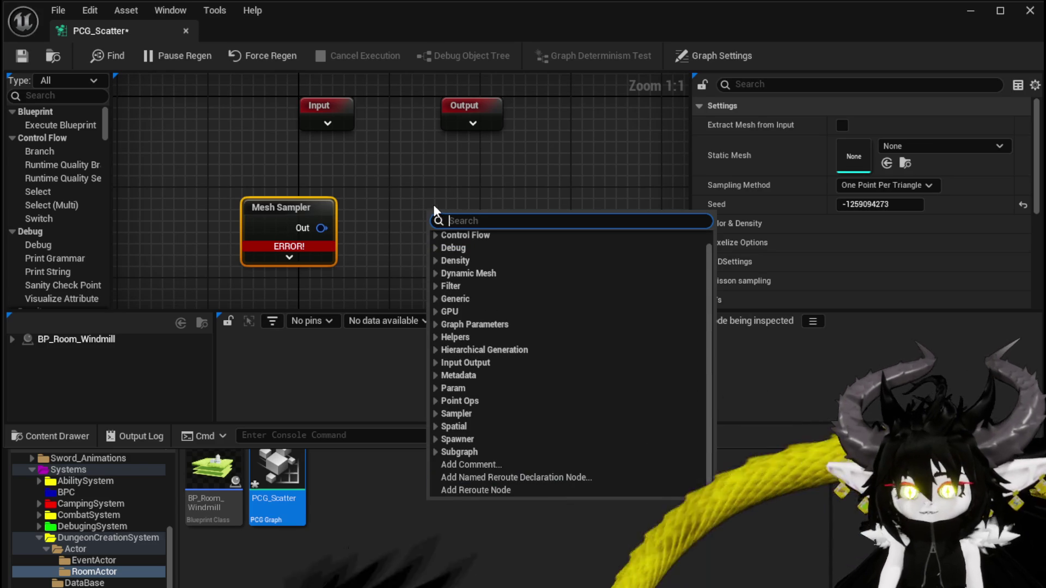
pyautogui.click(363, 580)
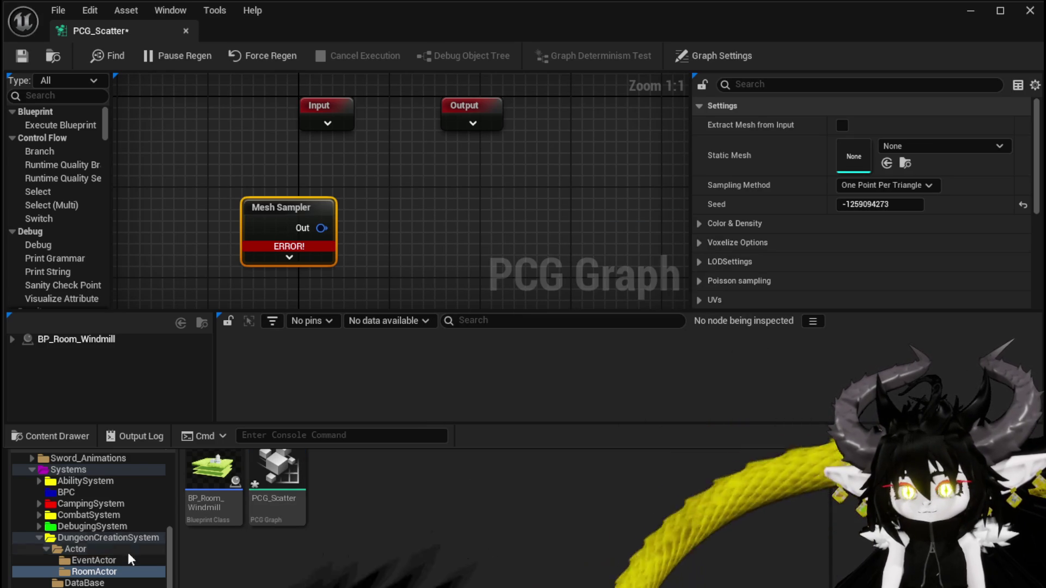
pyautogui.click(136, 538)
pyautogui.scroll(-5, 399, 567)
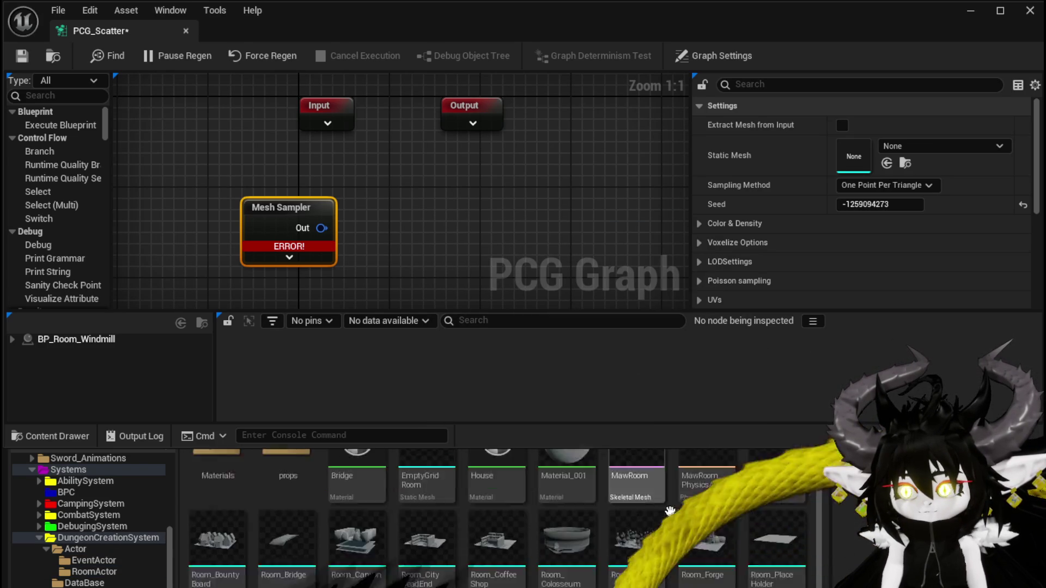
pyautogui.moveTo(287, 587)
pyautogui.mouseDown()
pyautogui.moveTo(349, 218)
pyautogui.moveTo(904, 207)
pyautogui.moveTo(916, 158)
pyautogui.mouseUp()
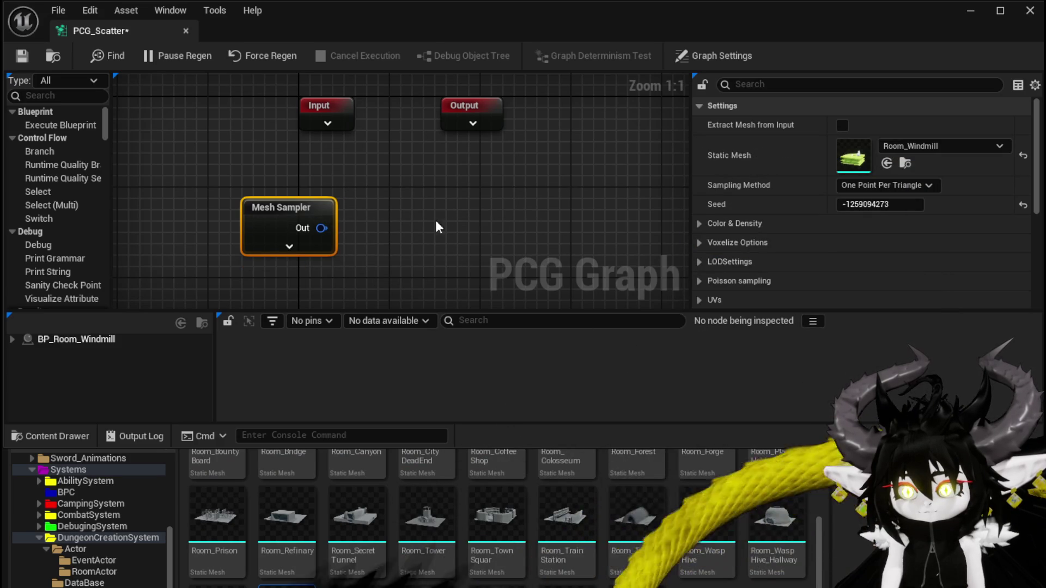
# Drag a wire from Mesh Sampler's output to add a connected node
pyautogui.click(403, 232)
pyautogui.moveTo(349, 229); pyautogui.dragTo(418, 227)
pyautogui.click(362, 218)
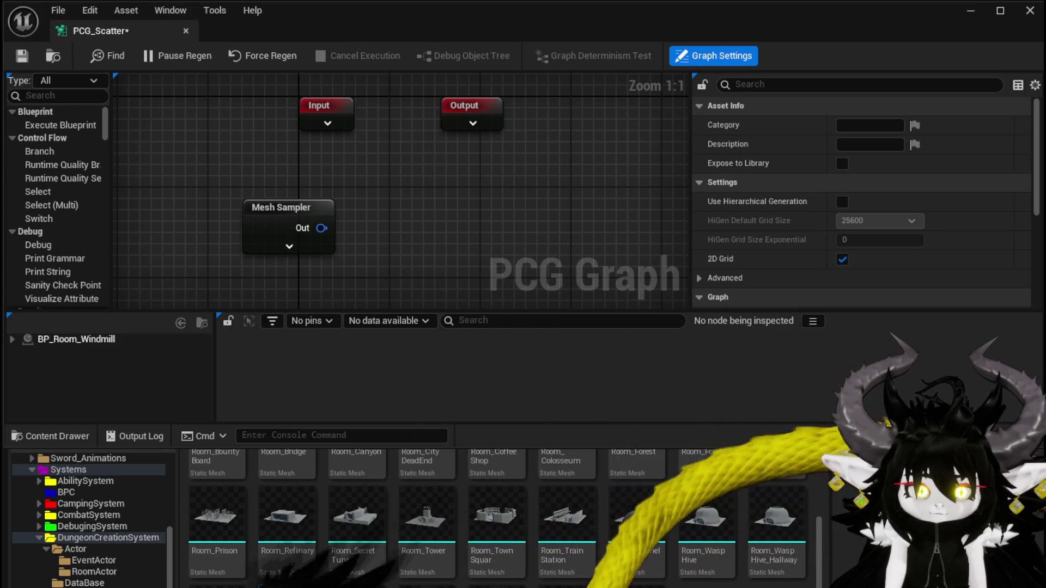
pyautogui.moveTo(355, 235); pyautogui.dragTo(465, 230)
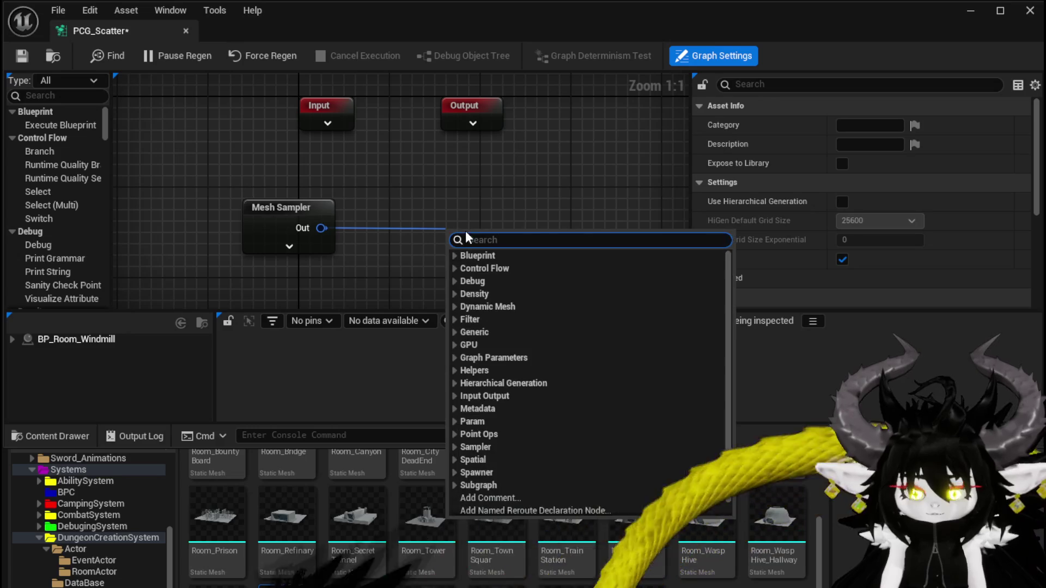
# Add a Bounds Modifier node wired from Mesh Sampler and close the Content Drawer
pyautogui.write('bou')
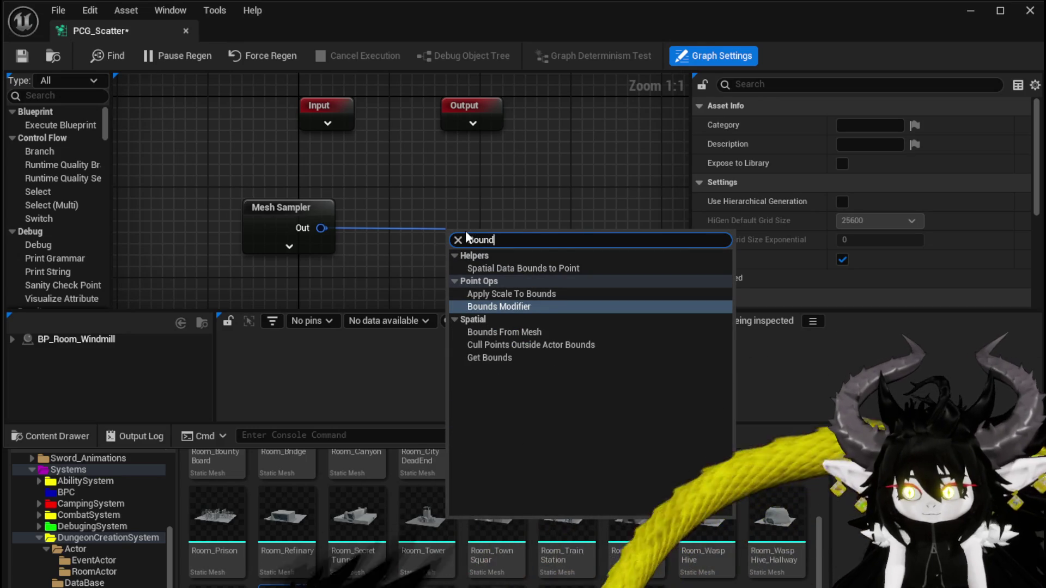
pyautogui.click(511, 305)
pyautogui.moveTo(436, 184)
pyautogui.mouseDown()
pyautogui.moveTo(375, 155)
pyautogui.moveTo(376, 165)
pyautogui.mouseUp()
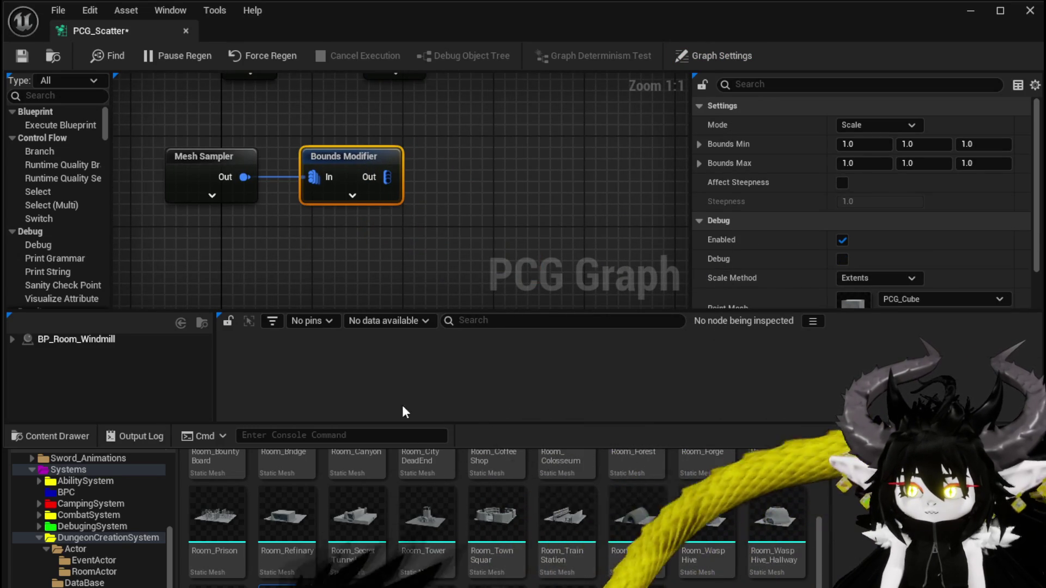
pyautogui.click(425, 377)
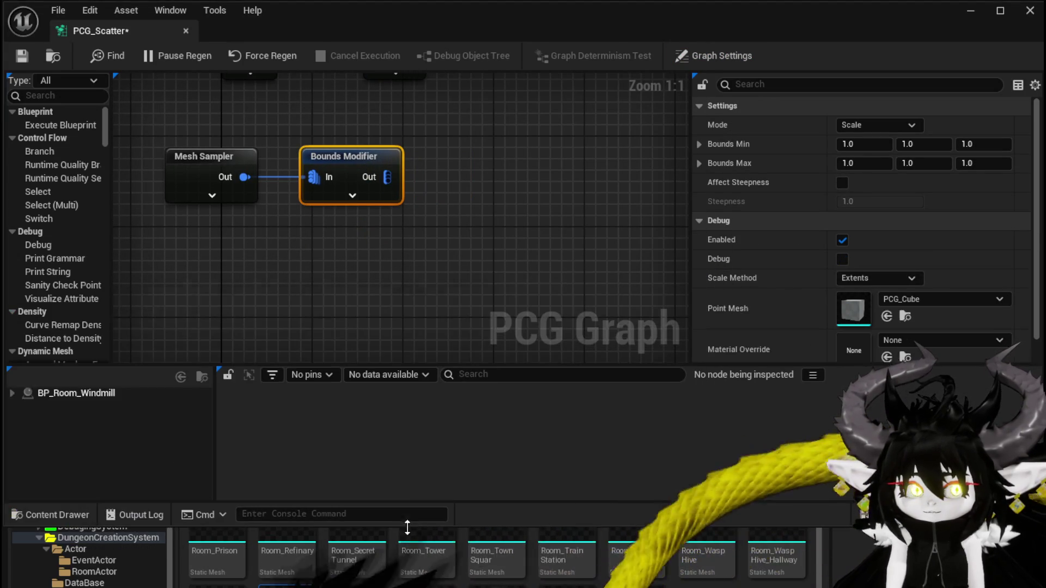
pyautogui.moveTo(477, 336)
pyautogui.mouseDown()
pyautogui.moveTo(473, 297)
pyautogui.moveTo(474, 306)
pyautogui.mouseUp()
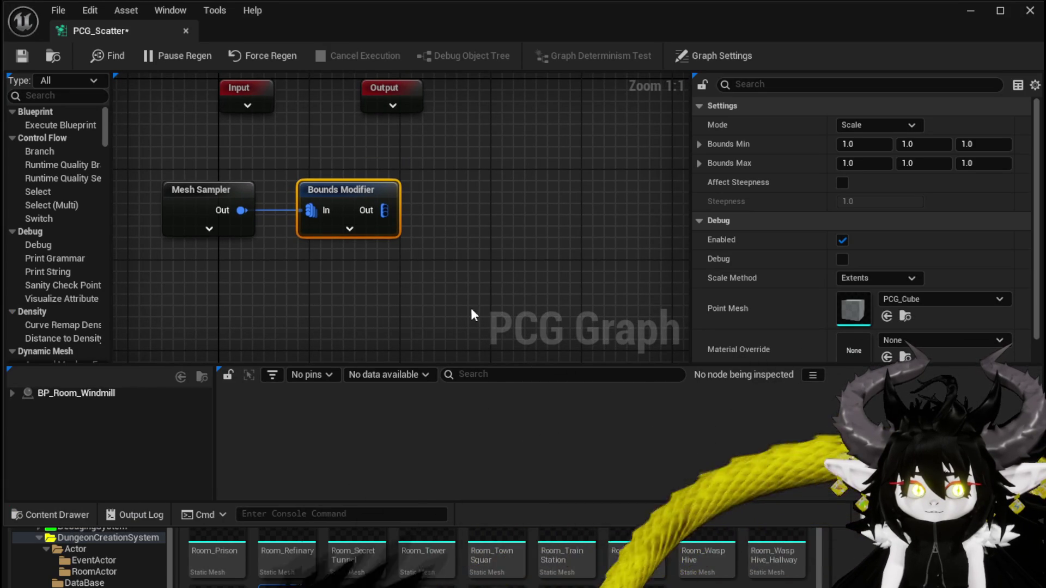
# Add a Copy Points node whose Source is fed by Bounds Modifier's output
pyautogui.moveTo(456, 225); pyautogui.dragTo(456, 224)
pyautogui.write('cop')
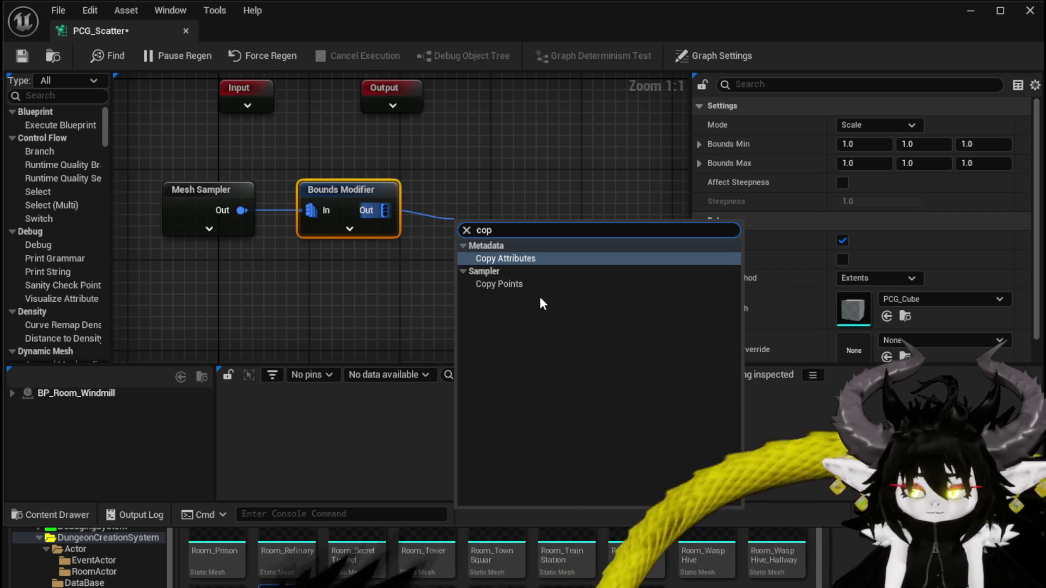
pyautogui.click(529, 284)
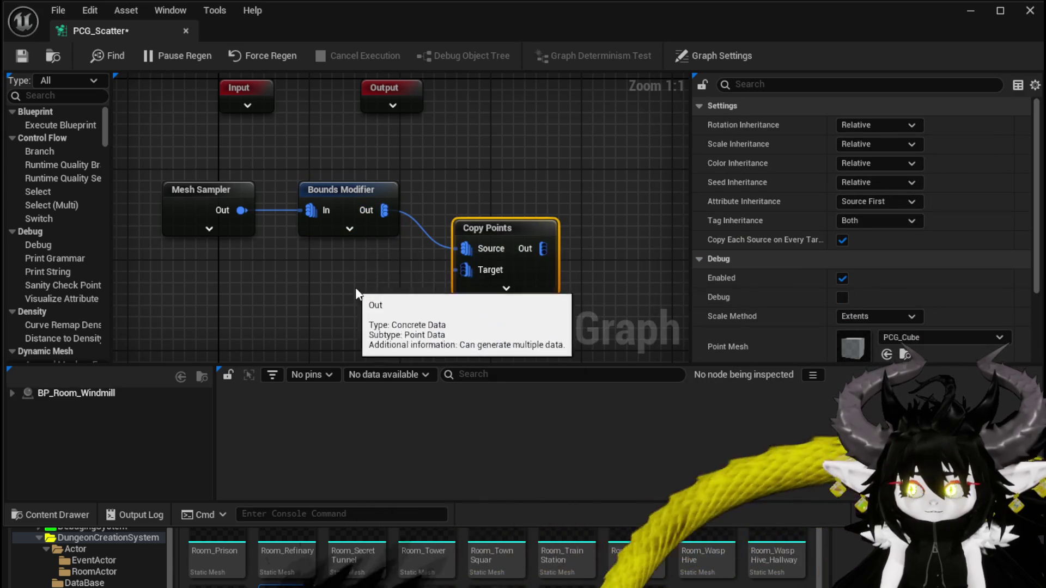
pyautogui.moveTo(384, 279); pyautogui.dragTo(416, 264)
pyautogui.moveTo(525, 211)
pyautogui.mouseDown()
pyautogui.moveTo(516, 240)
pyautogui.moveTo(432, 215)
pyautogui.moveTo(292, 257)
pyautogui.mouseUp()
pyautogui.rightClick(359, 280)
# Add a Get Actor Data node to the PCG_Scatter graph and position it
pyautogui.write('get actor')
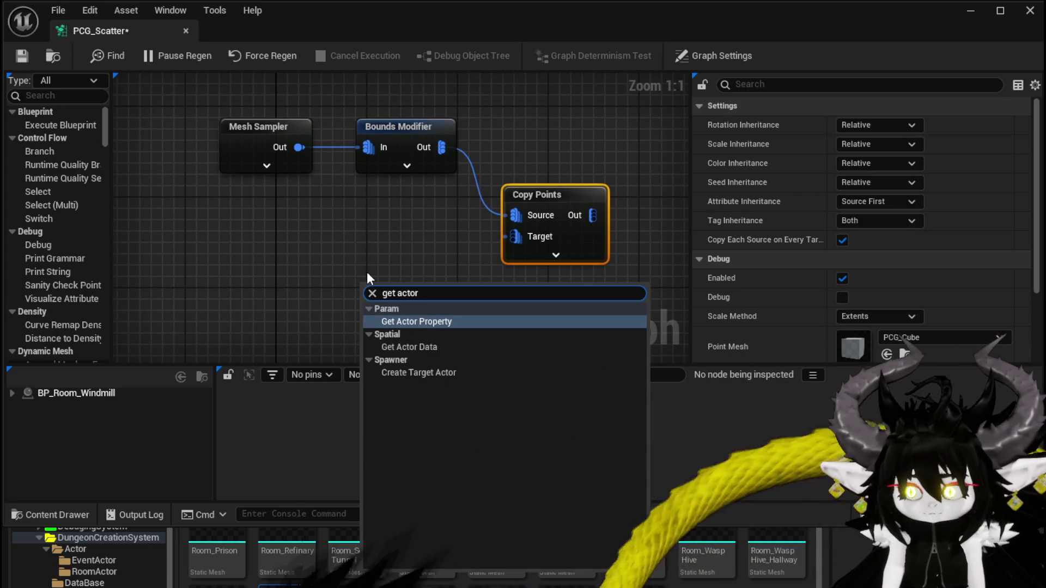
pyautogui.click(407, 346)
pyautogui.moveTo(415, 306)
pyautogui.mouseDown()
pyautogui.moveTo(344, 267)
pyautogui.moveTo(512, 237)
pyautogui.mouseUp()
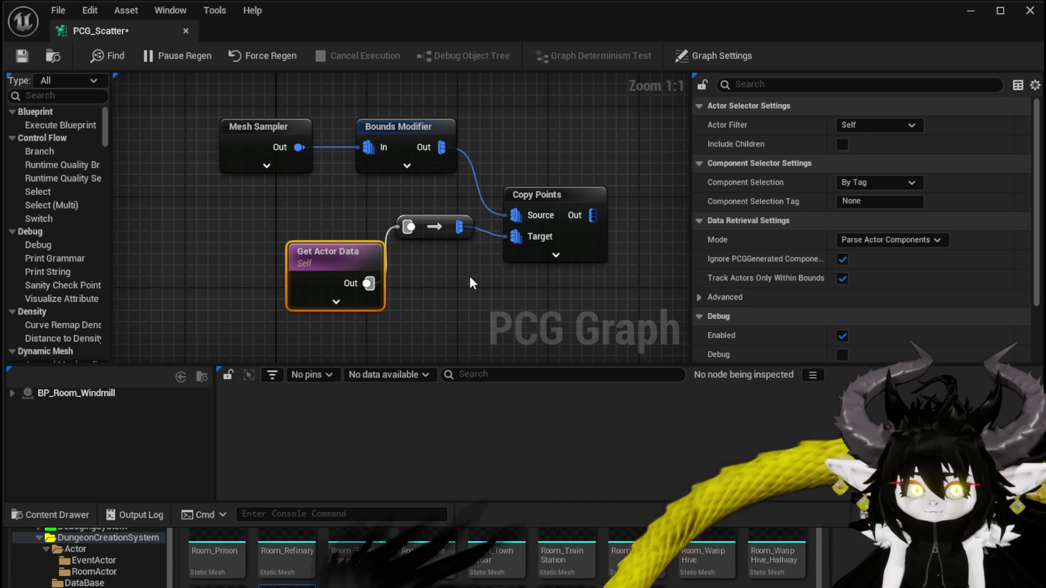
# Set Get Actor Data's actor filter to All World Actors and its data retrieval mode to Get Single Point
pyautogui.click(872, 124)
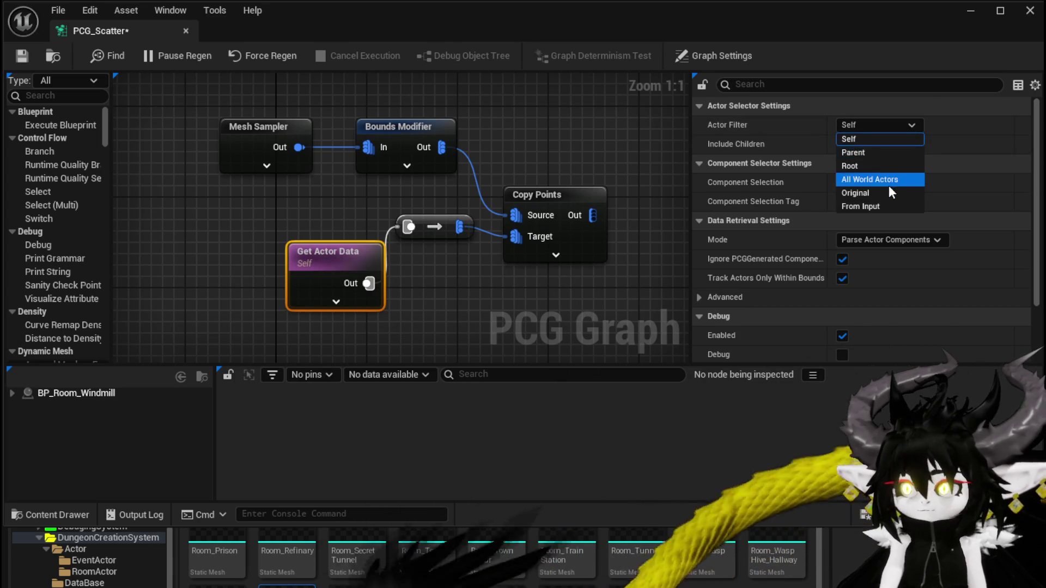
pyautogui.click(888, 180)
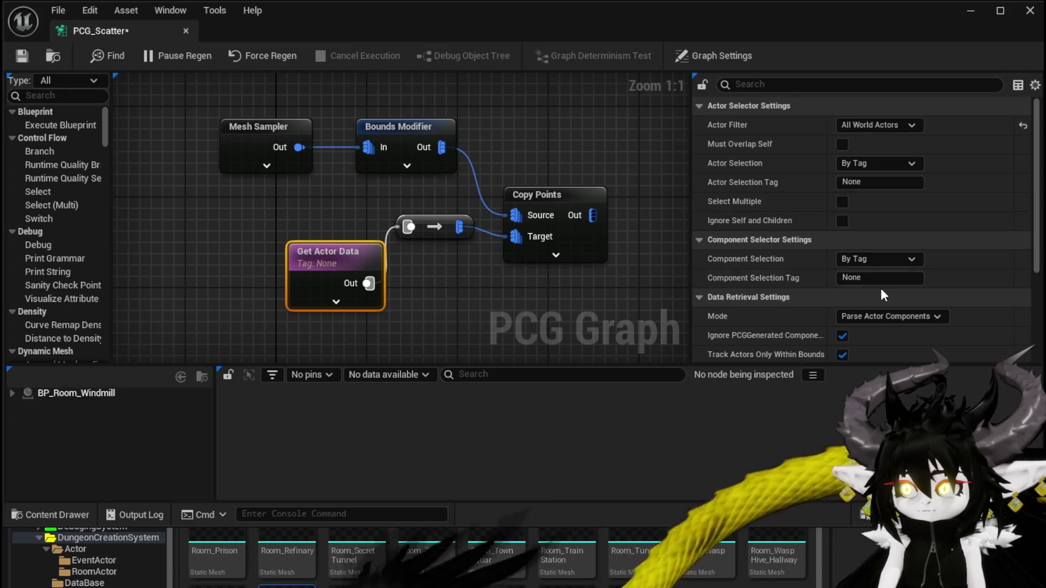
pyautogui.scroll(-3, 880, 289)
pyautogui.scroll(-4, 880, 282)
pyautogui.scroll(4, 880, 280)
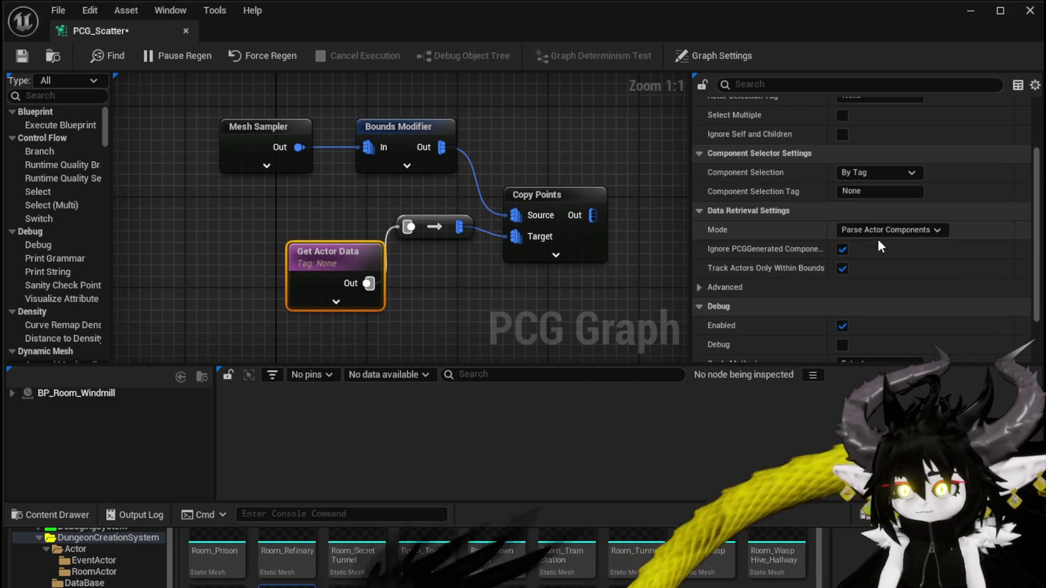
pyautogui.click(882, 231)
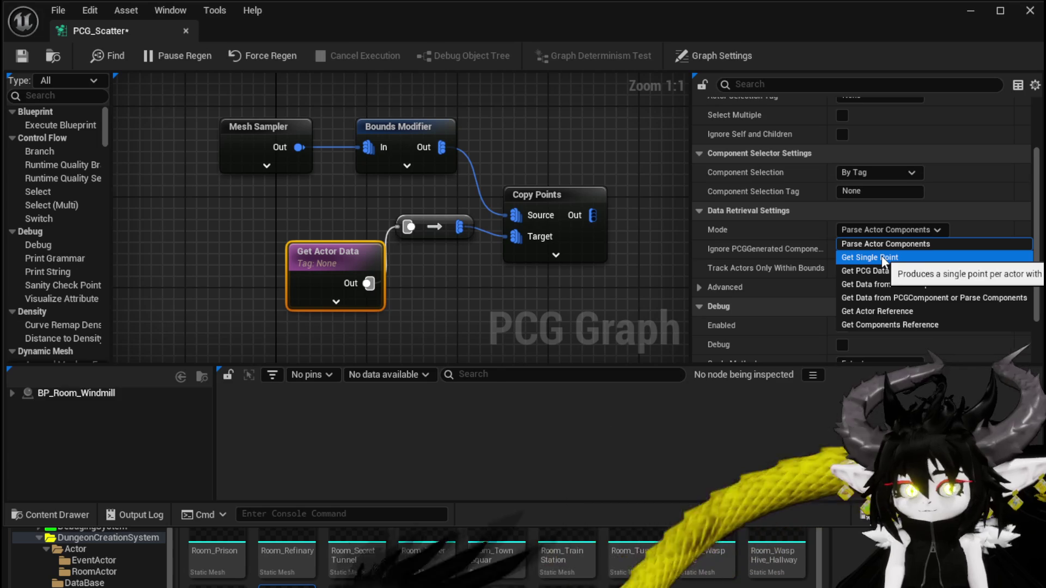
pyautogui.click(882, 256)
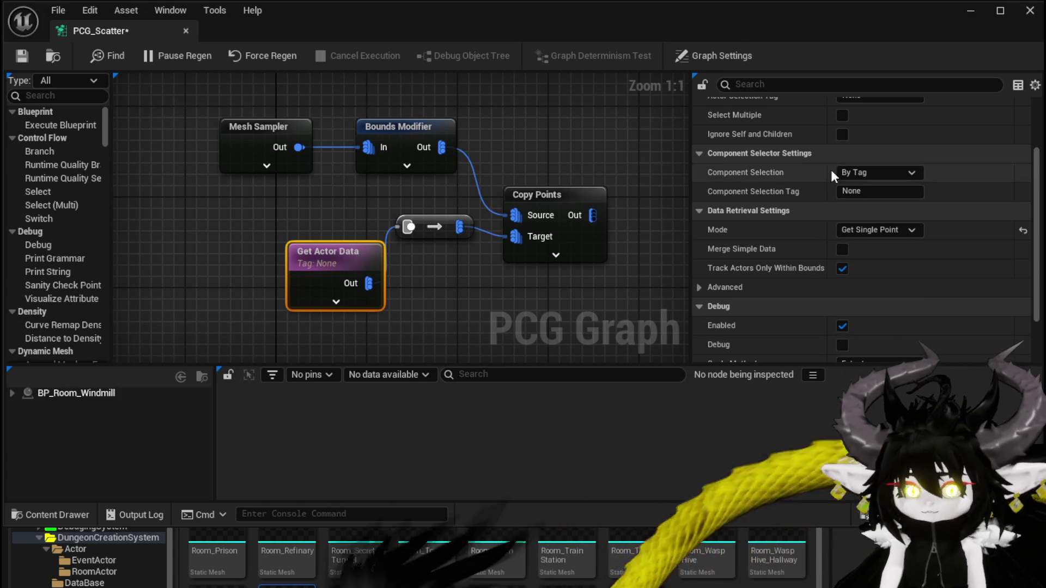
pyautogui.moveTo(502, 121); pyautogui.dragTo(370, 108)
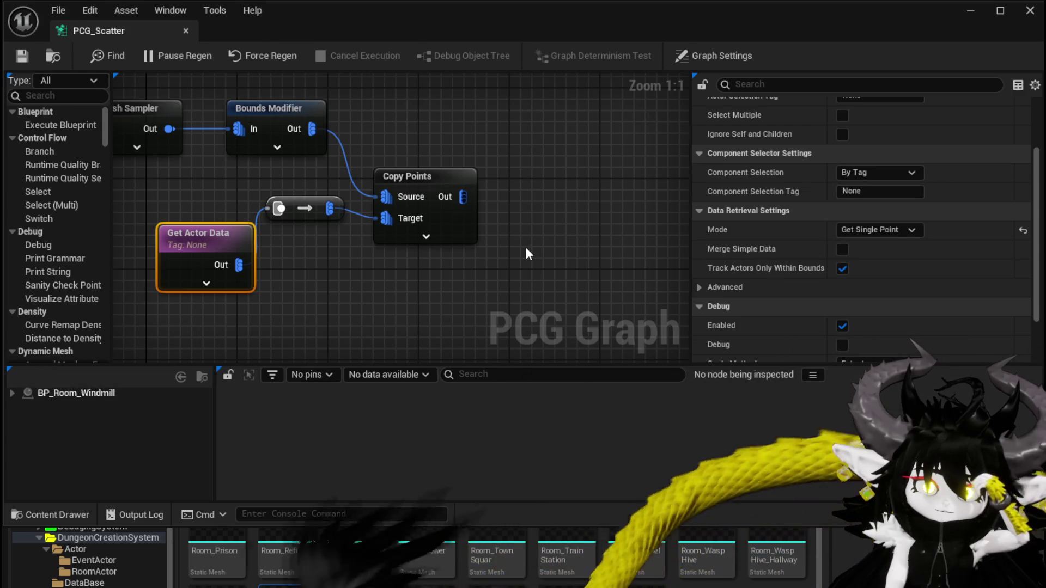
# Keep Get Actor Data's component selection set to By Tag
pyautogui.scroll(-1, 977, 305)
pyautogui.scroll(3, 976, 305)
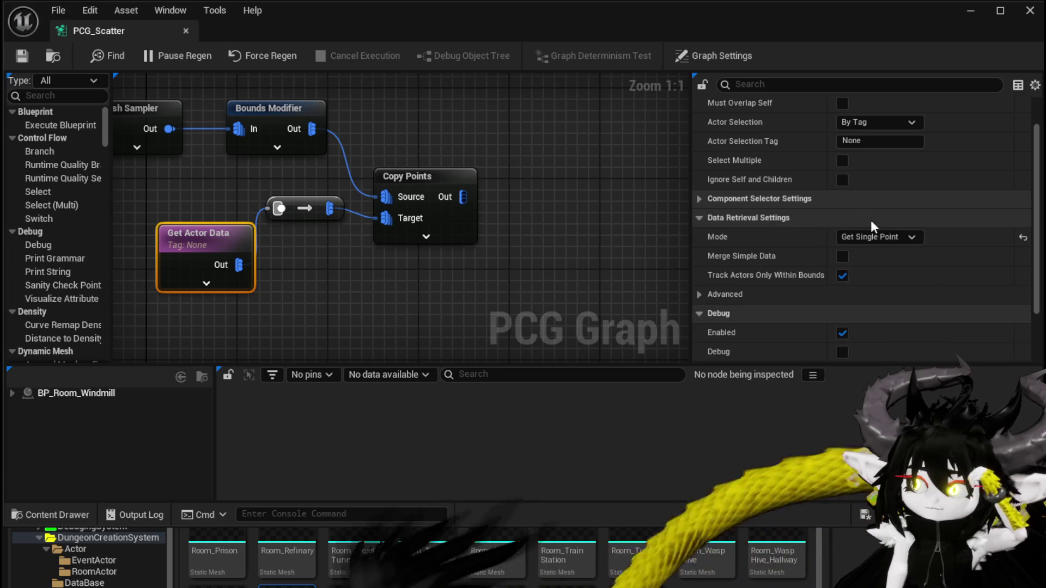
pyautogui.click(872, 218)
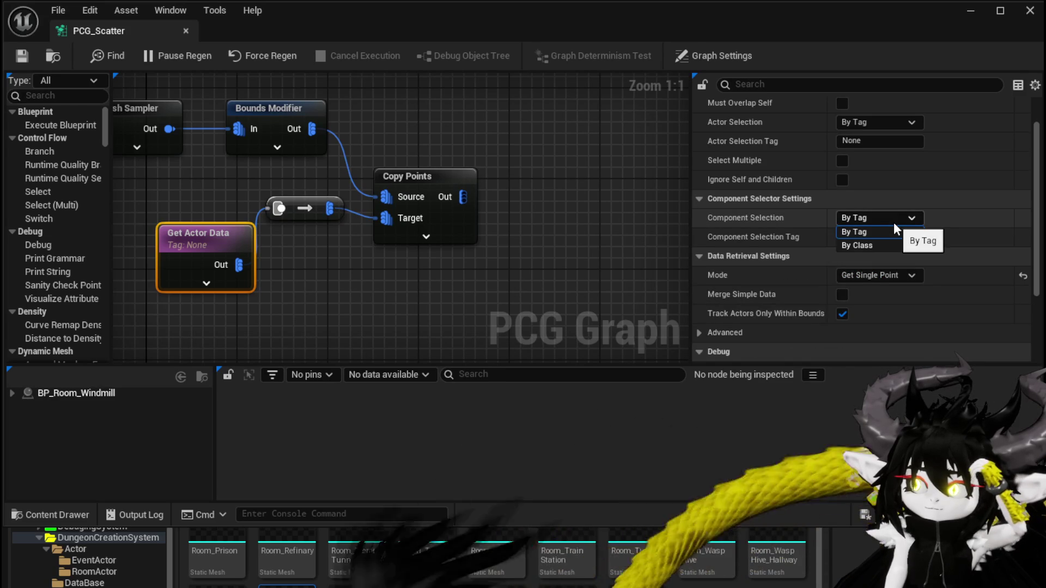
pyautogui.click(894, 229)
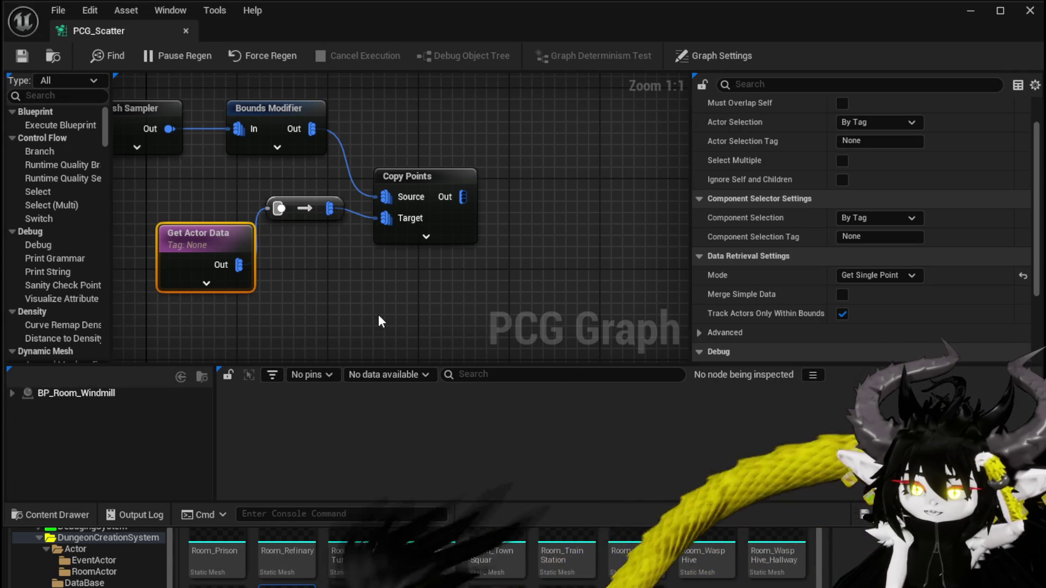
# Enter Room as the component selection tag and save the PCG_Scatter graph
pyautogui.click(853, 237)
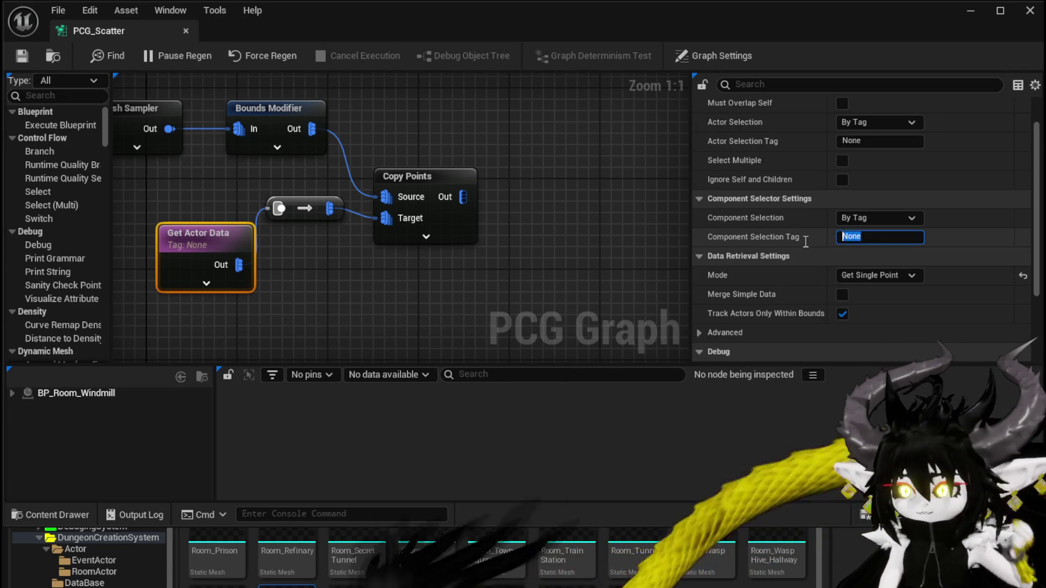
pyautogui.write('Room')
pyautogui.press('Return')
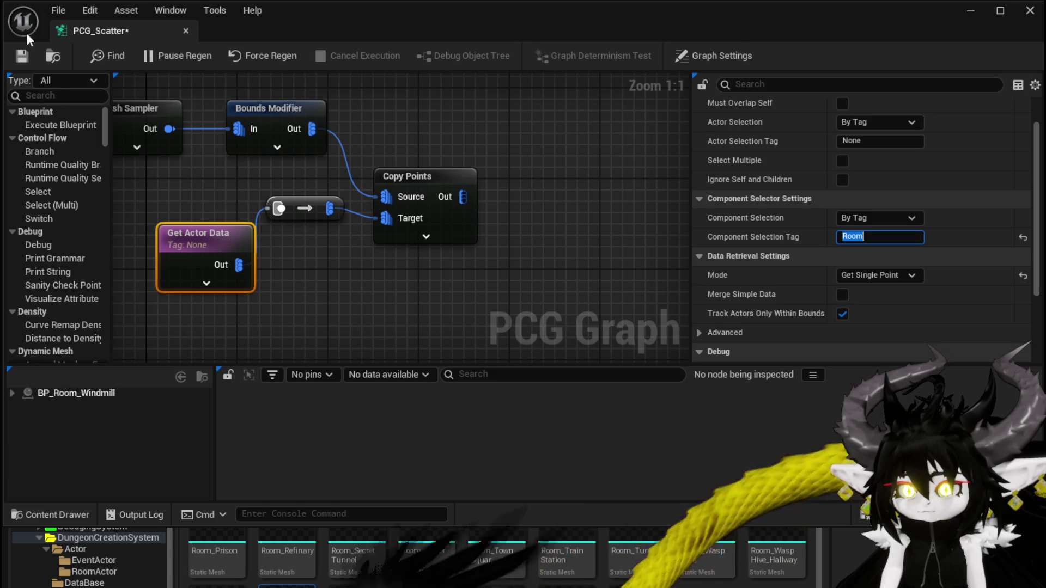
pyautogui.click(19, 60)
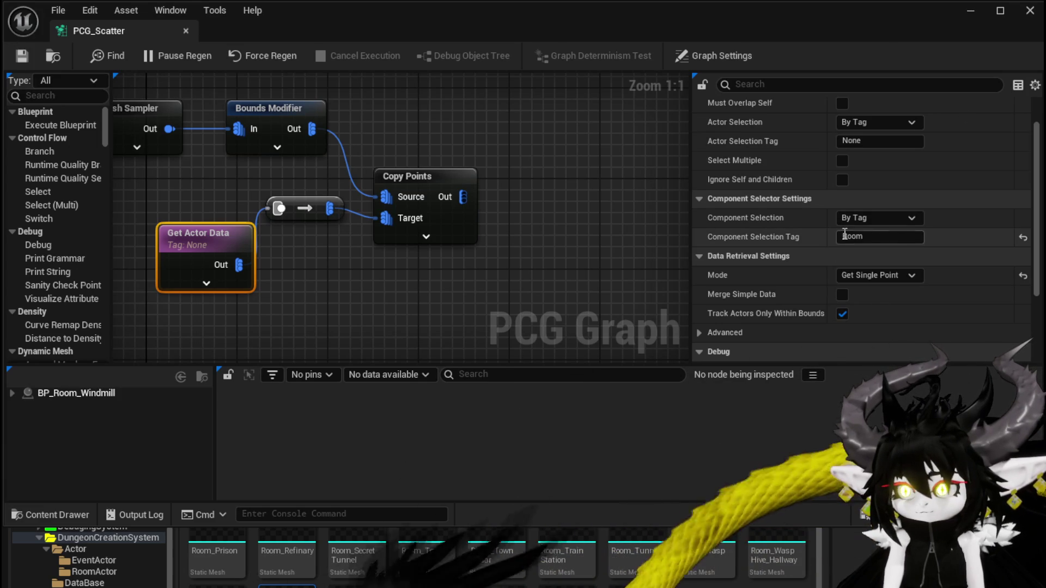
pyautogui.click(968, 10)
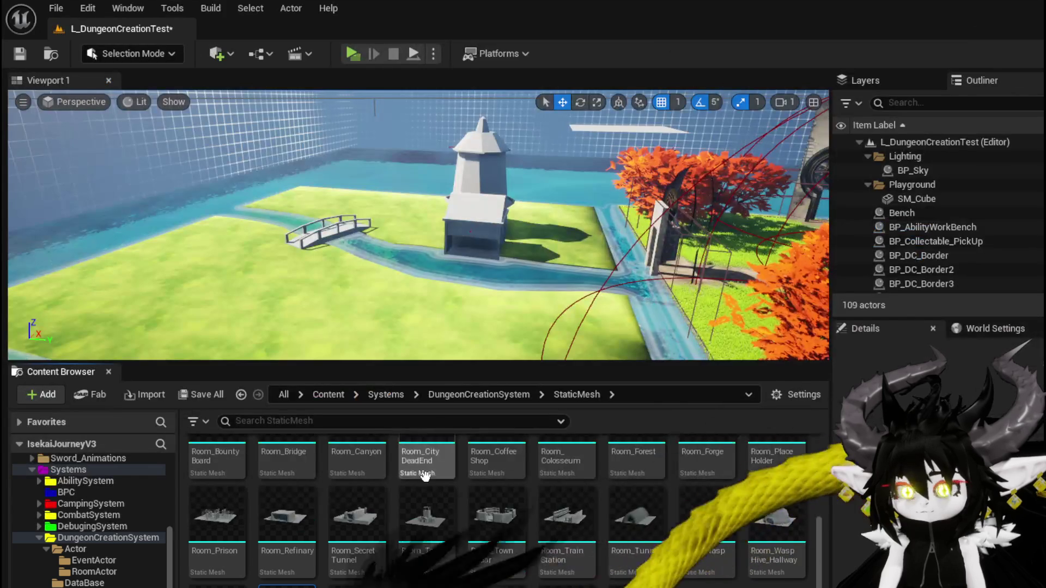
# Open the BP_Room_Windmill blueprint from the RoomActor folder and show its Class Defaults
pyautogui.click(90, 560)
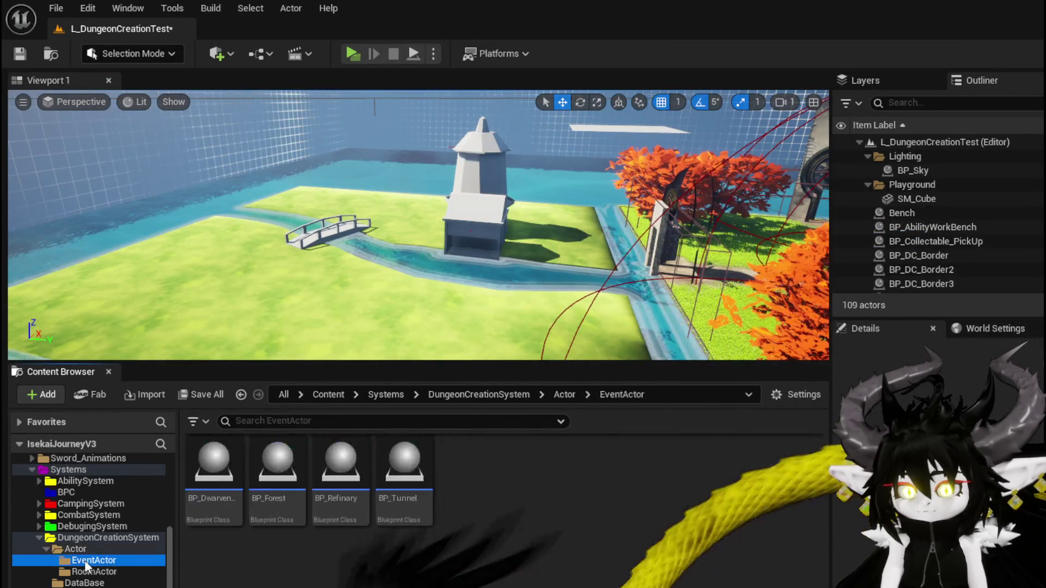
pyautogui.click(90, 572)
pyautogui.doubleClick(214, 451)
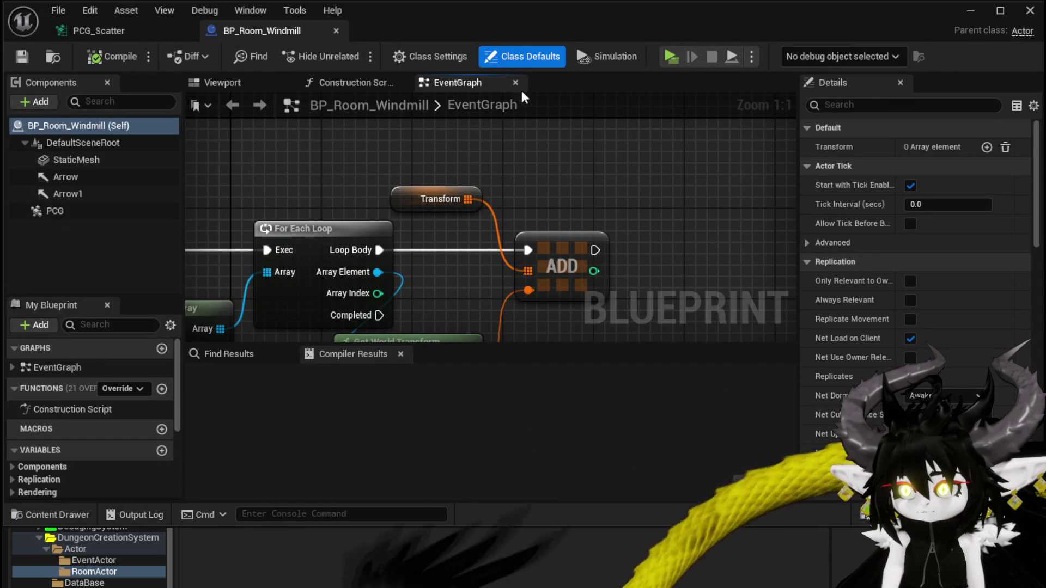
pyautogui.click(413, 59)
pyautogui.click(948, 147)
pyautogui.click(861, 248)
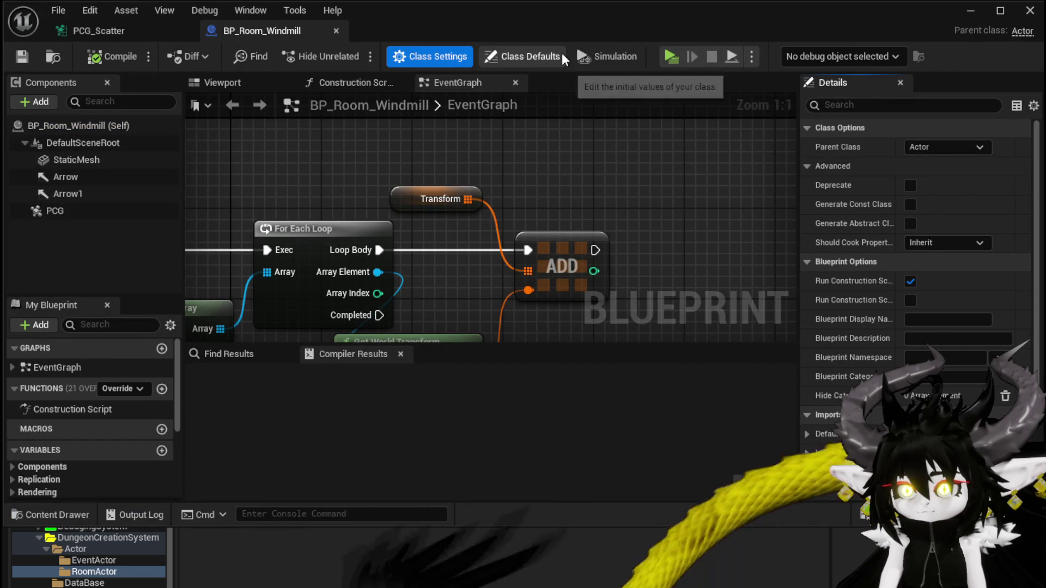
pyautogui.click(528, 57)
# Add a 'Room' entry to the windmill blueprint's actor Tags list
pyautogui.scroll(-10, 942, 196)
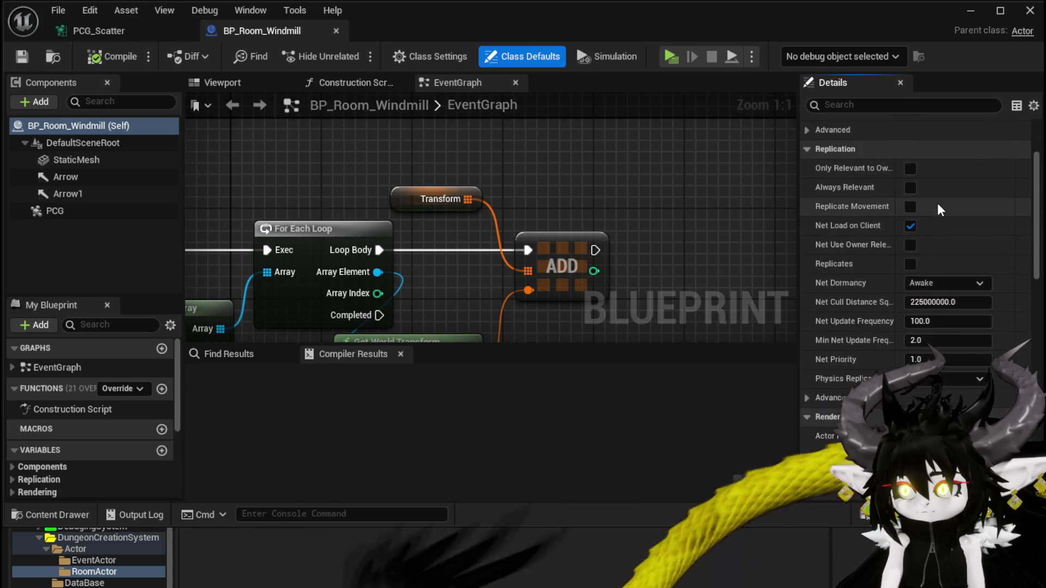
pyautogui.scroll(-3, 939, 197)
pyautogui.click(867, 105)
pyautogui.write('g')
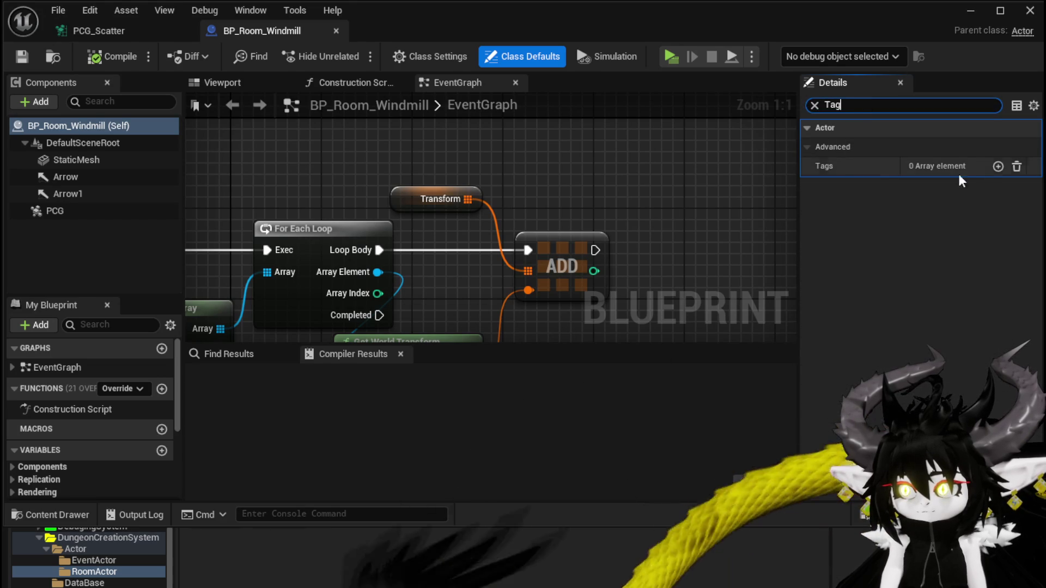
pyautogui.click(997, 166)
pyautogui.click(929, 186)
pyautogui.write('Room')
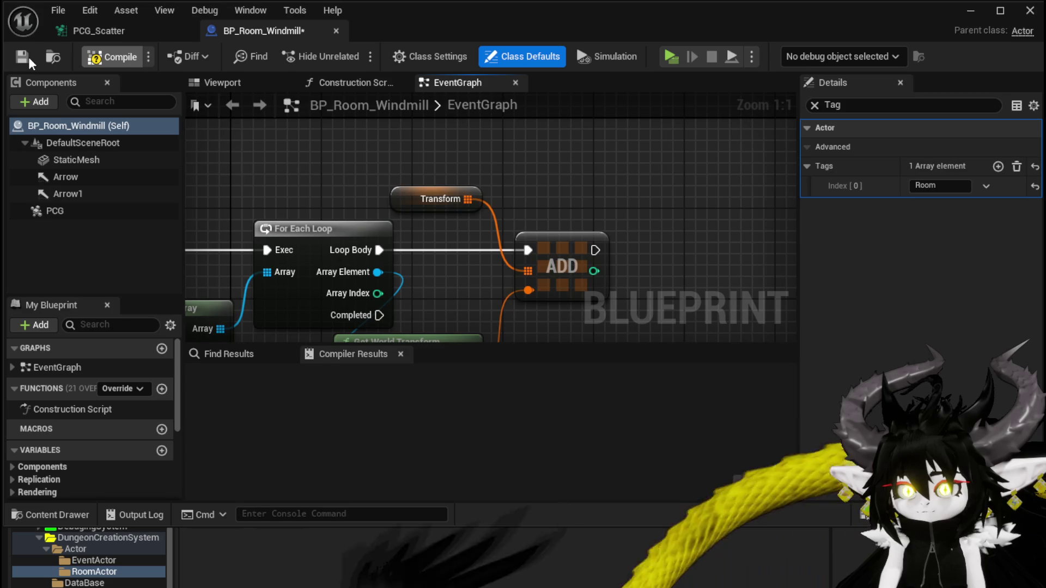
# Compile the windmill blueprint, save all content, and return to the PCG_Scatter graph
pyautogui.click(28, 57)
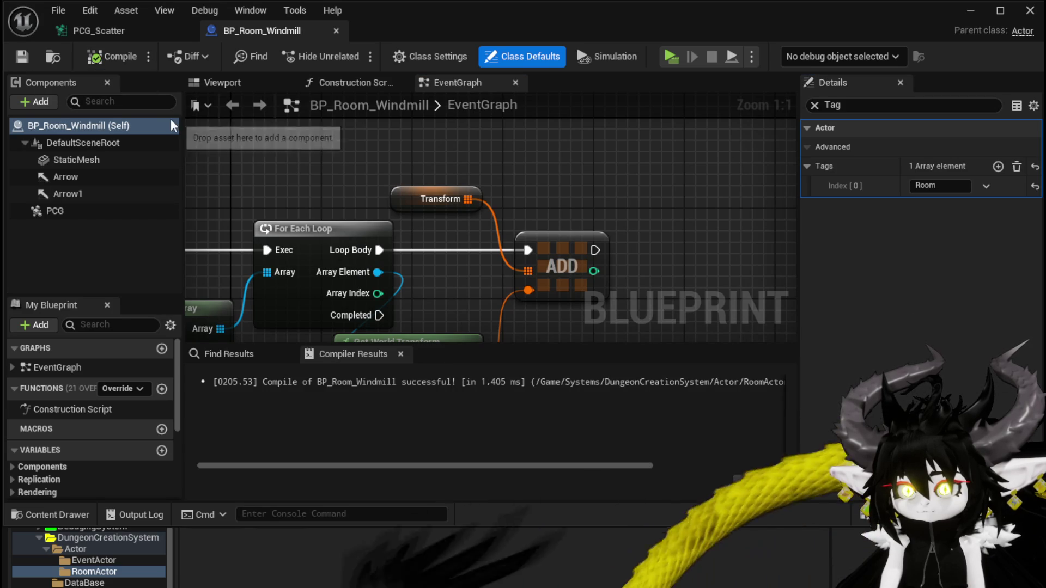
pyautogui.hotkey('ctrl', 'shift', 's')
pyautogui.press('Return')
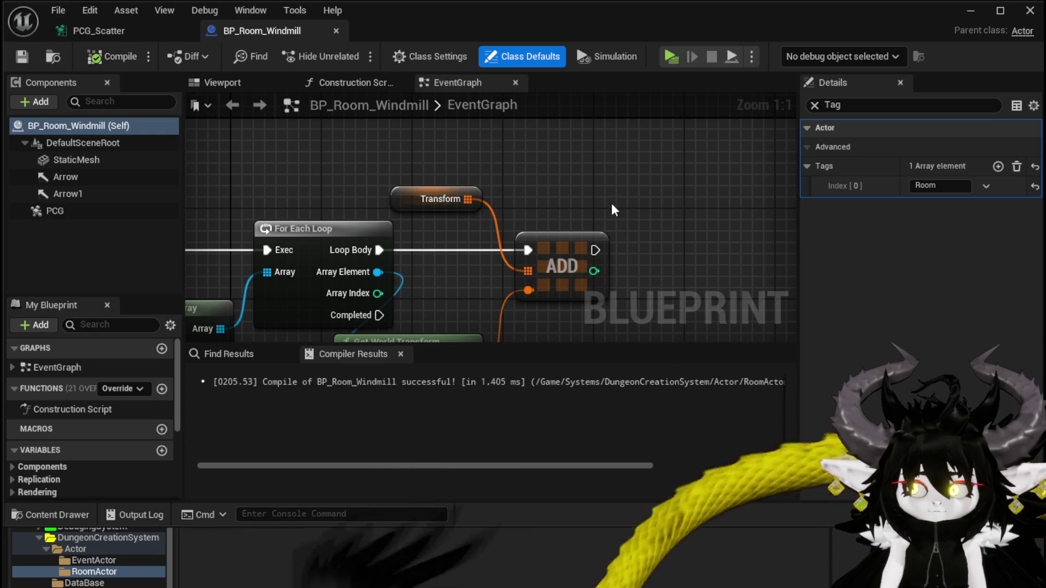
pyautogui.click(108, 28)
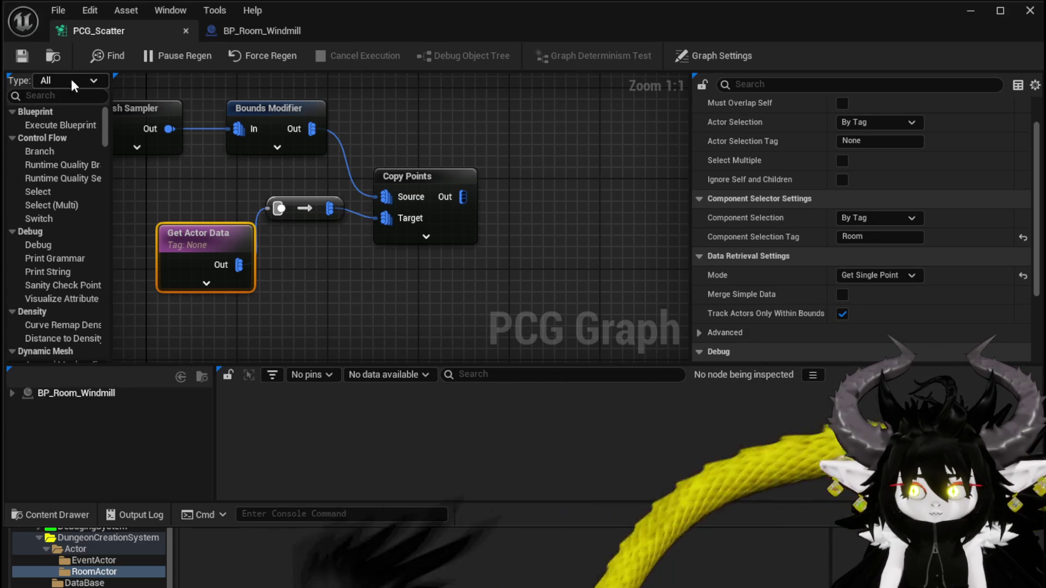
# Delete the PCG component from BP_Room_Windmill and recompile the blueprint
pyautogui.click(214, 35)
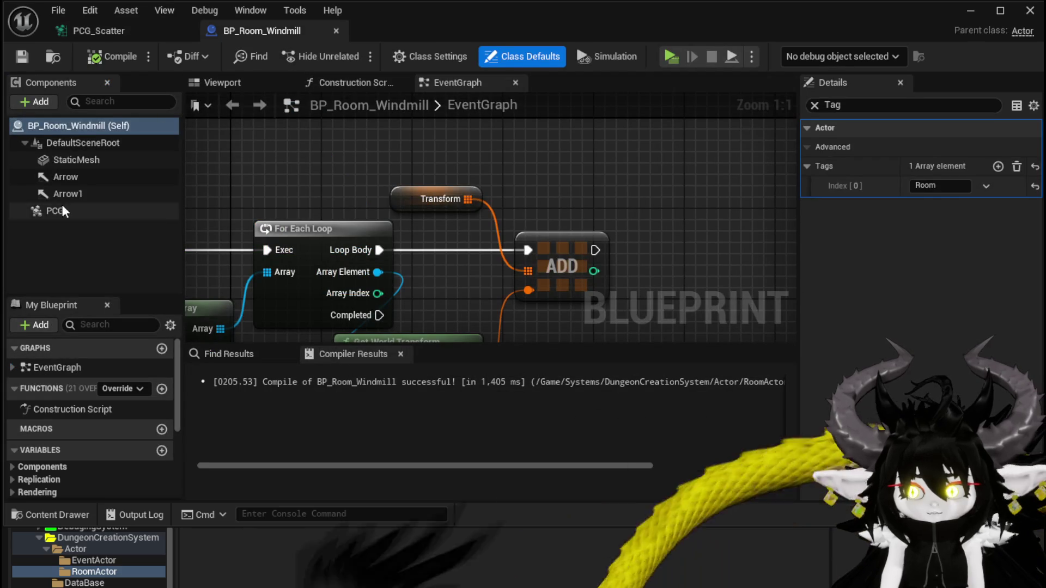
pyautogui.click(62, 211)
pyautogui.press('Delete')
pyautogui.click(98, 57)
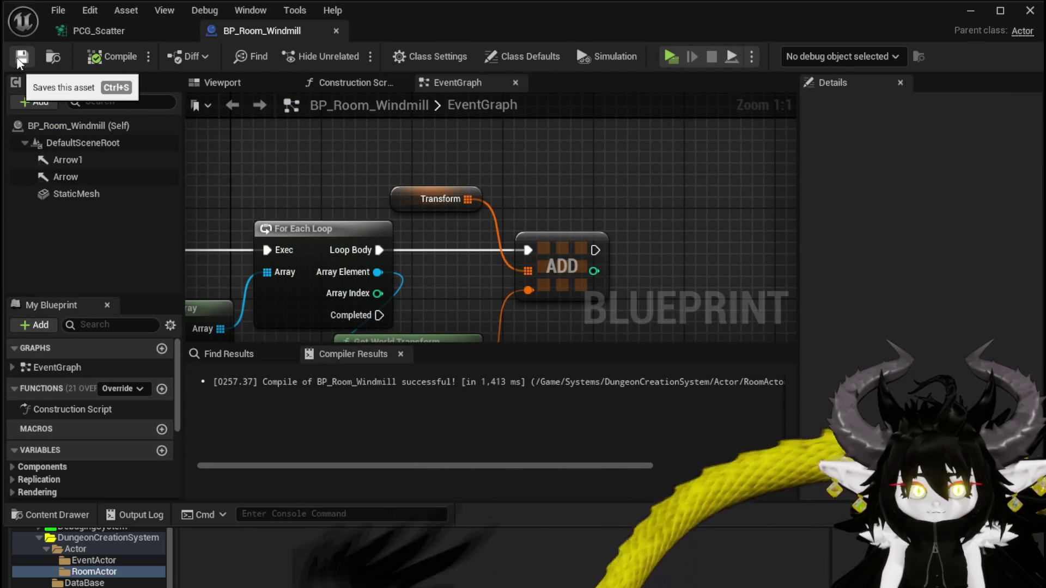
# Place a PCG_Scatter actor into the level near the bridge
pyautogui.click(969, 22)
pyautogui.moveTo(358, 301); pyautogui.dragTo(343, 250)
pyautogui.moveTo(398, 305); pyautogui.dragTo(381, 286)
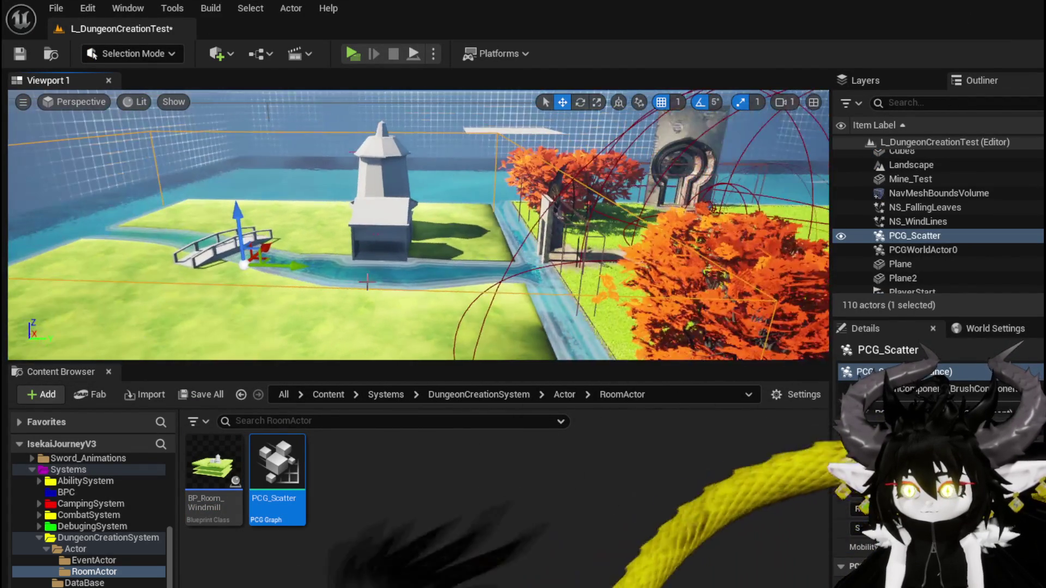
# Raise the PCG_Scatter actor a little higher and save the level
pyautogui.moveTo(240, 226); pyautogui.dragTo(244, 112)
pyautogui.moveTo(232, 162); pyautogui.dragTo(234, 177)
pyautogui.click(20, 53)
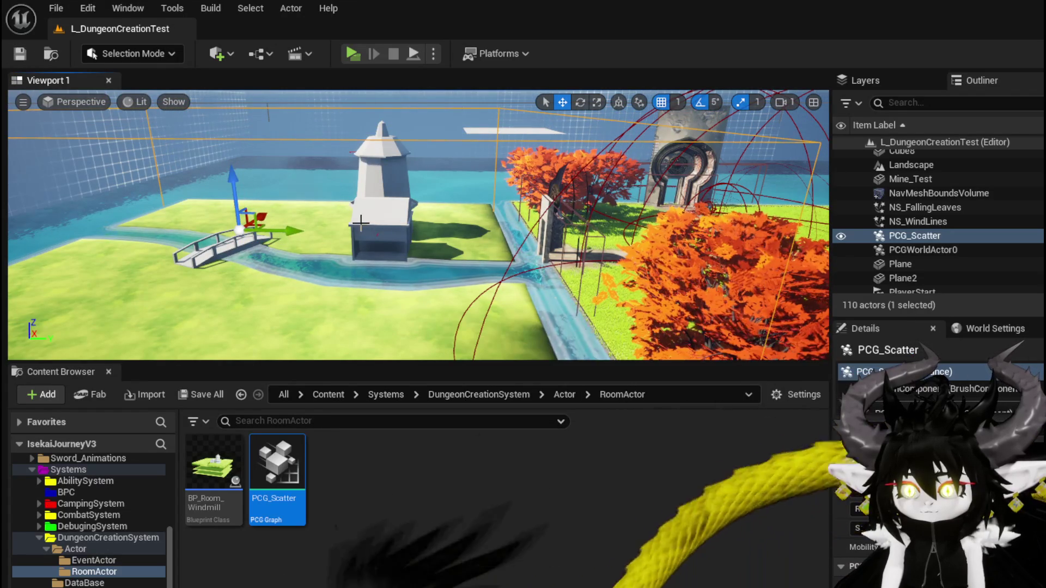
# Reopen the PCG_Scatter graph and bring Copy Points' output side into view
pyautogui.moveTo(163, 163); pyautogui.dragTo(136, 98)
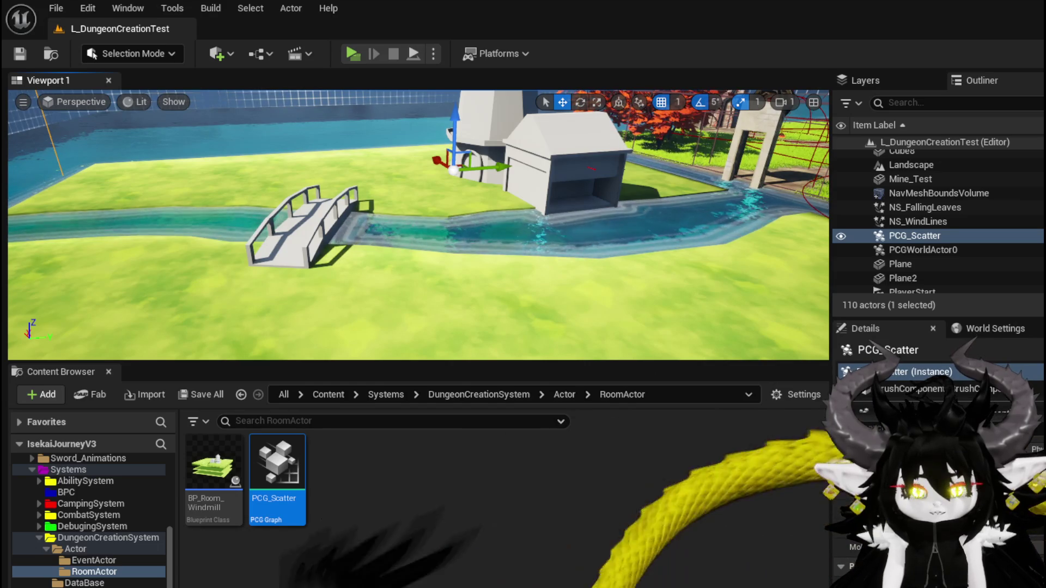
pyautogui.doubleClick(277, 474)
pyautogui.moveTo(530, 260)
pyautogui.mouseDown()
pyautogui.moveTo(403, 262)
pyautogui.moveTo(264, 203)
pyautogui.moveTo(436, 208)
pyautogui.mouseUp()
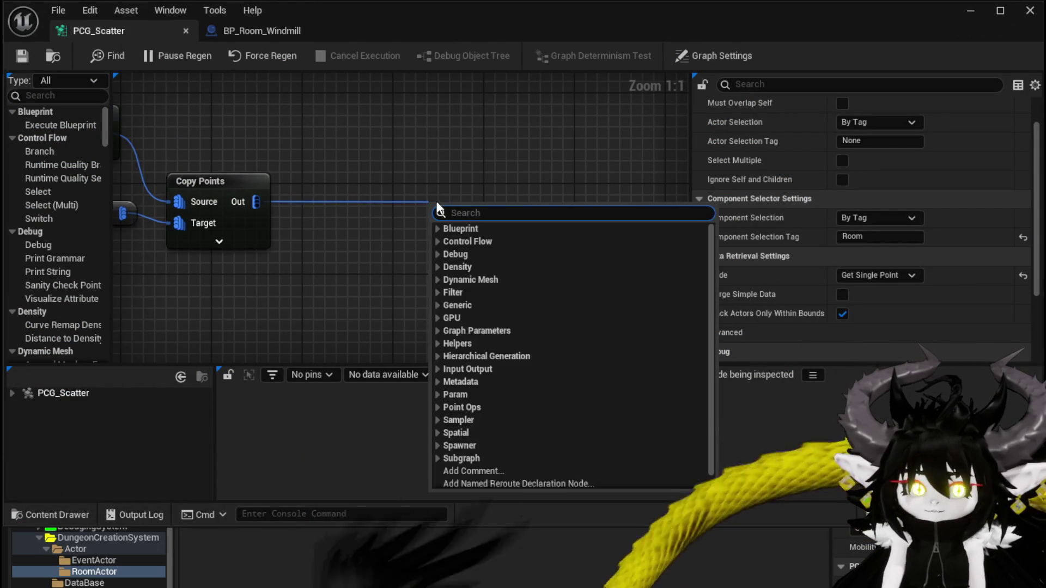
# Add an Attribute Noise node after Copy Points and line it up
pyautogui.write('Density')
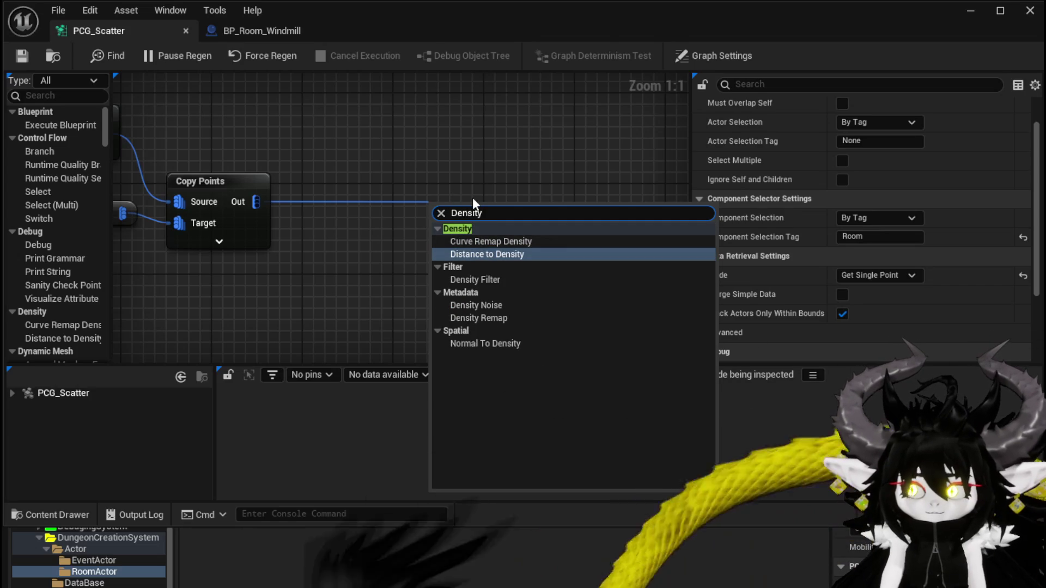
pyautogui.click(479, 305)
pyautogui.moveTo(468, 228); pyautogui.dragTo(448, 200)
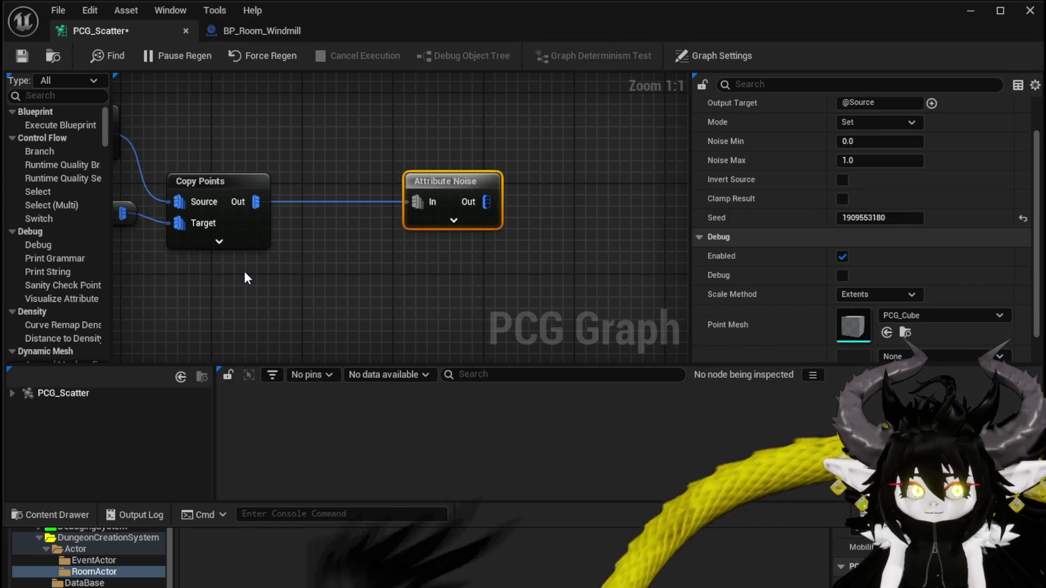
pyautogui.moveTo(424, 253); pyautogui.dragTo(280, 257)
# Add a Density Filter after Attribute Noise, enable its debug display, and save the graph
pyautogui.moveTo(361, 210); pyautogui.dragTo(443, 223)
pyautogui.write('D')
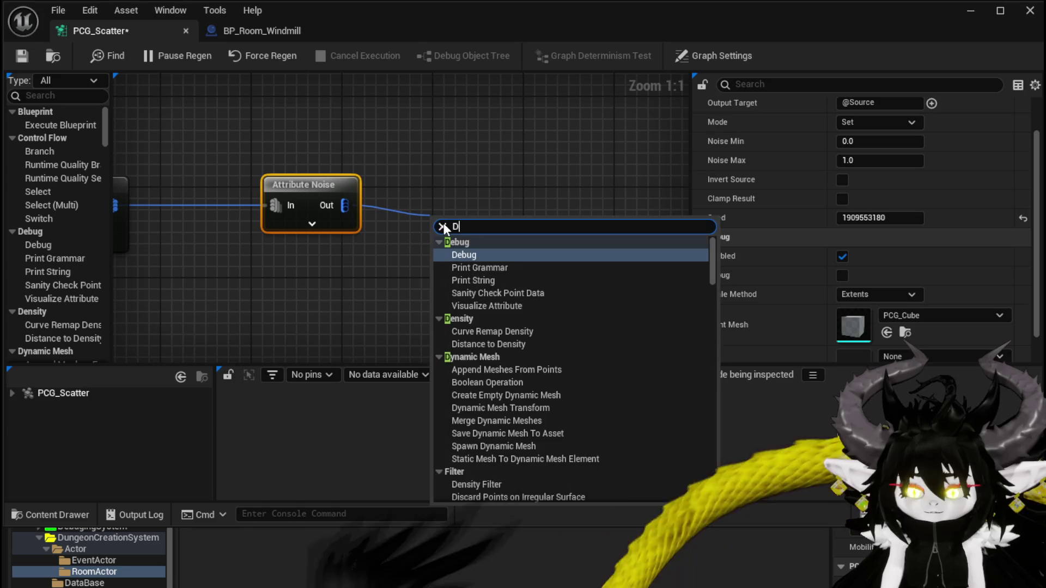
pyautogui.write('ensity')
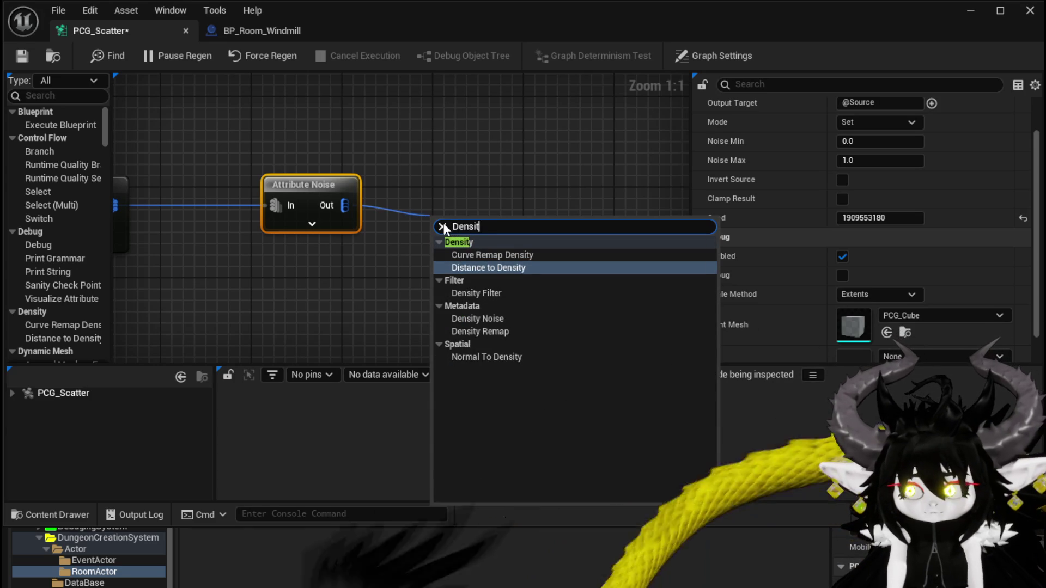
pyautogui.click(472, 293)
pyautogui.moveTo(462, 240)
pyautogui.mouseDown()
pyautogui.moveTo(439, 185)
pyautogui.moveTo(425, 187)
pyautogui.mouseUp()
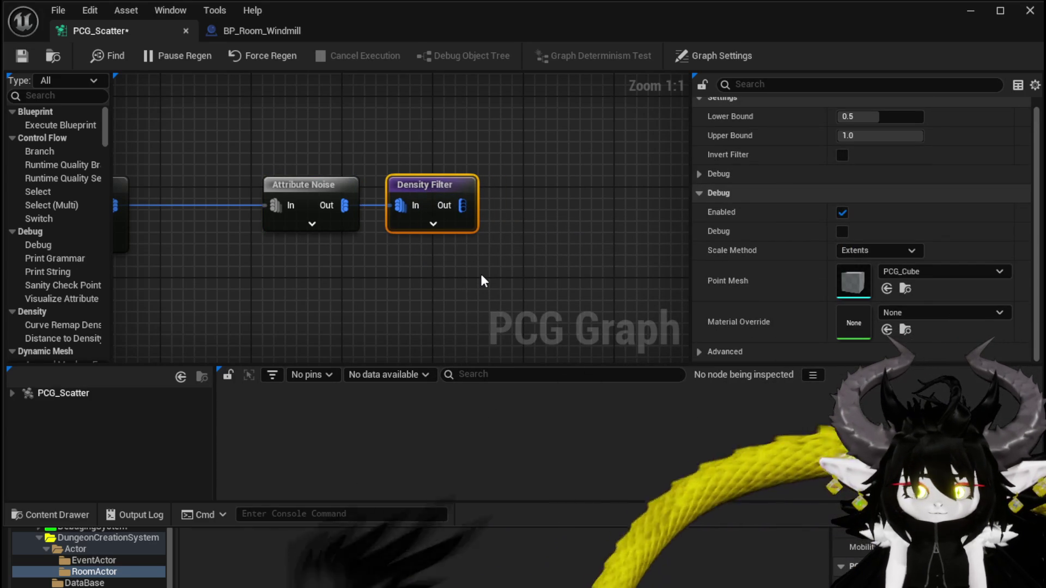
pyautogui.rightClick(436, 182)
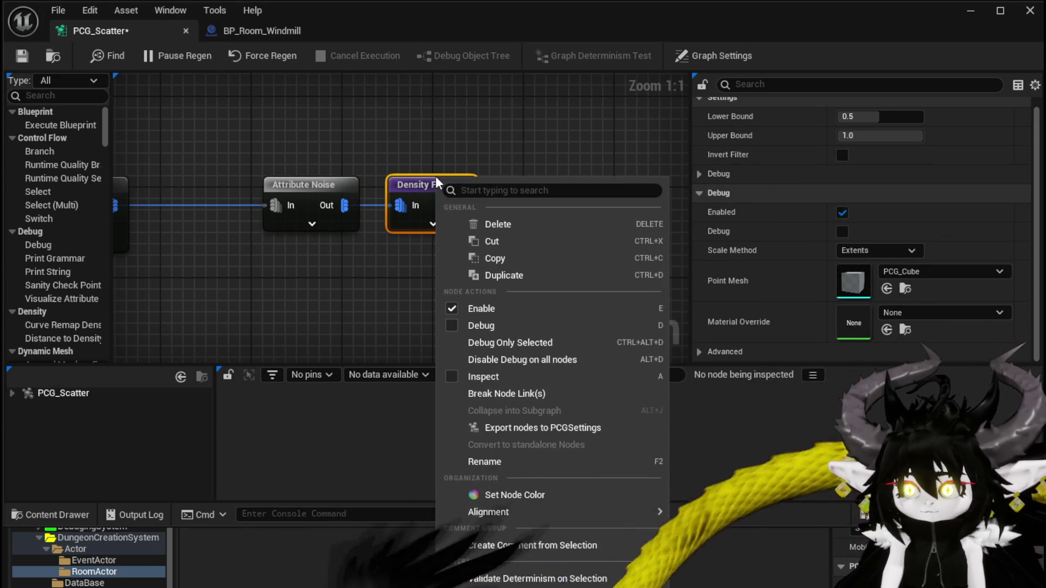
pyautogui.click(485, 325)
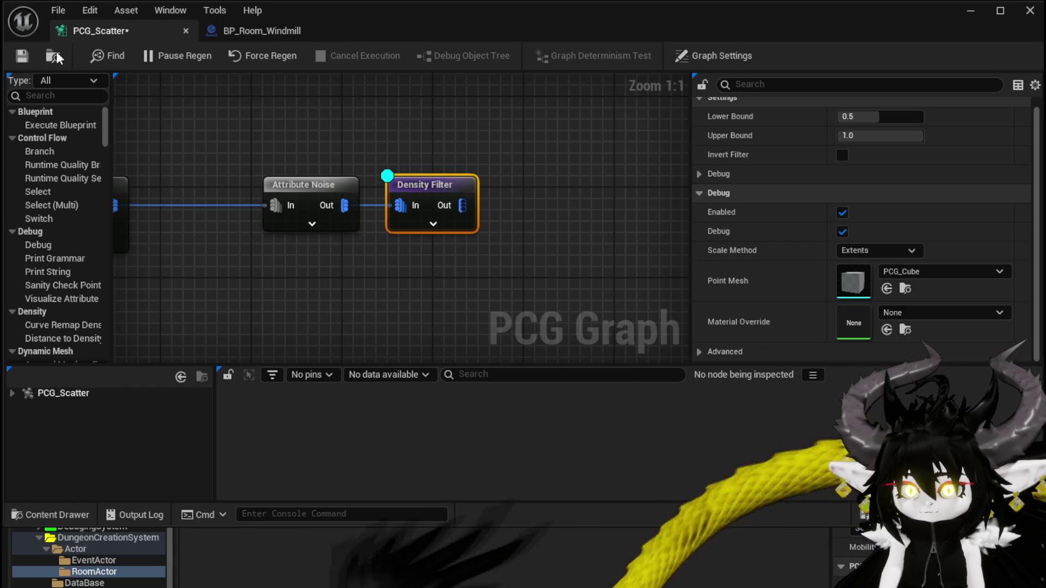
pyautogui.click(22, 56)
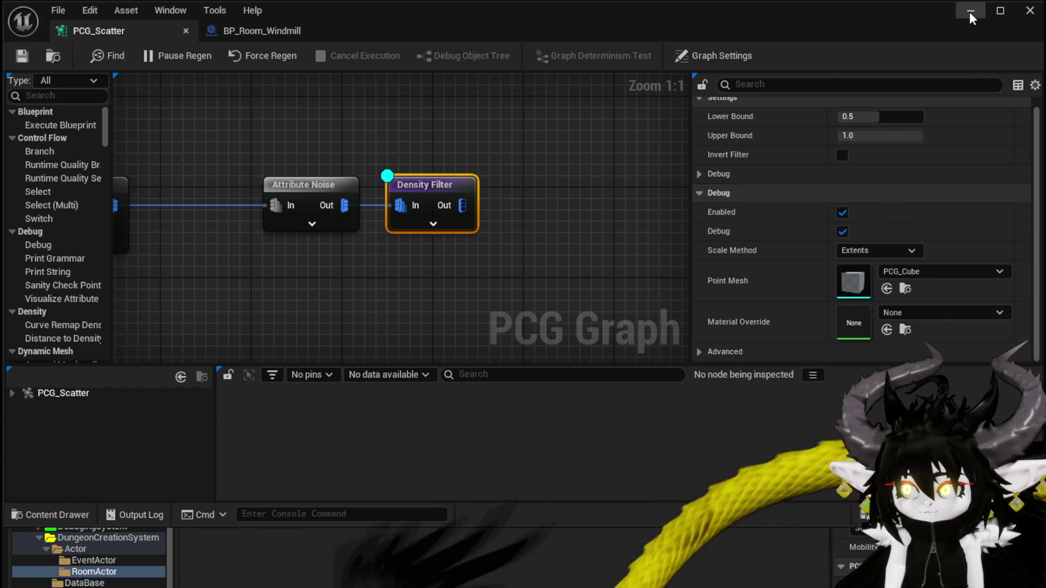
pyautogui.click(970, 11)
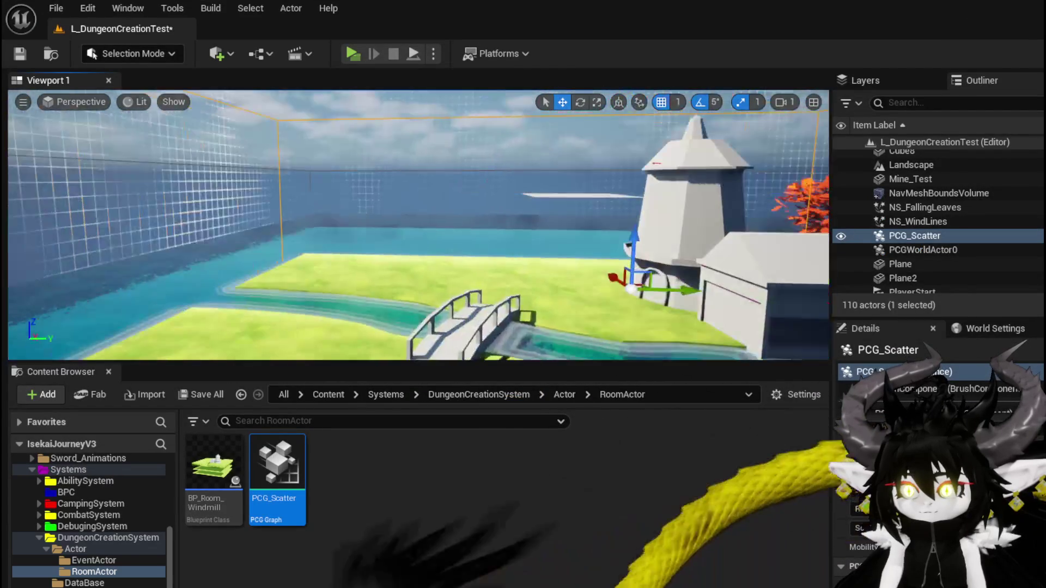
# Lower the PCG_Scatter actor onto the grass beside the bridge and save the level
pyautogui.press('f')
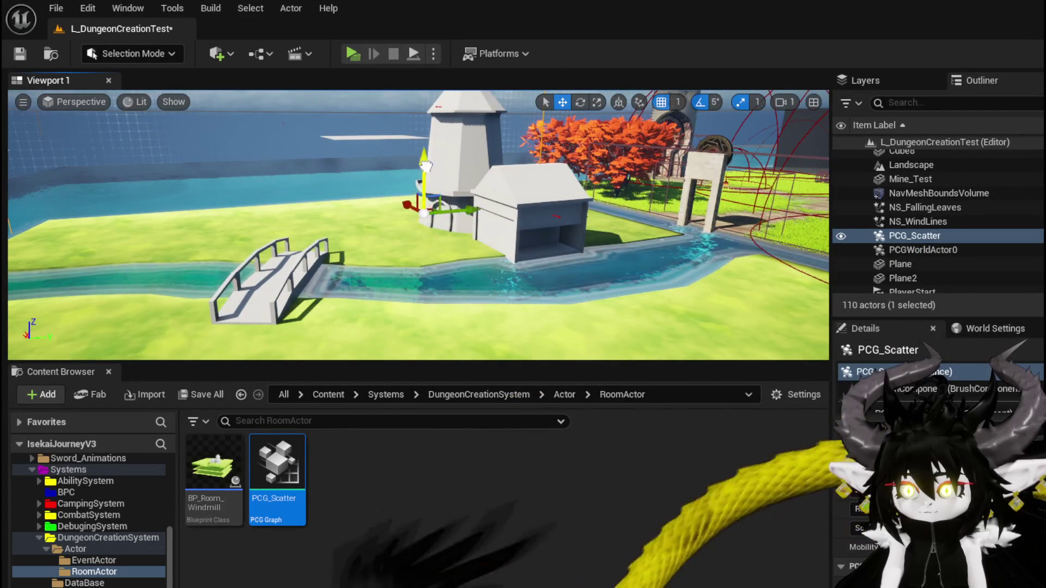
pyautogui.moveTo(423, 185); pyautogui.dragTo(422, 349)
pyautogui.moveTo(408, 243)
pyautogui.mouseDown()
pyautogui.moveTo(410, 264)
pyautogui.moveTo(434, 261)
pyautogui.mouseUp()
pyautogui.click(19, 53)
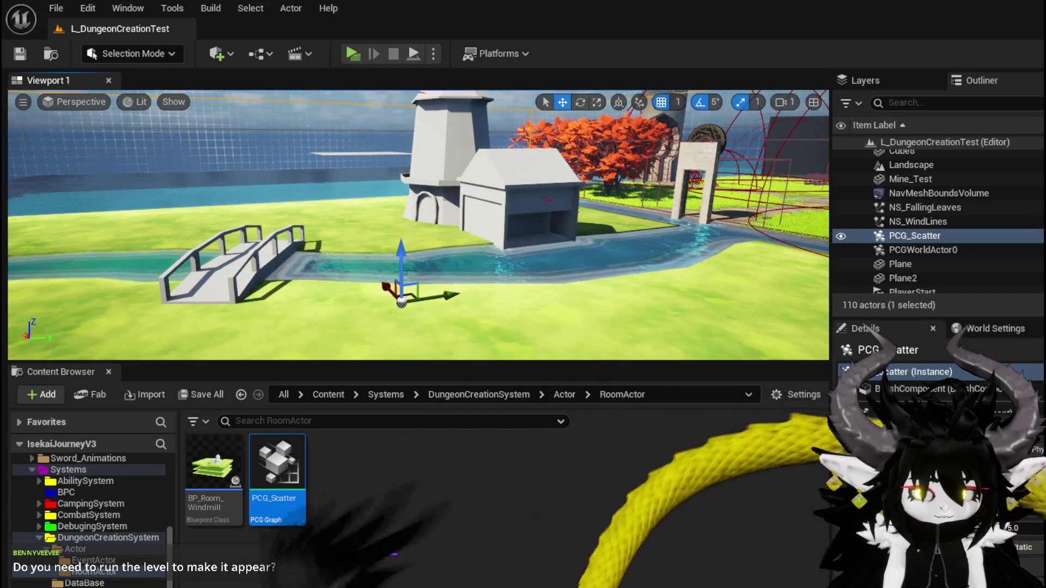
pyautogui.hotkey('ctrl', 's')
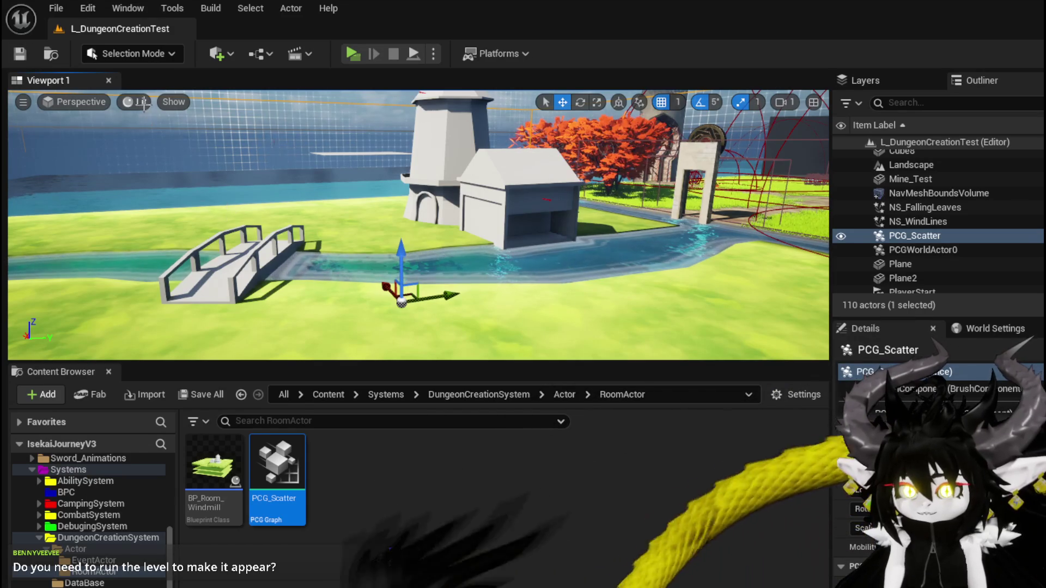
pyautogui.click(139, 101)
pyautogui.click(83, 101)
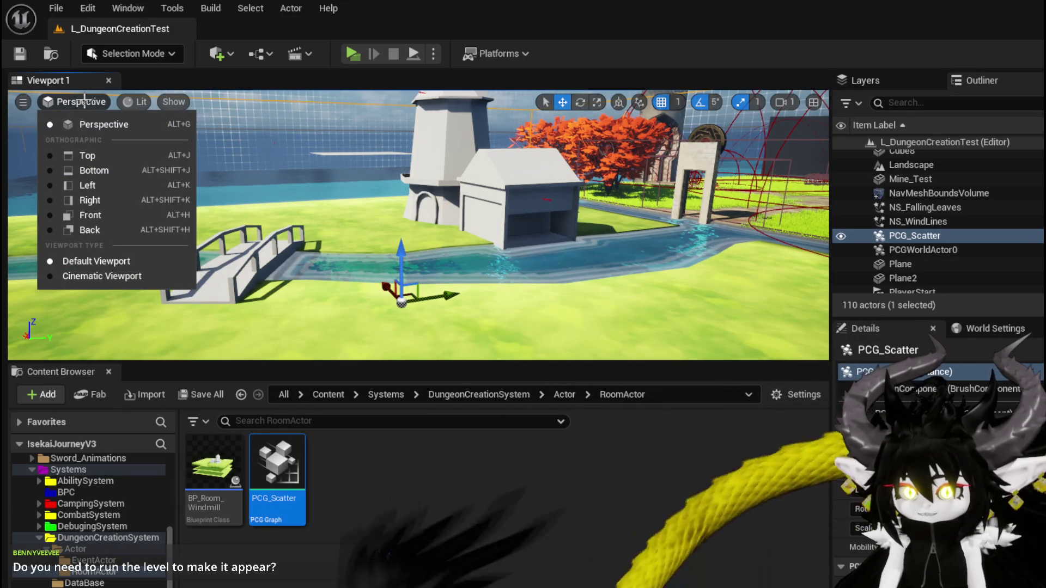
pyautogui.click(139, 101)
pyautogui.click(183, 101)
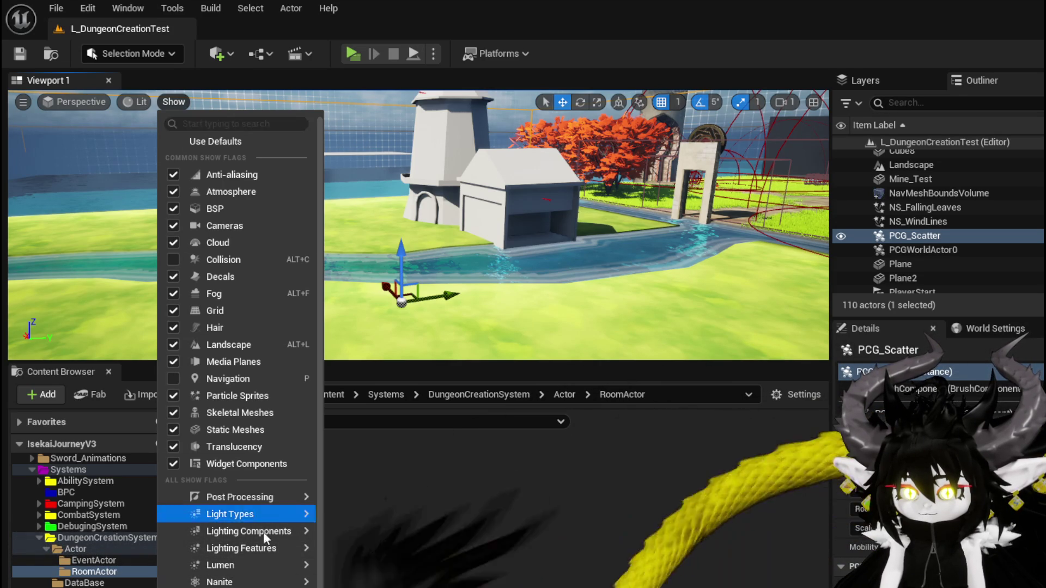
pyautogui.scroll(-1, 234, 567)
pyautogui.moveTo(243, 579)
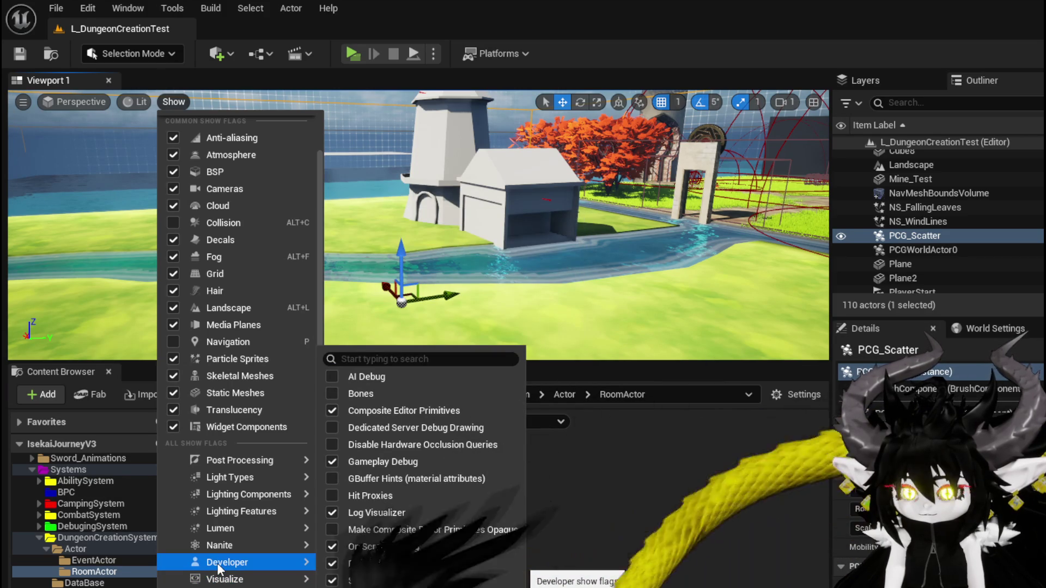
pyautogui.moveTo(220, 534)
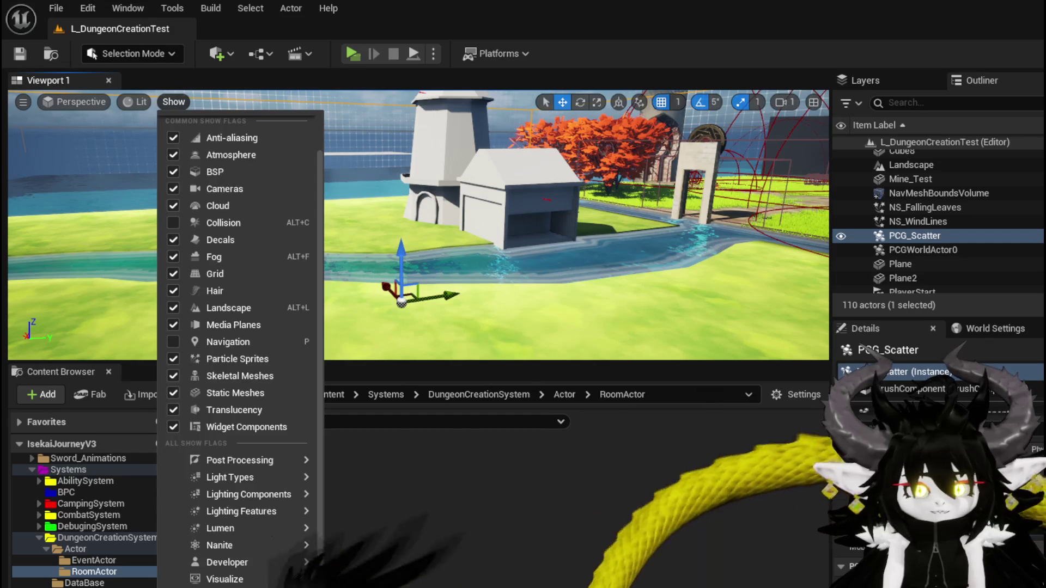
pyautogui.press('Escape')
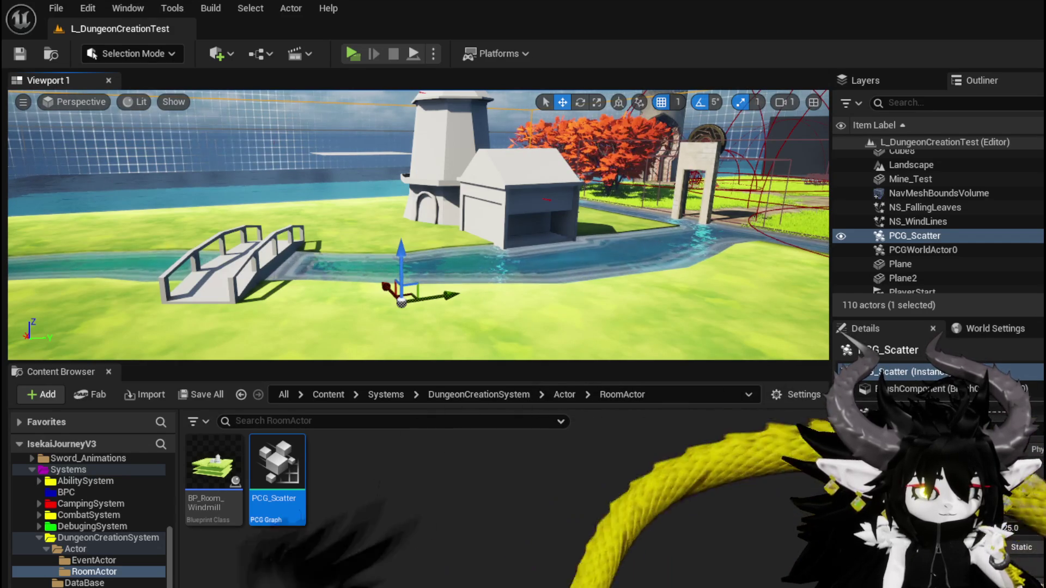
pyautogui.moveTo(436, 189)
pyautogui.mouseDown()
pyautogui.moveTo(436, 218)
pyautogui.moveTo(436, 149)
pyautogui.mouseUp()
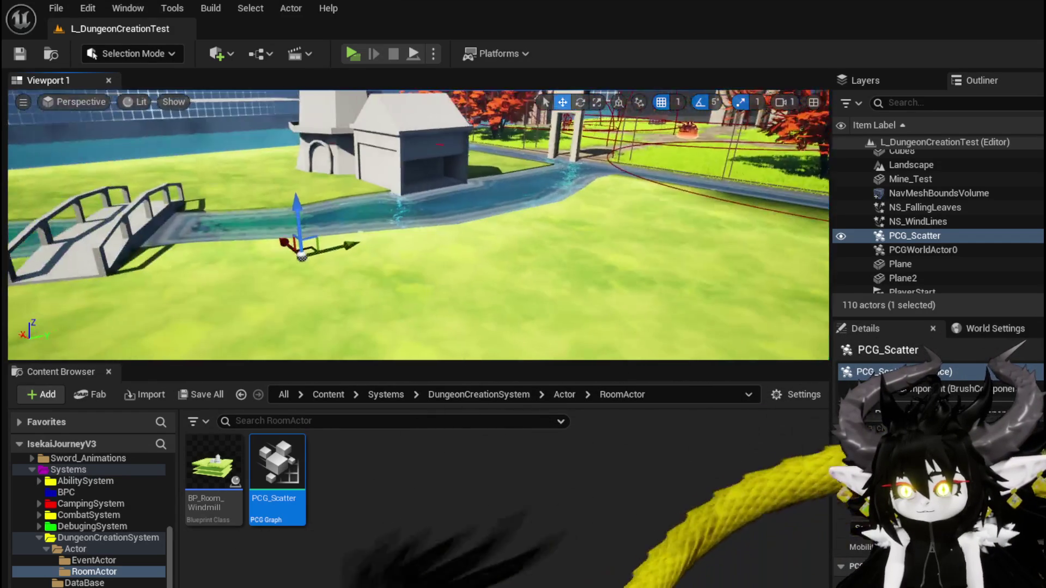
# In the PCG_Scatter graph, set Get Actor Data's Actor Selection Tag to Room
pyautogui.doubleClick(277, 468)
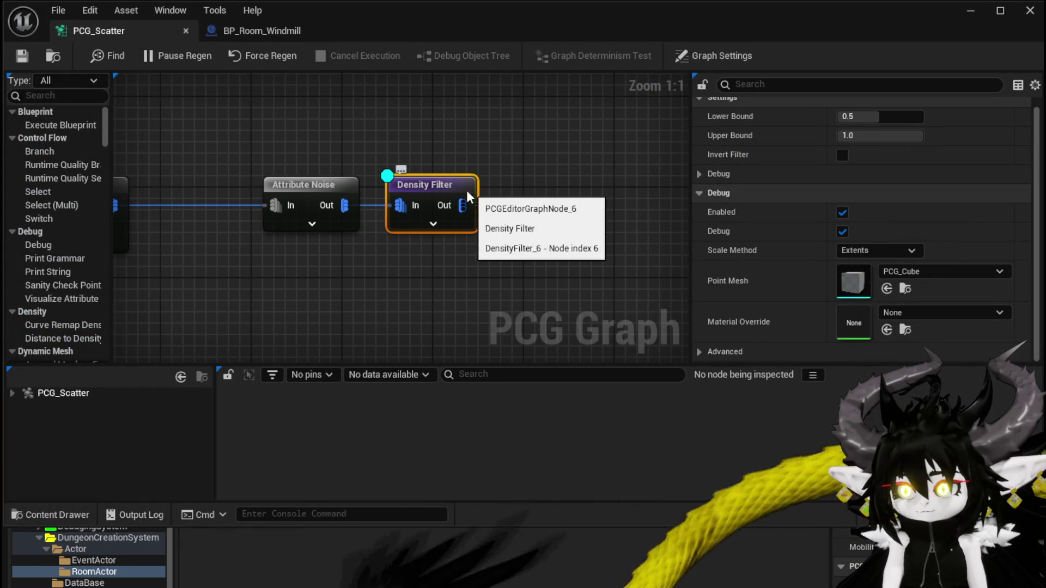
pyautogui.moveTo(435, 188); pyautogui.dragTo(424, 189)
pyautogui.rightClick(424, 190)
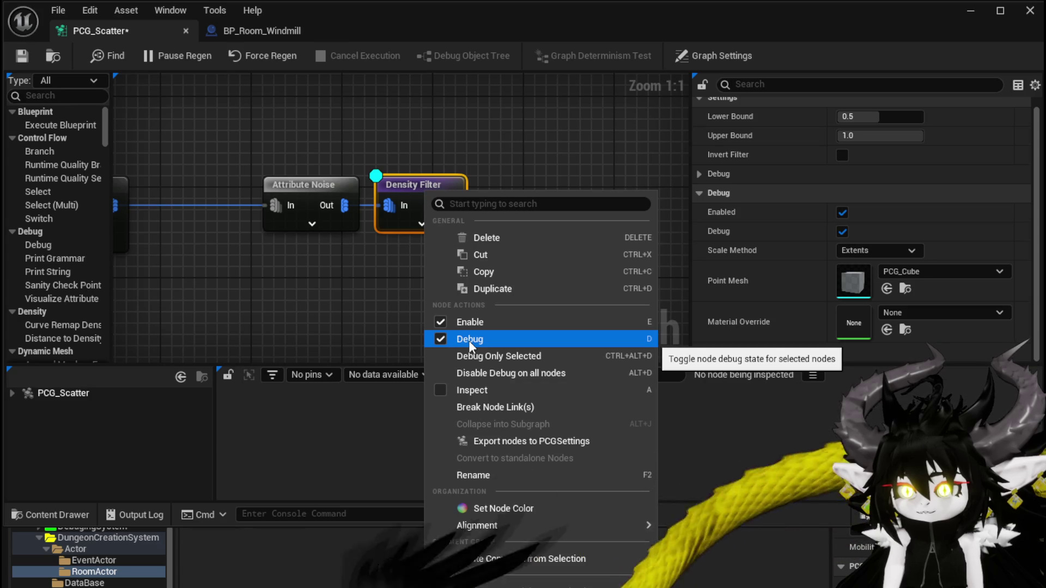
pyautogui.click(274, 267)
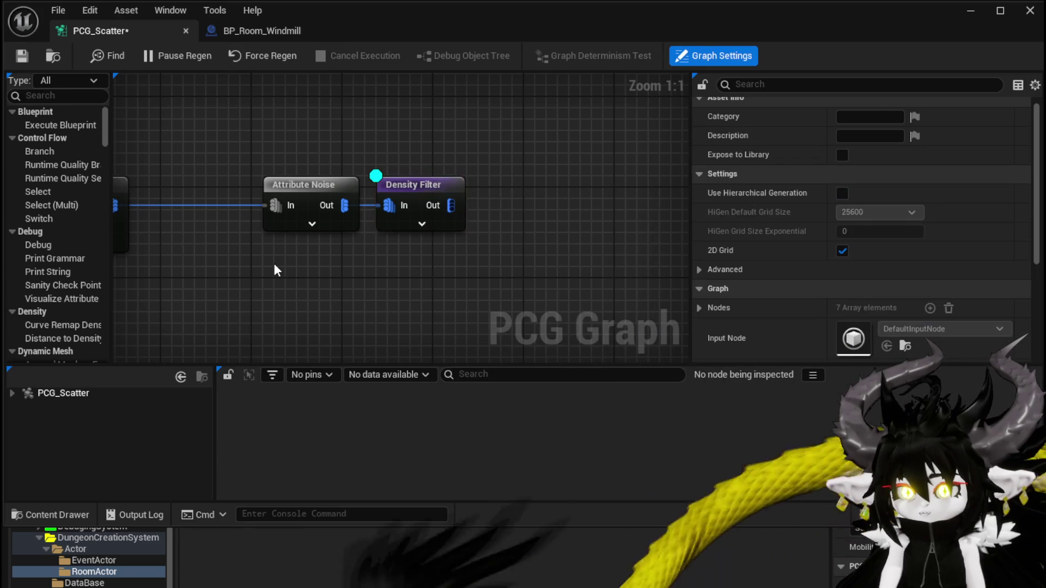
pyautogui.moveTo(274, 266); pyautogui.dragTo(523, 261)
pyautogui.scroll(-2, 466, 255)
pyautogui.click(262, 227)
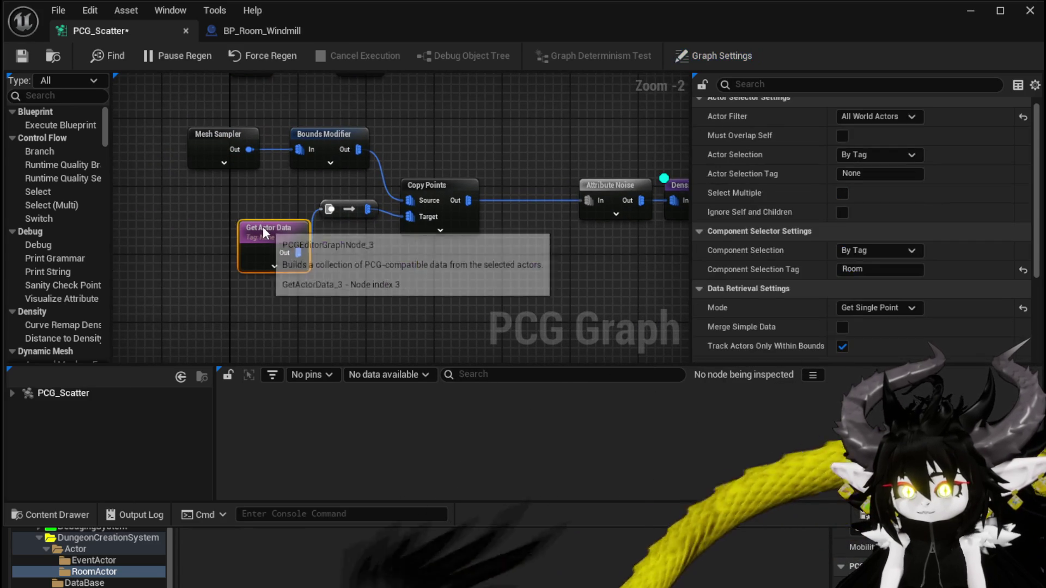
pyautogui.scroll(1, 954, 226)
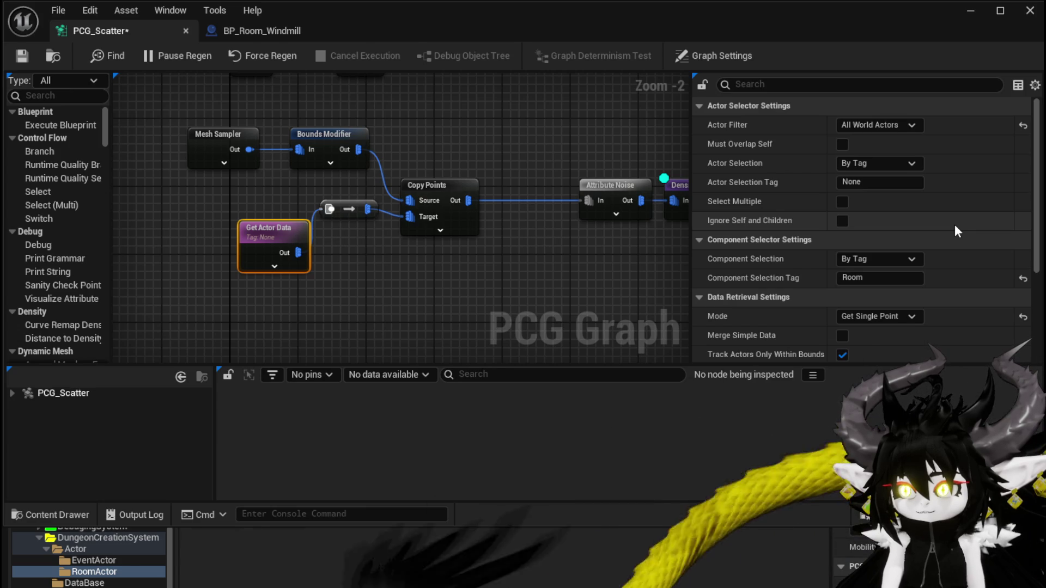
pyautogui.click(881, 279)
pyautogui.write('Room')
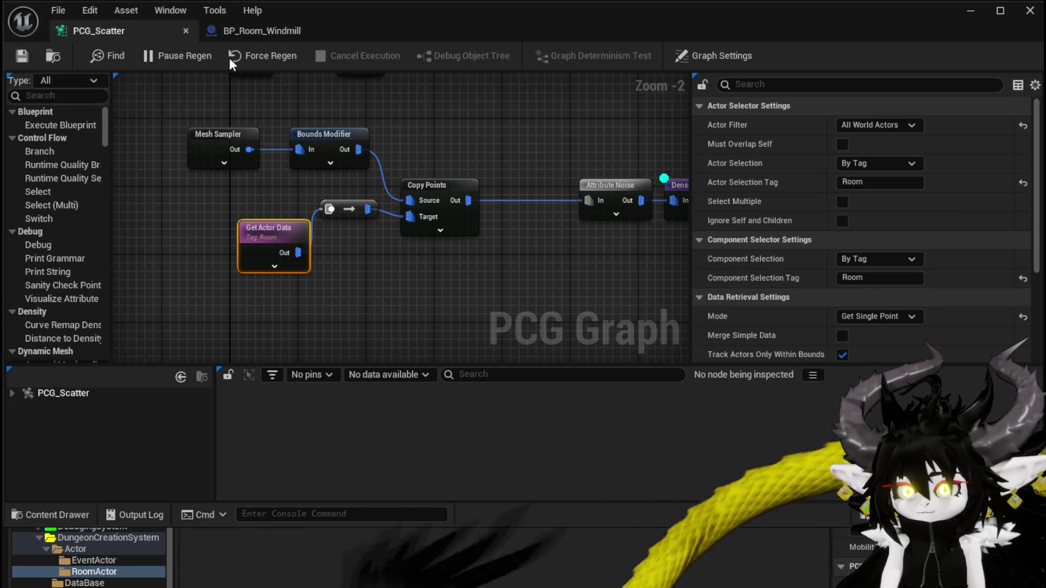
pyautogui.click(971, 10)
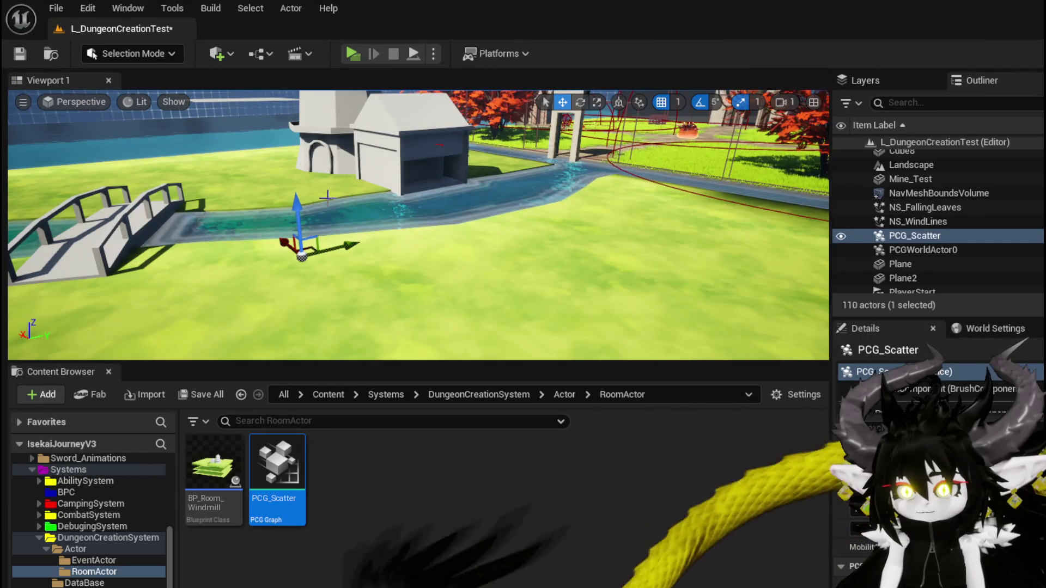
# Orbit the view toward the pond and trees, then reopen the PCG_Scatter graph
pyautogui.moveTo(532, 214)
pyautogui.mouseDown()
pyautogui.moveTo(653, 218)
pyautogui.moveTo(436, 220)
pyautogui.moveTo(430, 272)
pyautogui.moveTo(420, 202)
pyautogui.moveTo(359, 201)
pyautogui.moveTo(430, 202)
pyautogui.mouseUp()
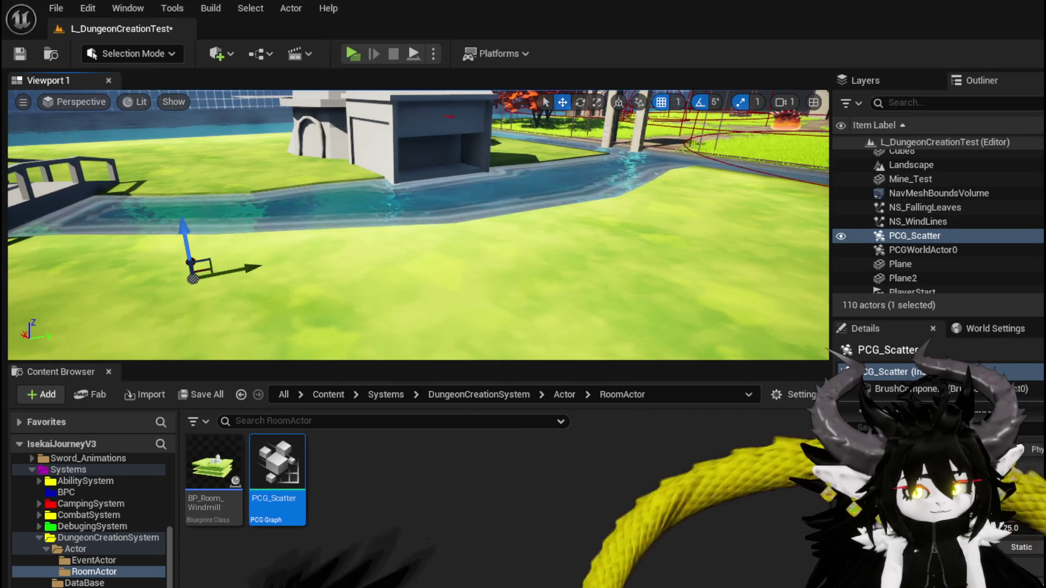
pyautogui.doubleClick(295, 465)
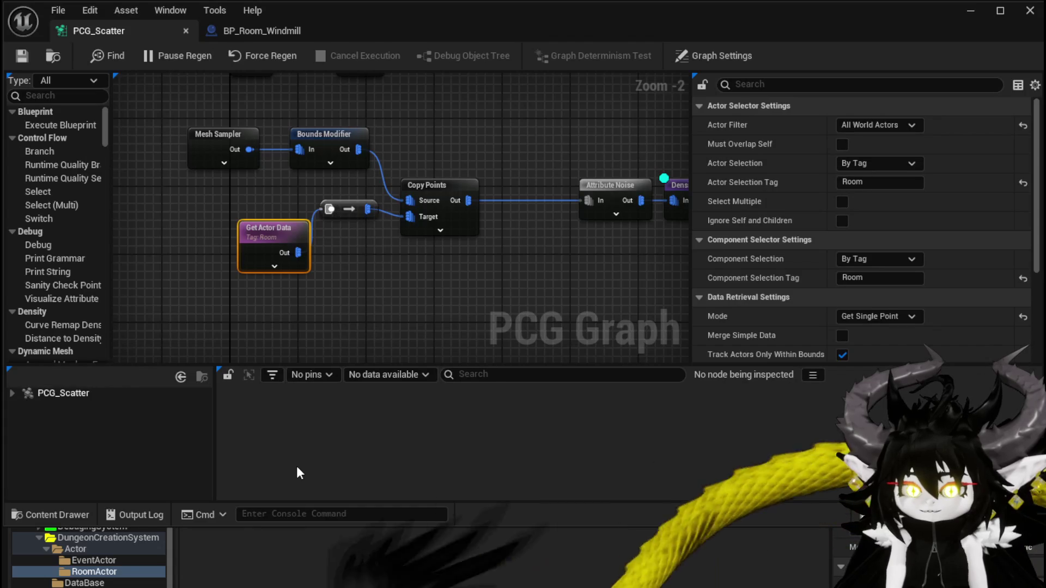
# Review the Attribute Noise and Density Filter node settings in the graph
pyautogui.moveTo(442, 290); pyautogui.dragTo(302, 290)
pyautogui.click(362, 291)
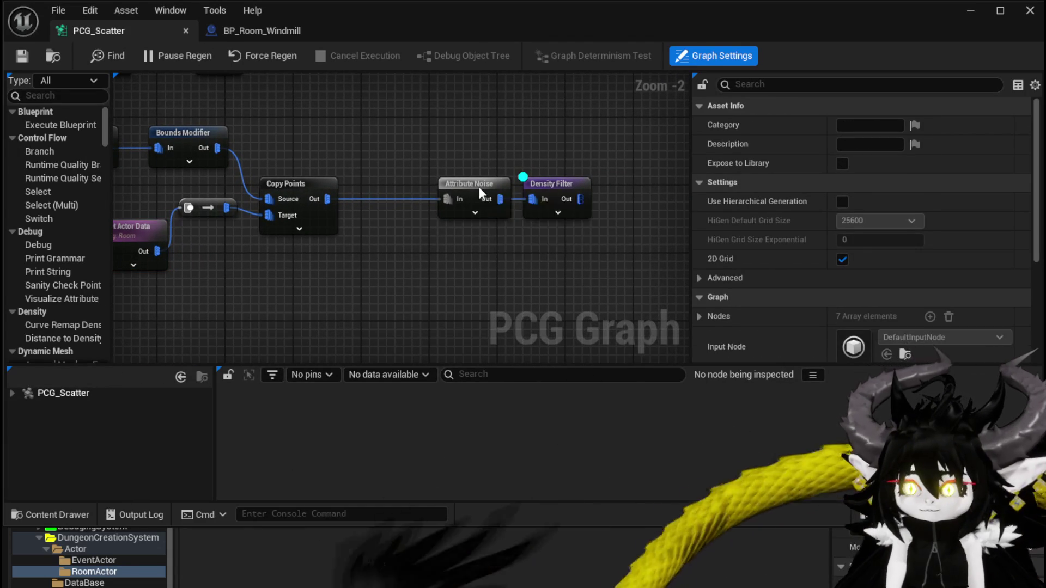
pyautogui.click(479, 188)
pyautogui.moveTo(410, 276); pyautogui.dragTo(285, 269)
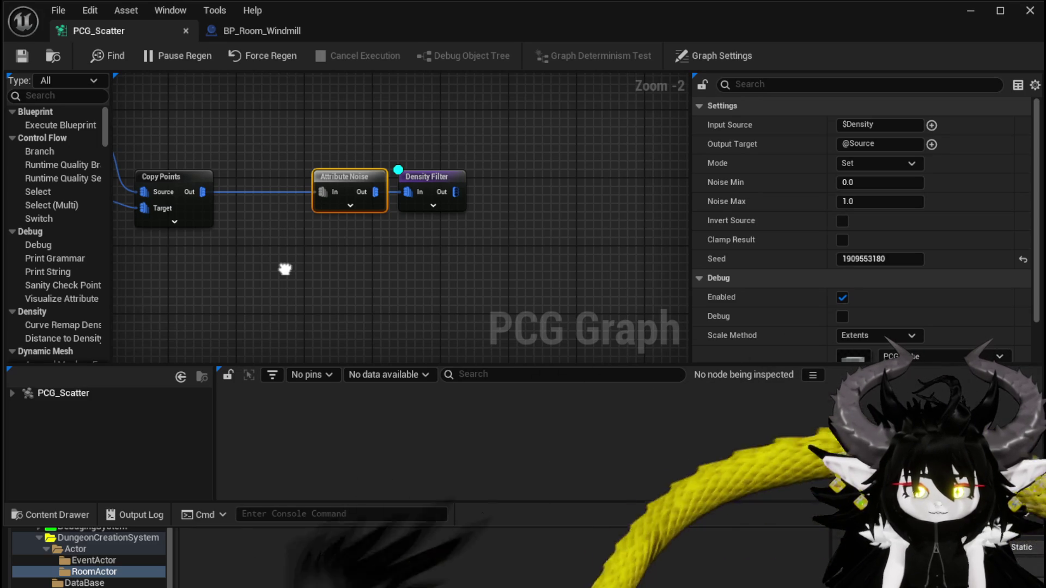
pyautogui.click(424, 178)
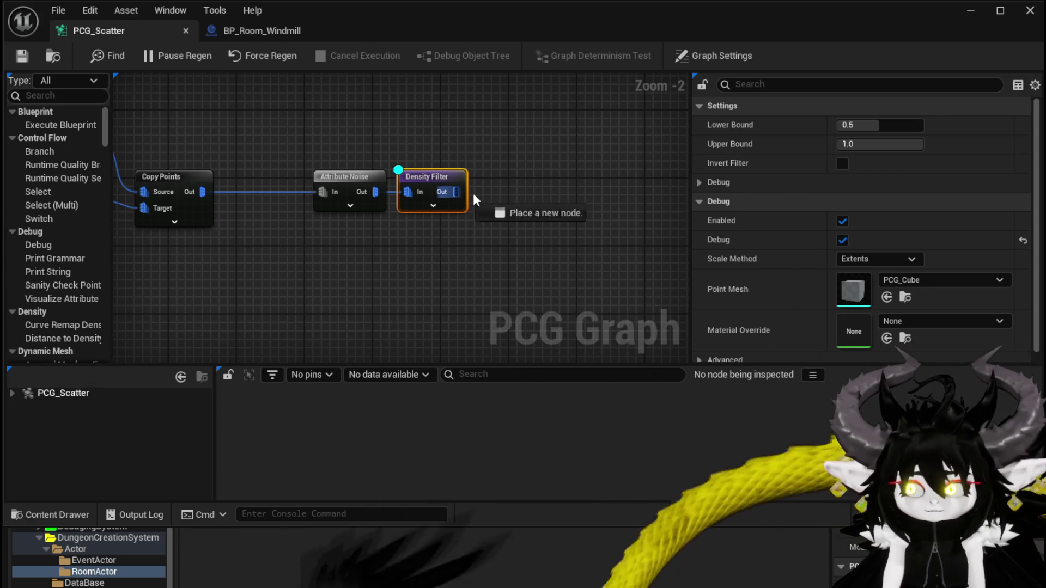
# Add a Transform Points node after Density Filter's output
pyautogui.moveTo(455, 192); pyautogui.dragTo(510, 181)
pyautogui.write('Trans')
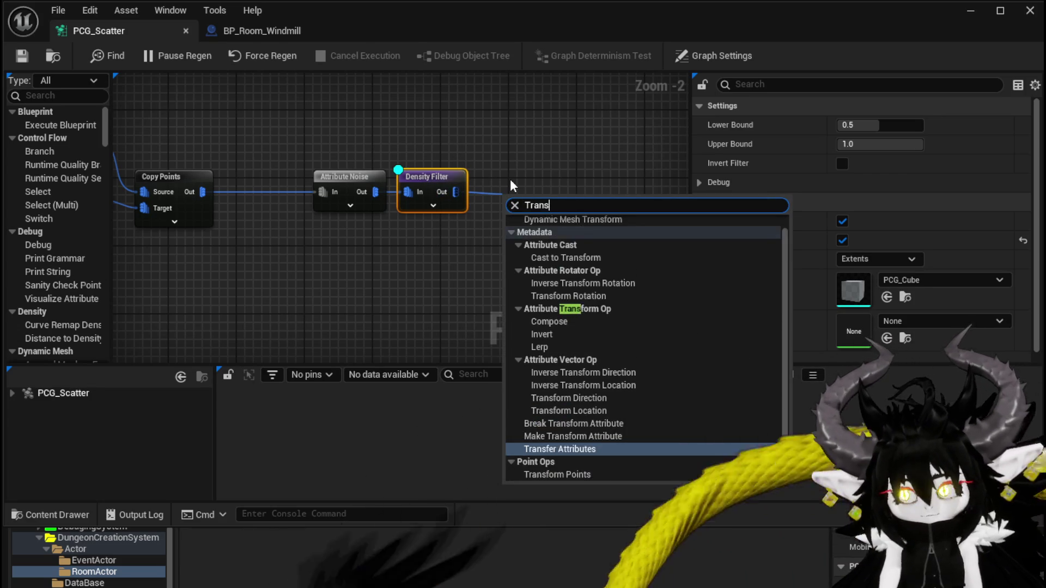
pyautogui.write('form poin')
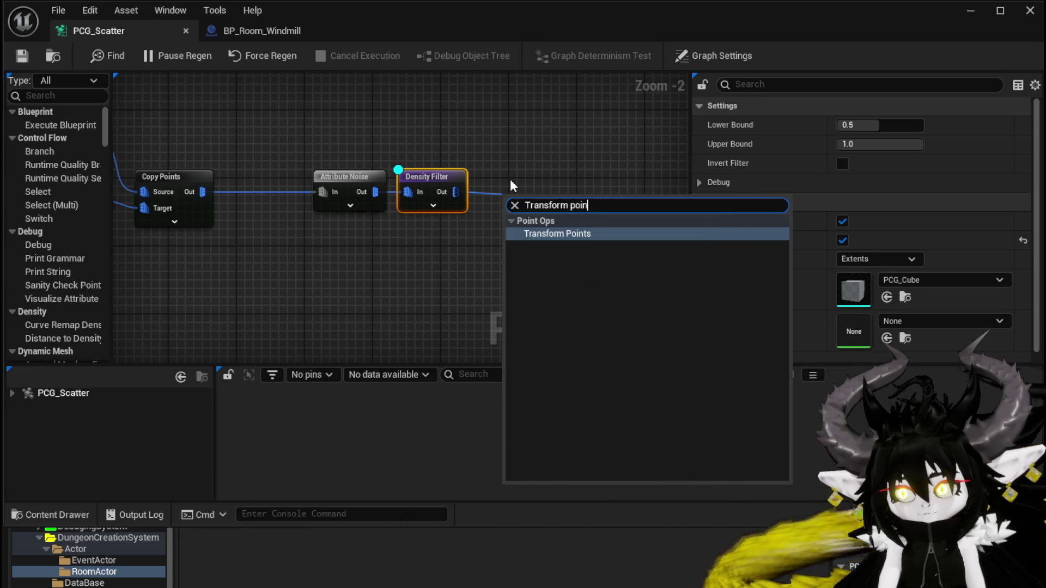
pyautogui.press('Return')
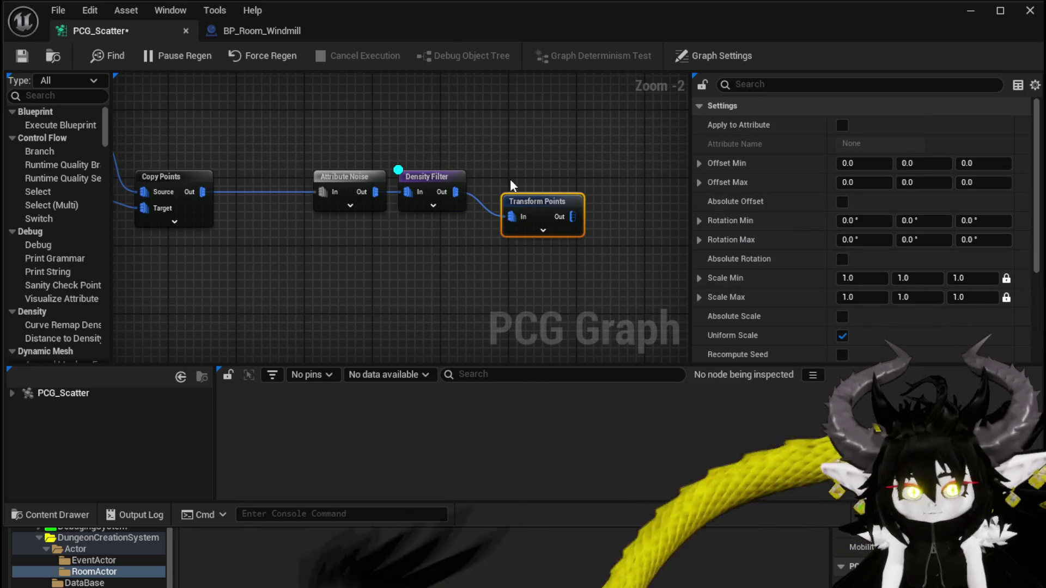
# Add a Static Mesh Spawner off Transform Points' output and place it below that node
pyautogui.moveTo(418, 239); pyautogui.dragTo(499, 239)
pyautogui.write('Stat')
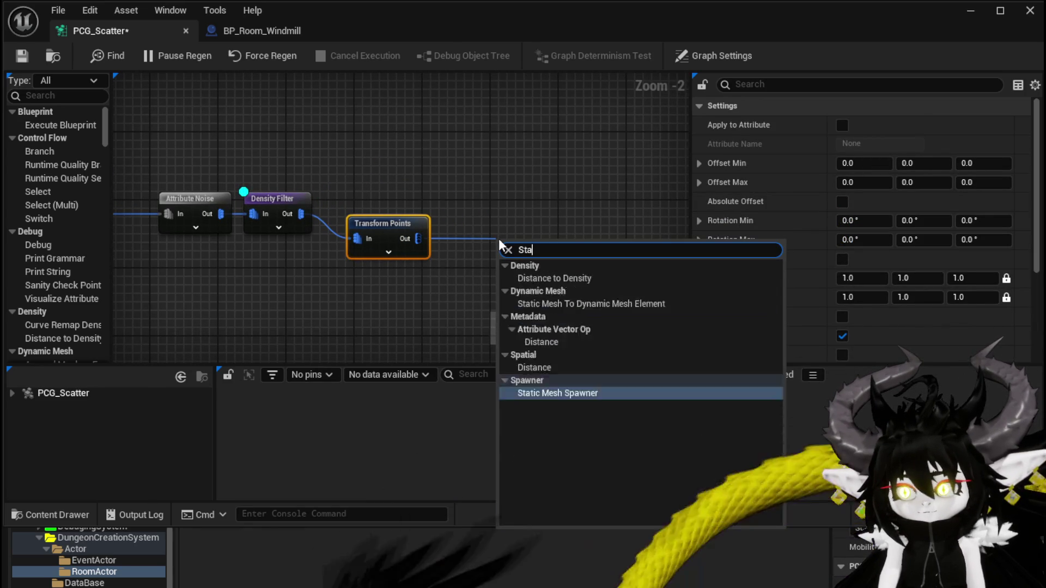
pyautogui.click(541, 302)
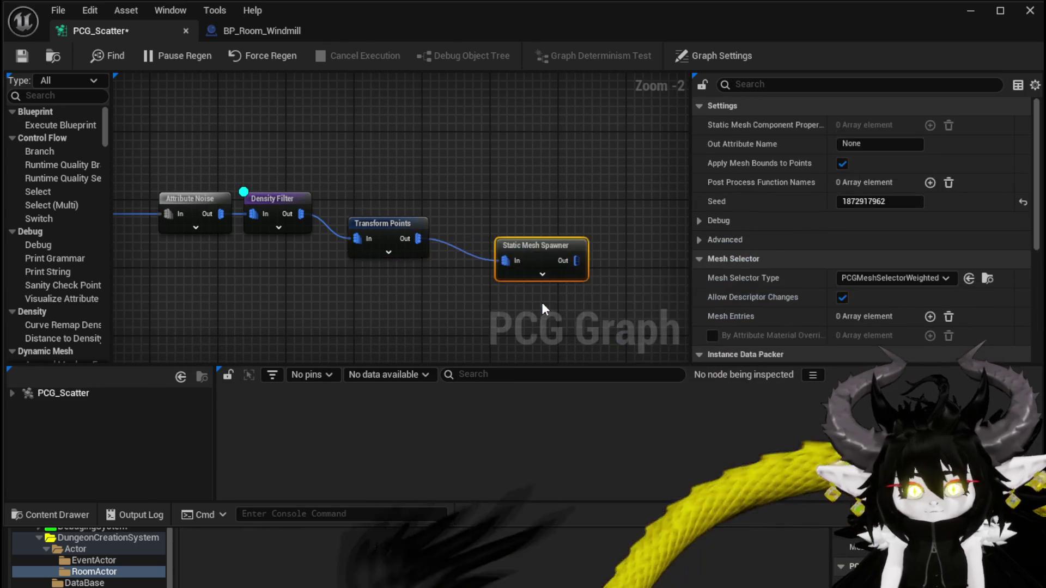
pyautogui.moveTo(553, 240)
pyautogui.mouseDown()
pyautogui.moveTo(430, 299)
pyautogui.moveTo(393, 243)
pyautogui.mouseUp()
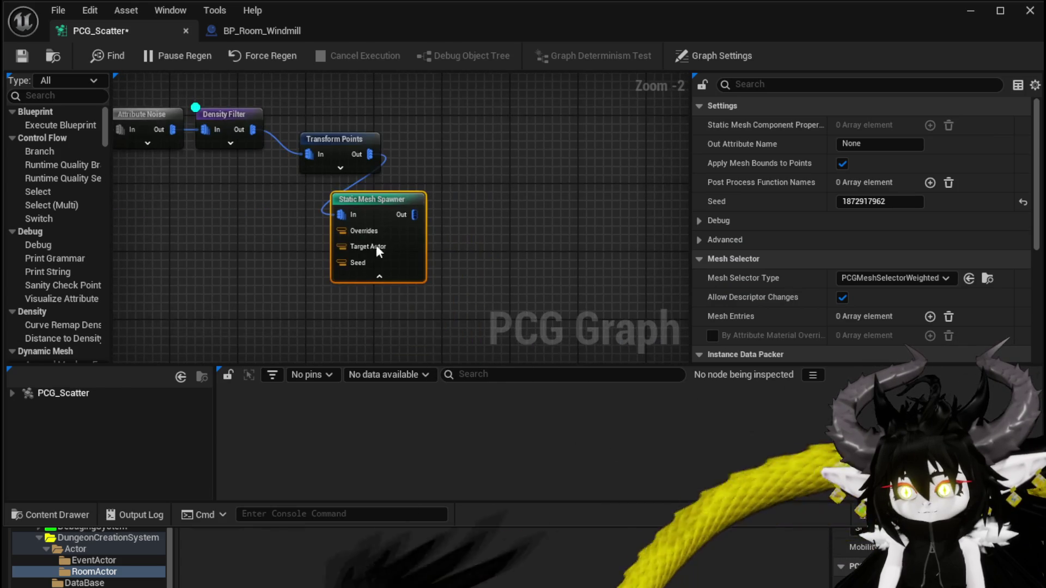
# Add one empty entry to the spawner's Mesh Selector Mesh Entries list
pyautogui.scroll(-10, 845, 191)
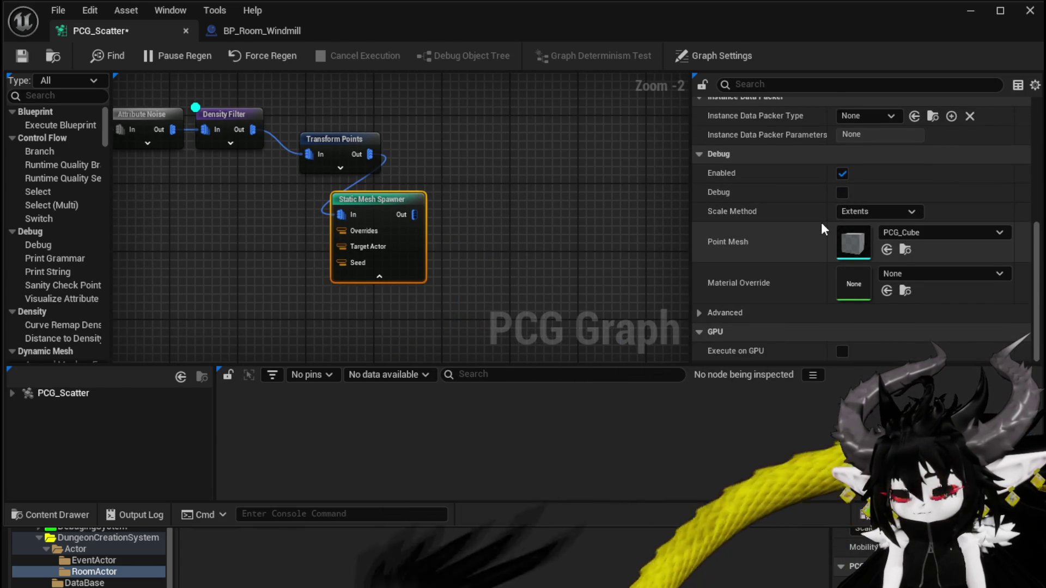
pyautogui.scroll(10, 821, 224)
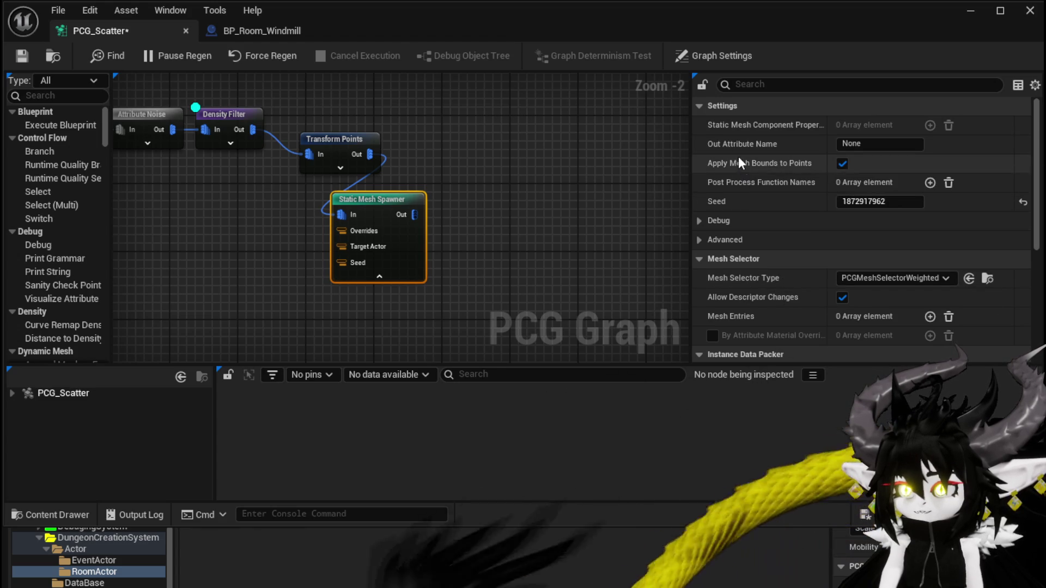
pyautogui.moveTo(740, 145)
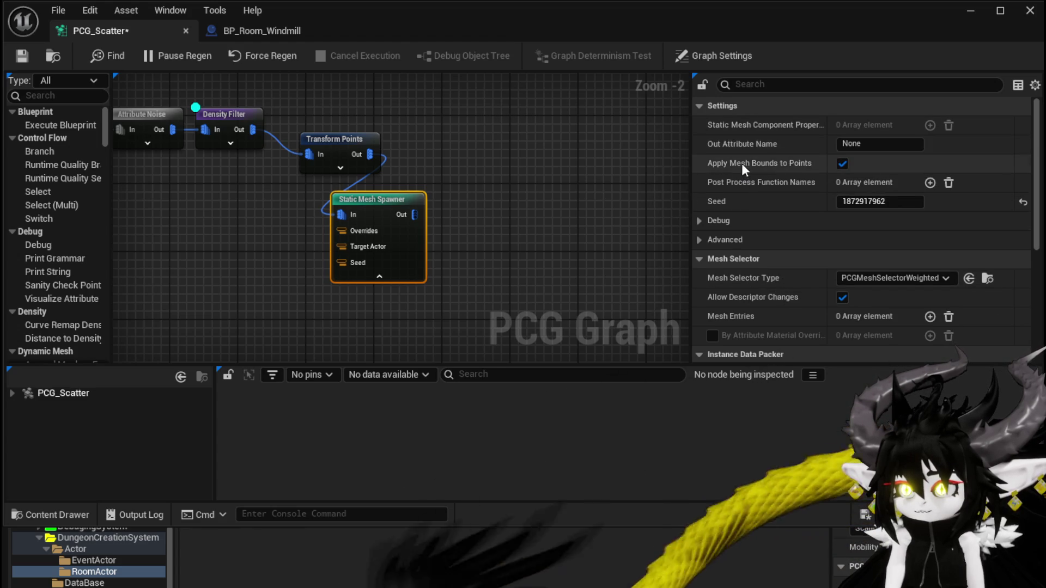
pyautogui.scroll(-3, 741, 159)
pyautogui.scroll(-5, 741, 169)
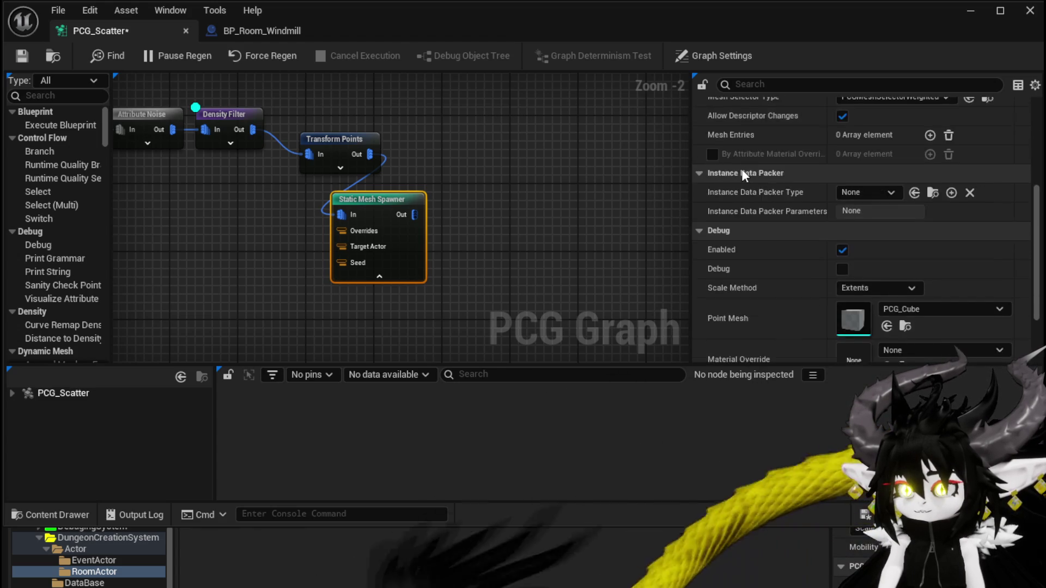
pyautogui.scroll(8, 741, 168)
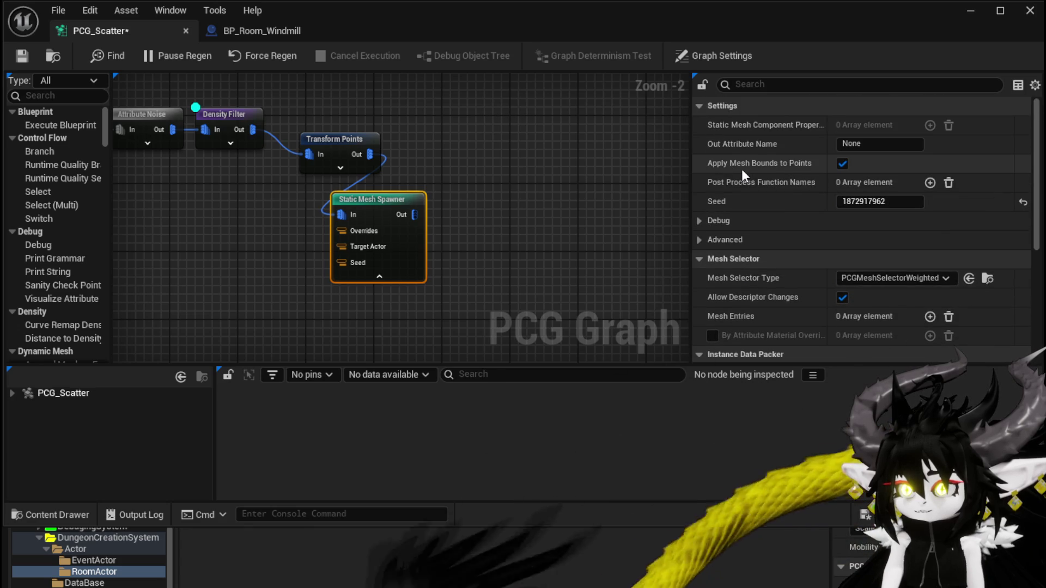
pyautogui.scroll(-3, 741, 174)
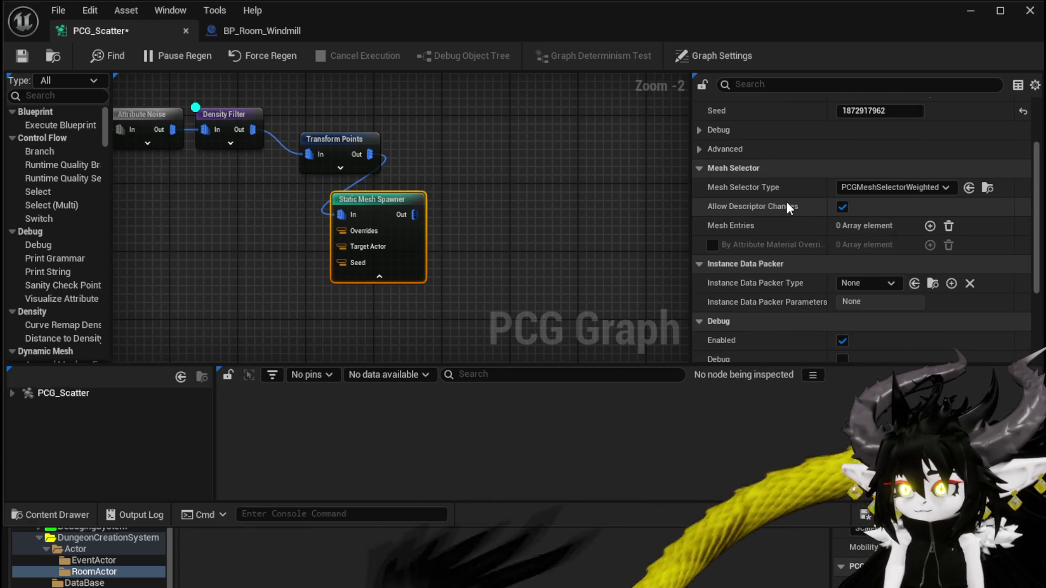
pyautogui.click(929, 226)
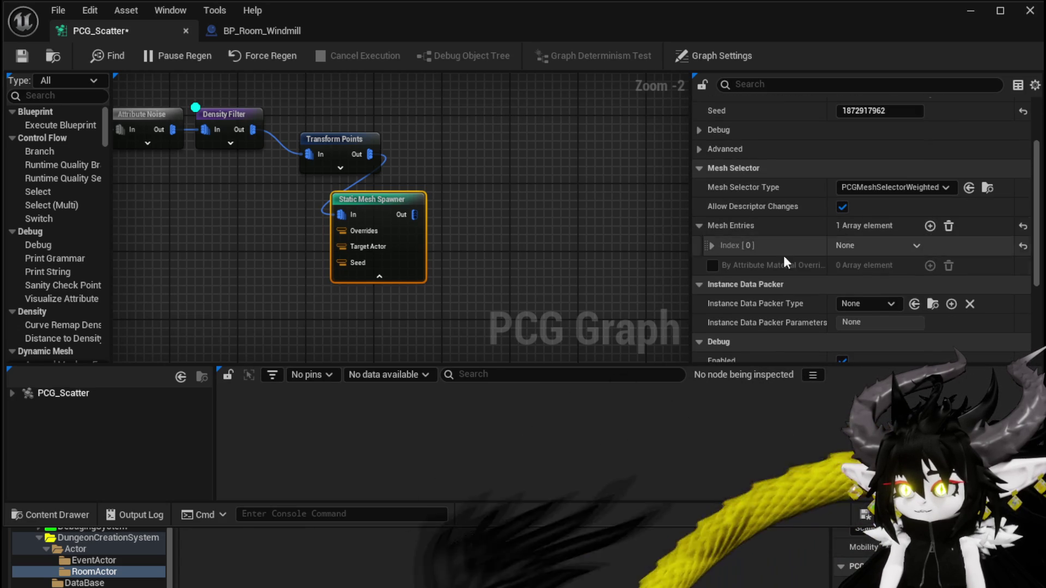
# Set mesh entry Index [0]'s static mesh to grassTutorial and save the PCG_Scatter graph
pyautogui.click(711, 245)
pyautogui.click(721, 265)
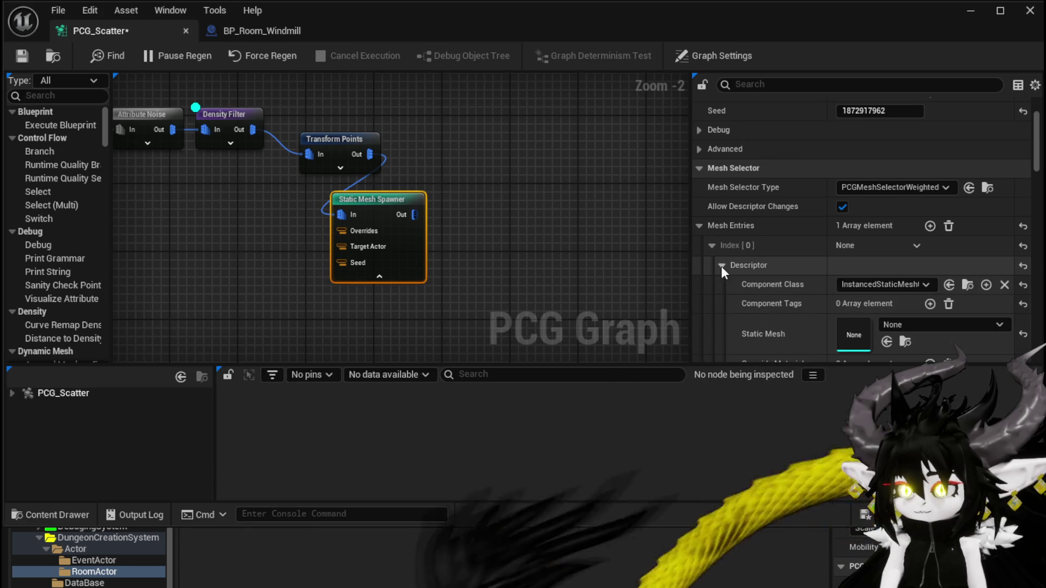
pyautogui.scroll(-3, 790, 292)
pyautogui.click(918, 236)
pyautogui.write('Grass')
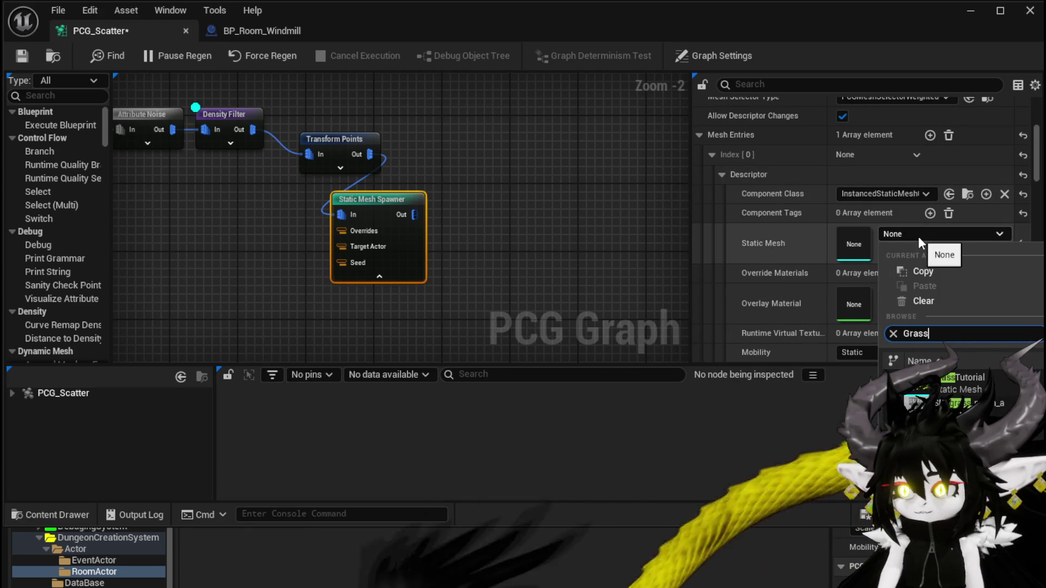
pyautogui.click(953, 377)
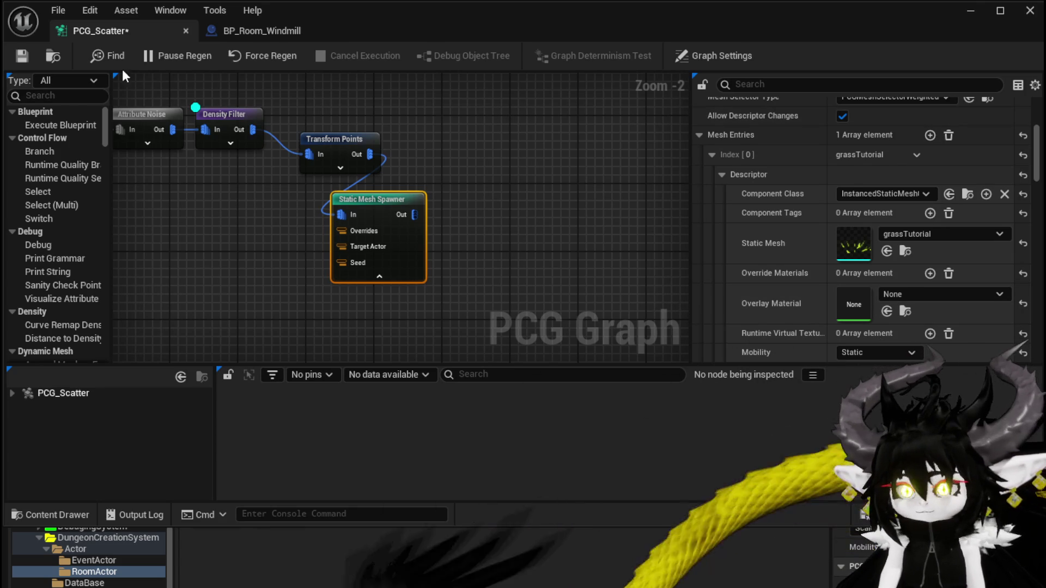
pyautogui.click(29, 60)
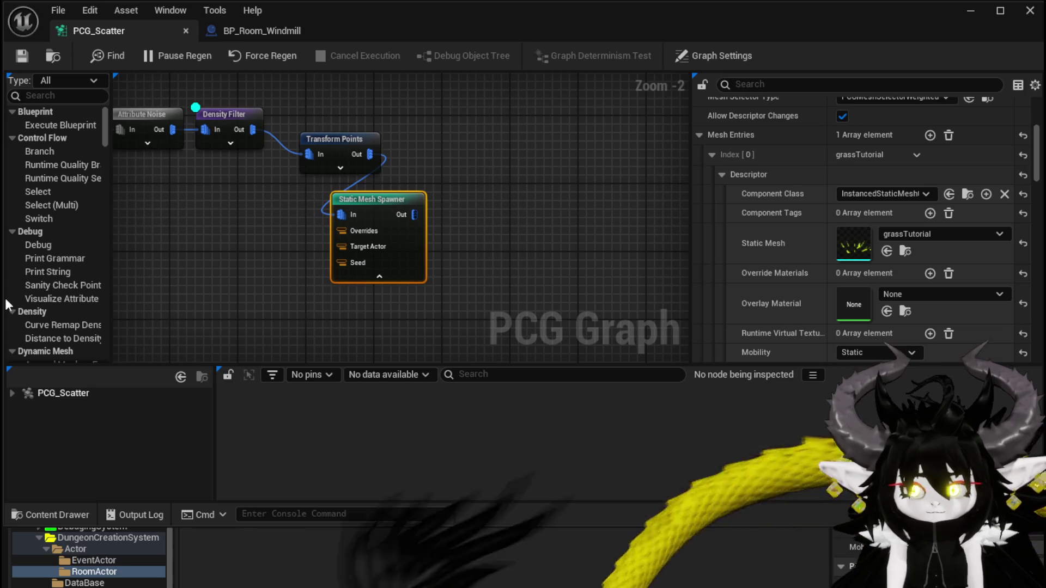
pyautogui.rightClick(366, 191)
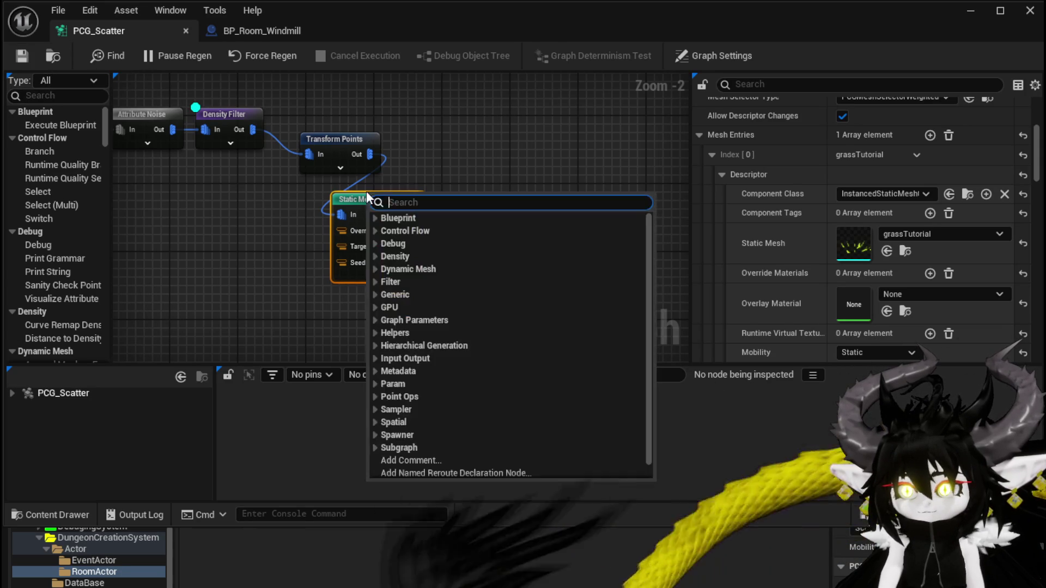
# Close the graph editor and frame the PCG_Scatter actor from the Outliner in the viewport
pyautogui.click(663, 103)
pyautogui.click(970, 11)
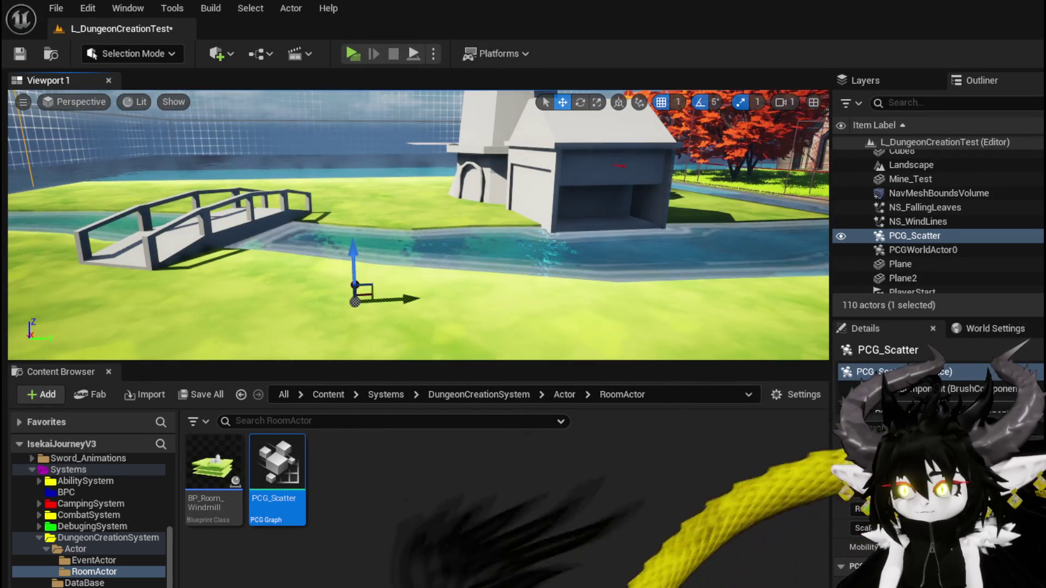
pyautogui.doubleClick(926, 250)
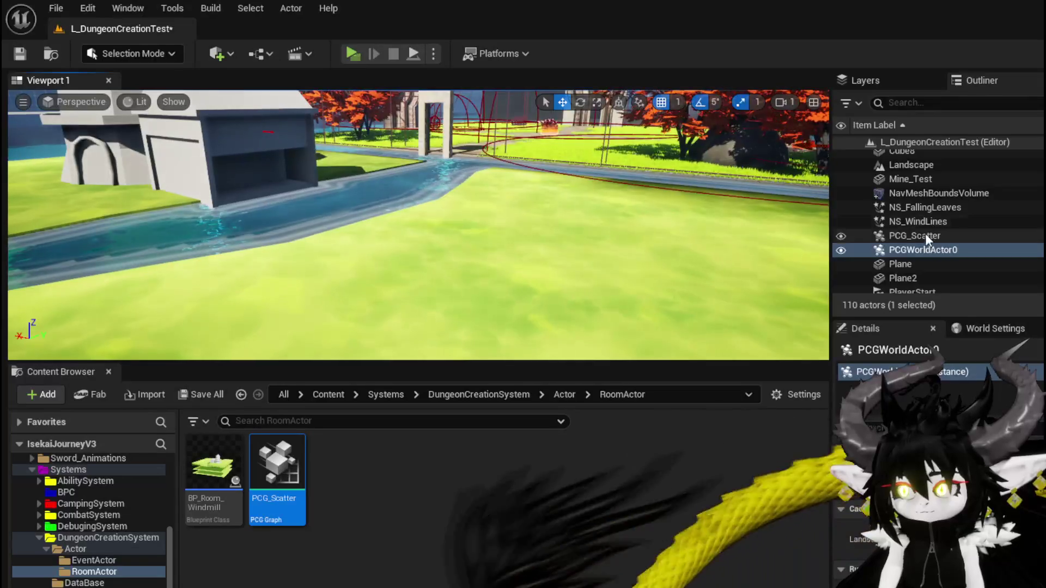
pyautogui.click(924, 251)
pyautogui.click(934, 240)
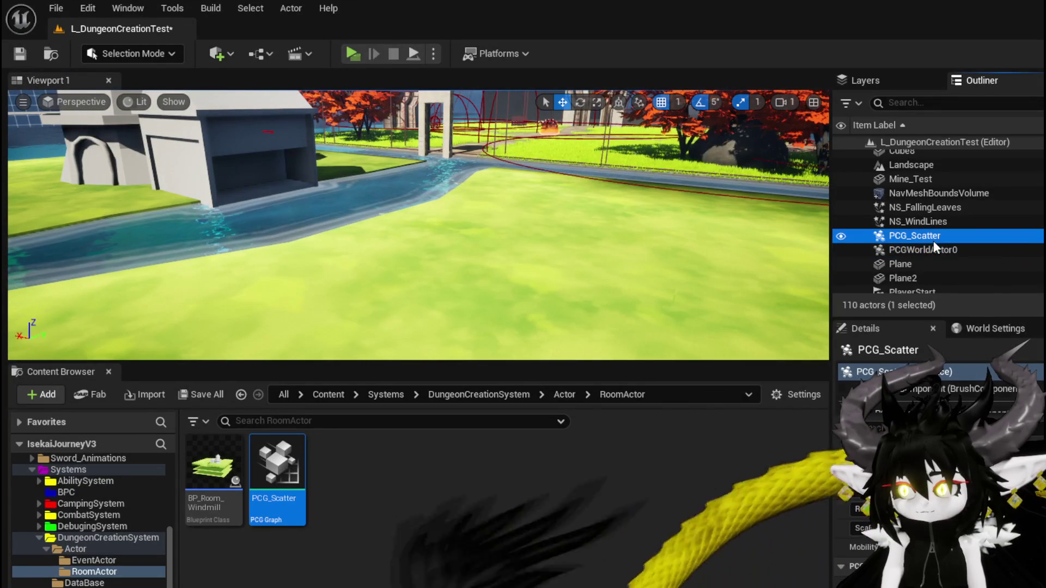
pyautogui.doubleClick(926, 236)
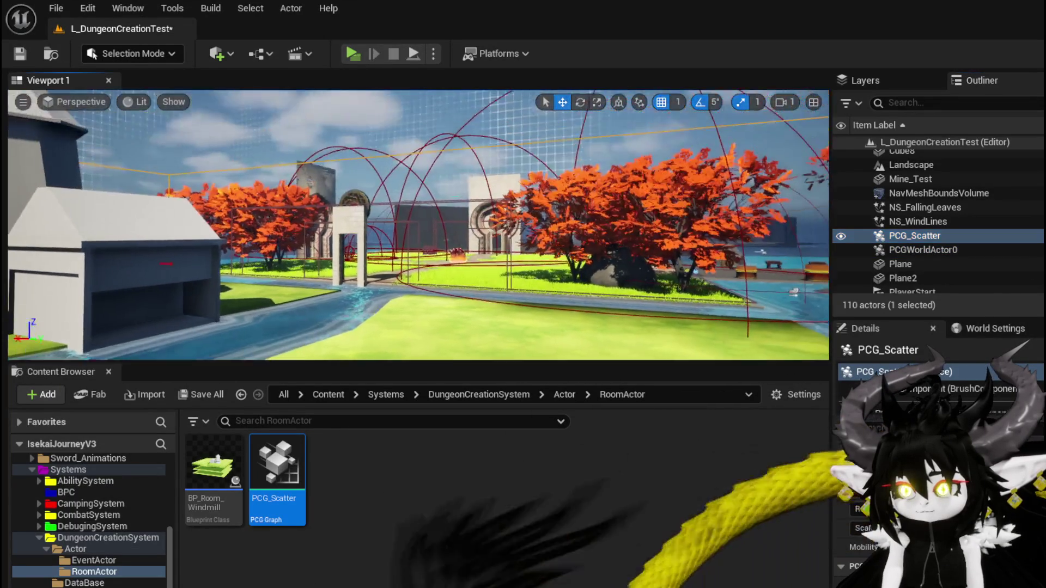
# Turn the view toward the windmill house and start a play preview
pyautogui.moveTo(414, 223)
pyautogui.mouseDown()
pyautogui.moveTo(414, 164)
pyautogui.moveTo(382, 229)
pyautogui.moveTo(480, 229)
pyautogui.moveTo(425, 240)
pyautogui.mouseUp()
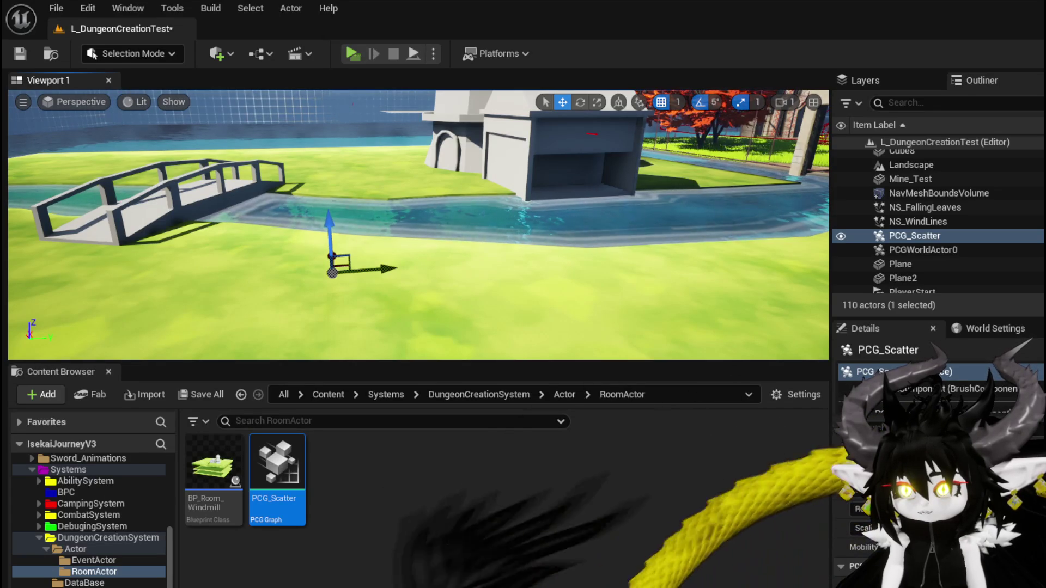
pyautogui.moveTo(425, 240)
pyautogui.mouseDown()
pyautogui.moveTo(392, 251)
pyautogui.moveTo(447, 234)
pyautogui.mouseUp()
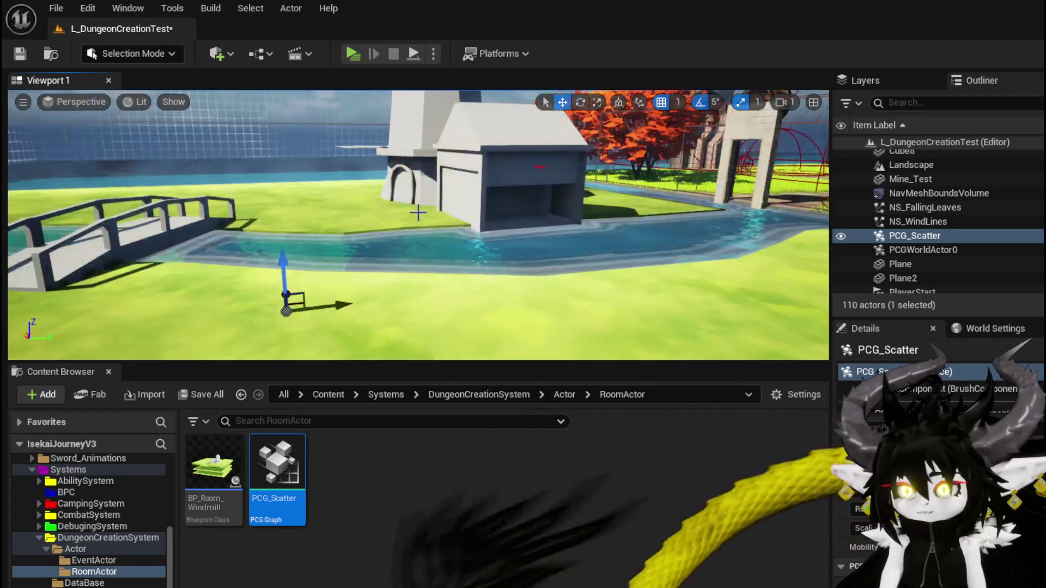
pyautogui.click(351, 53)
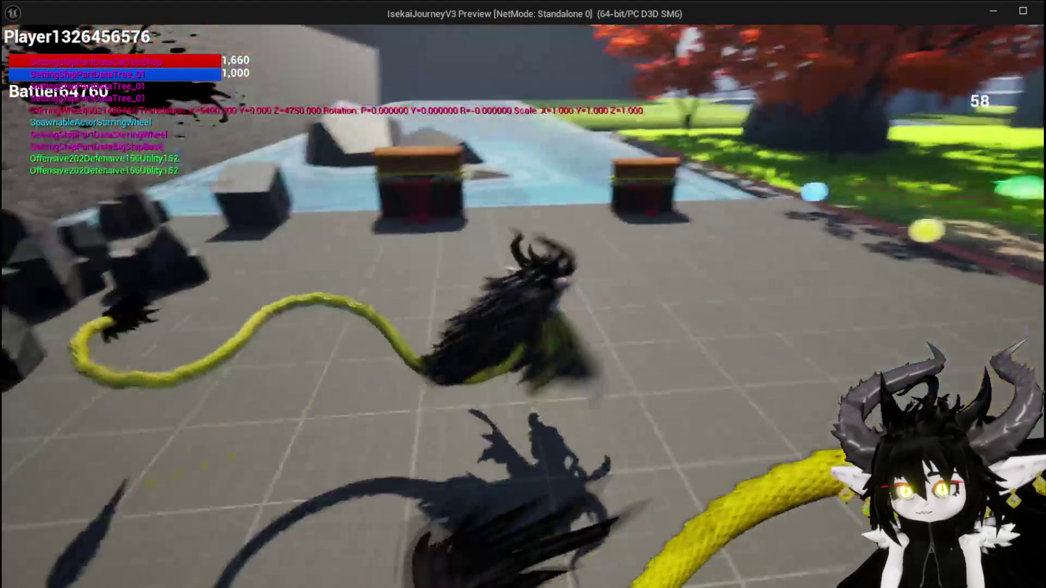
# Jump and double-jump the character across the grass toward the windmill house, then stop with Esc
pyautogui.press('space')
pyautogui.press('space')
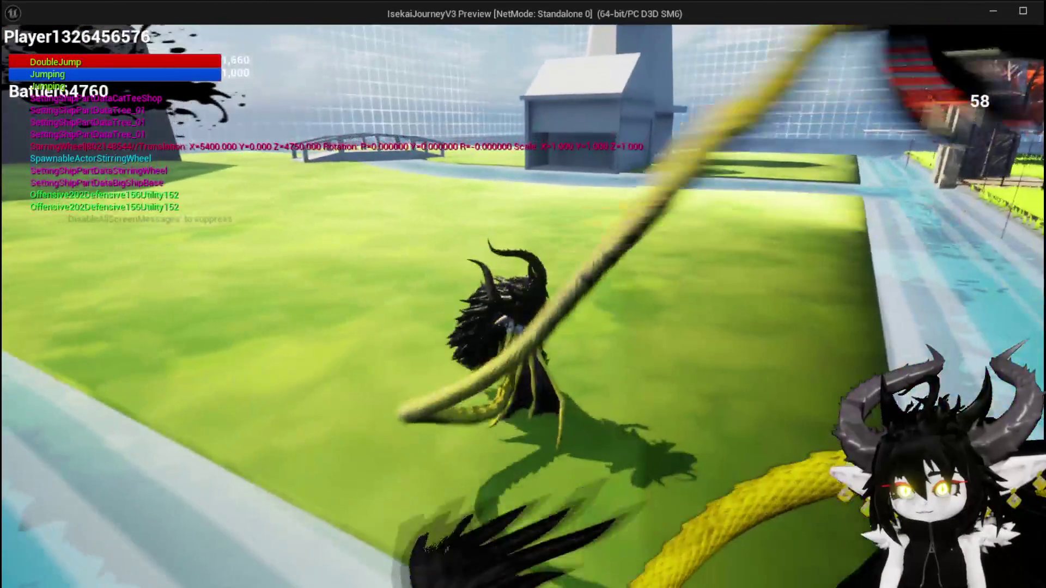
pyautogui.press('space')
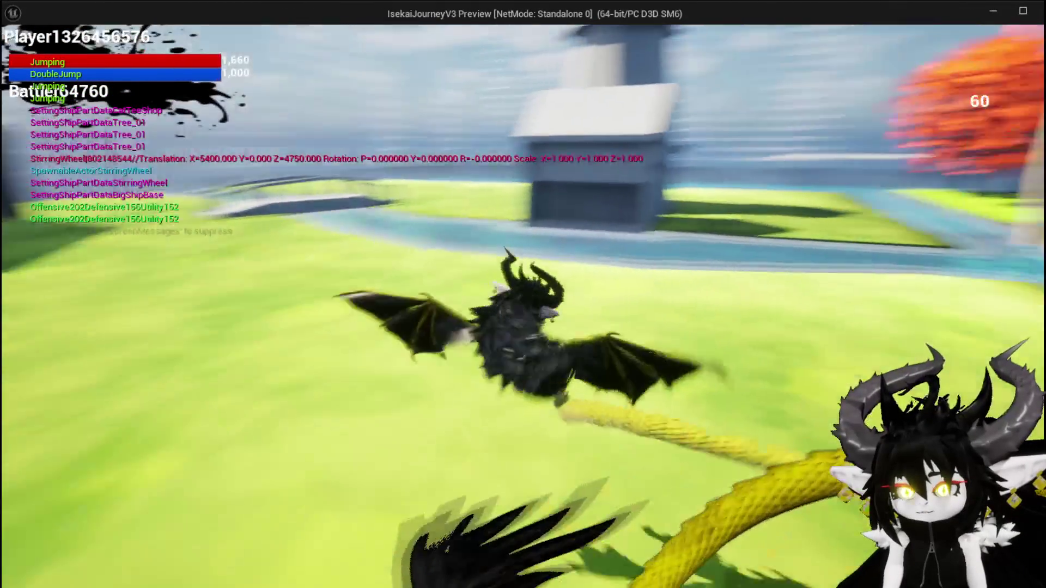
pyautogui.press('space')
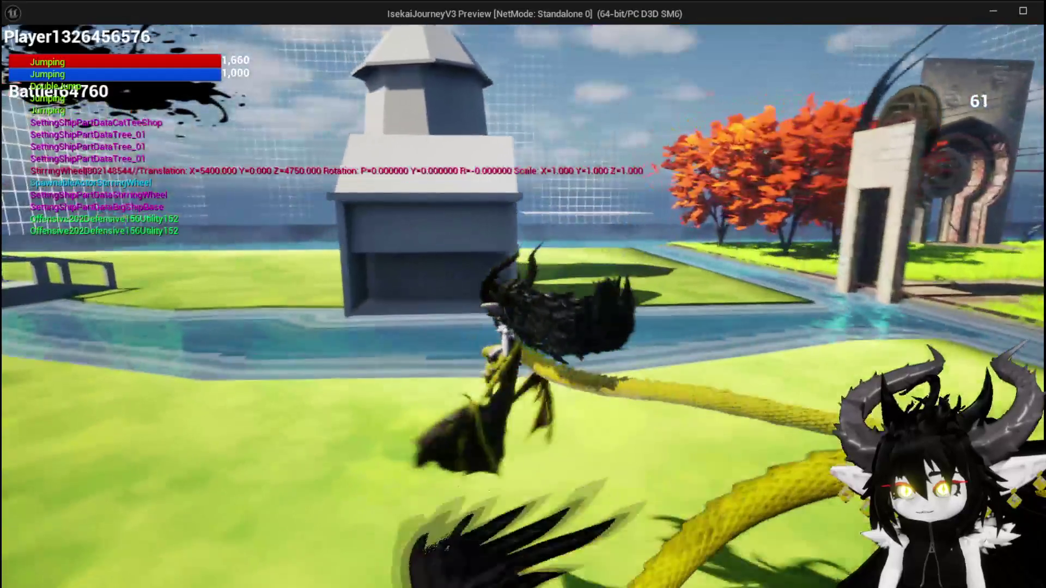
pyautogui.press('space')
pyautogui.press('space')
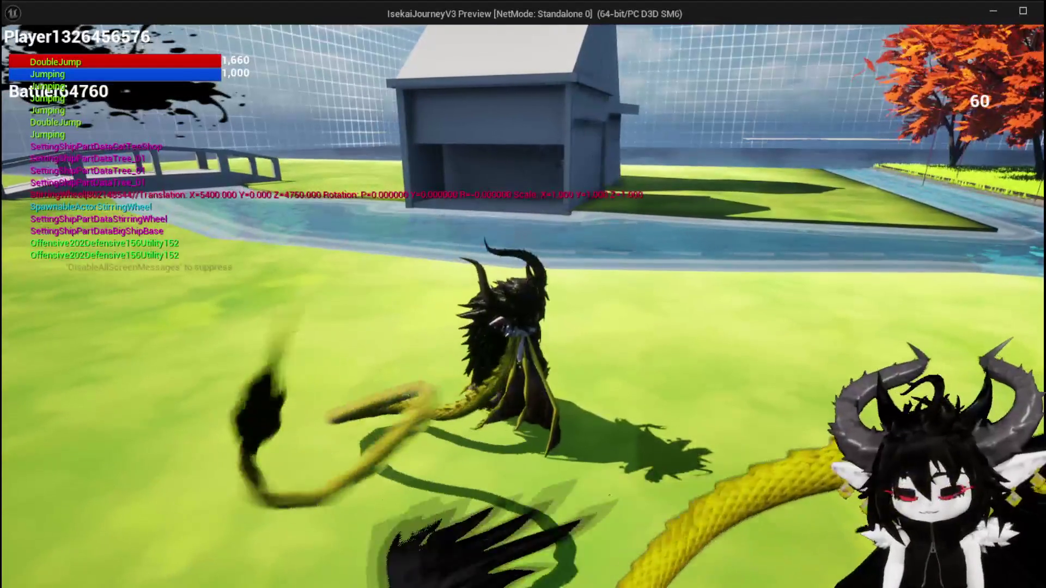
pyautogui.press('Escape')
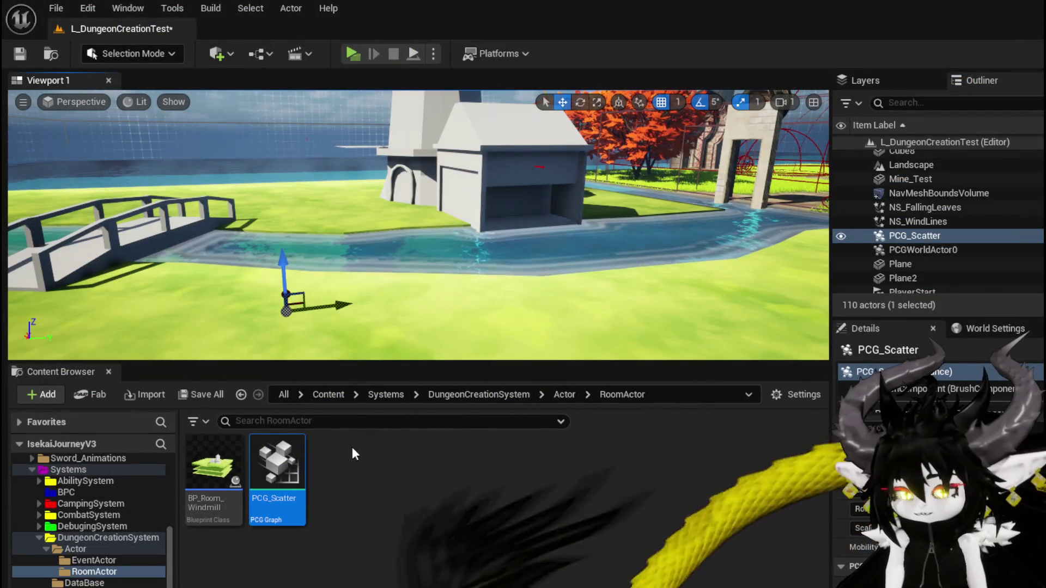
# Reopen the PCG_Scatter graph and bring the upstream Mesh Sampler nodes into view
pyautogui.doubleClick(287, 462)
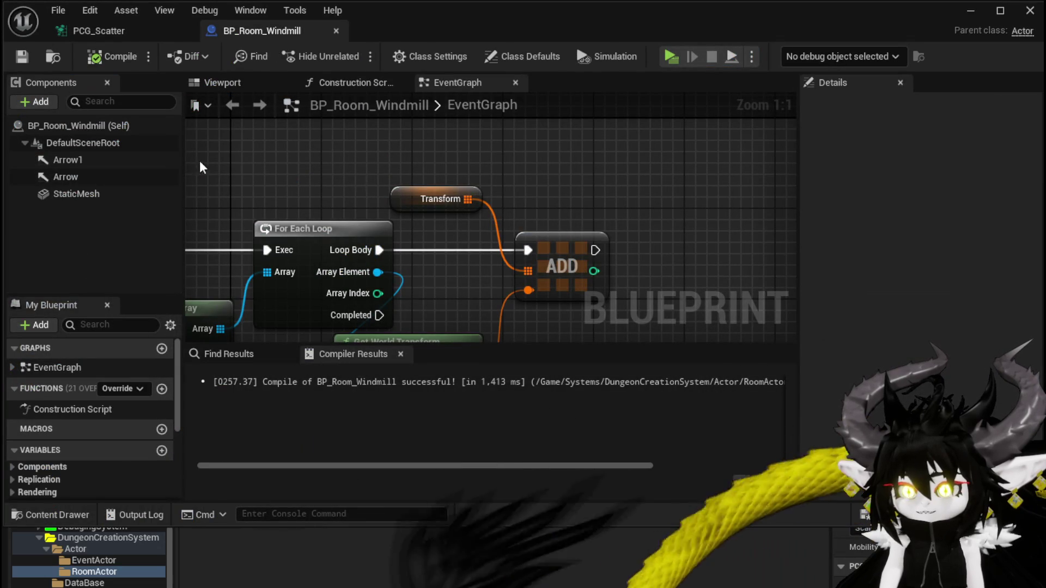
pyautogui.click(90, 36)
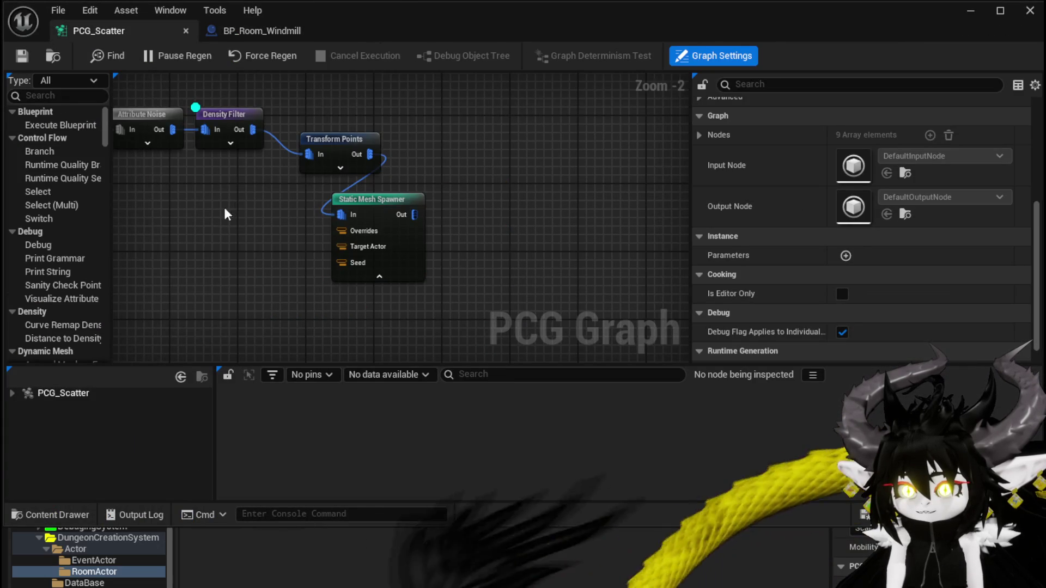
pyautogui.moveTo(238, 208); pyautogui.dragTo(649, 241)
pyautogui.click(192, 97)
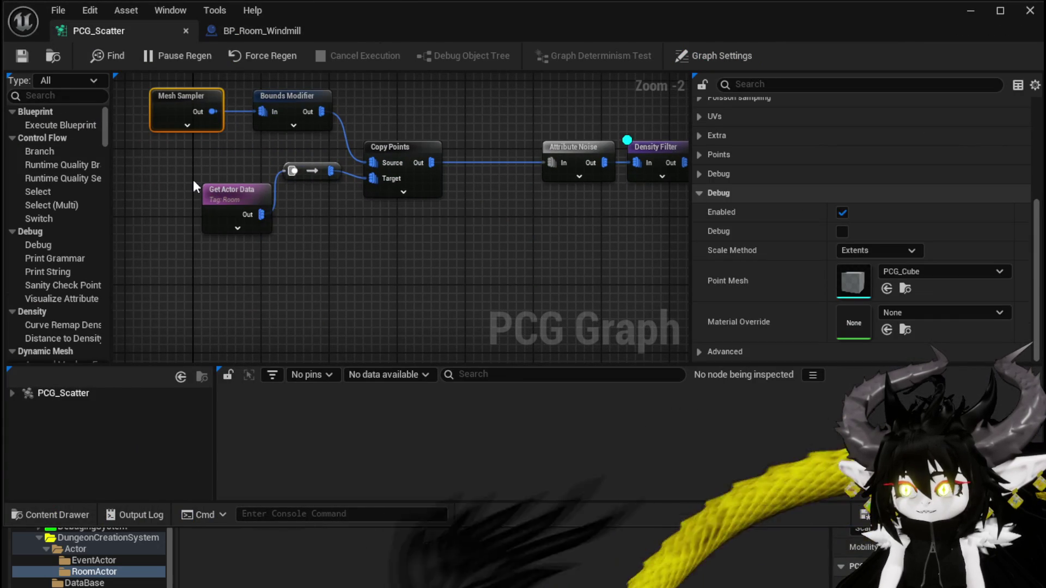
pyautogui.scroll(5, 802, 185)
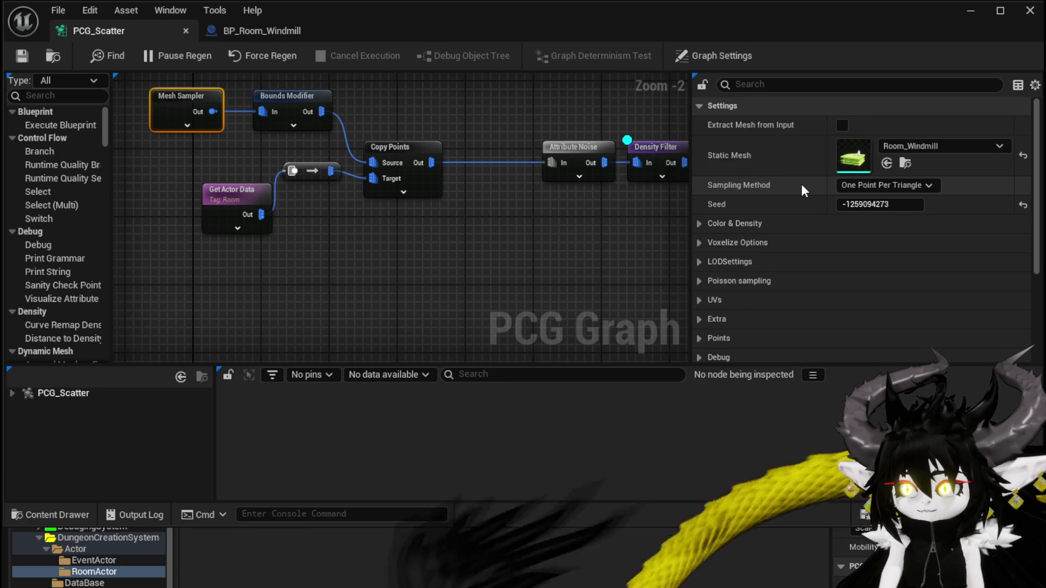
# Move Get Actor Data left and line the conversion node up with it
pyautogui.click(219, 188)
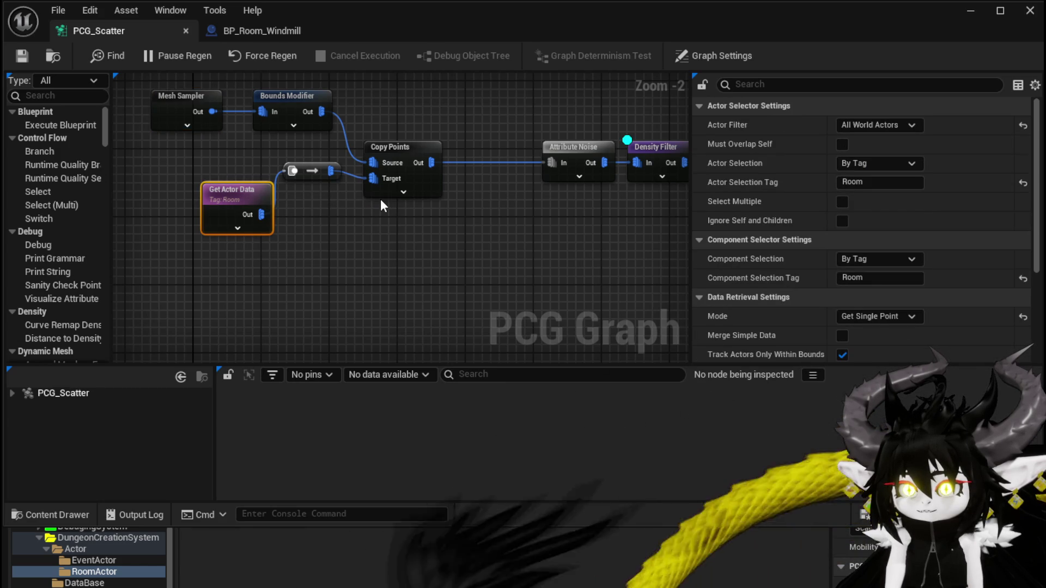
pyautogui.moveTo(242, 199)
pyautogui.mouseDown()
pyautogui.moveTo(174, 190)
pyautogui.moveTo(199, 191)
pyautogui.mouseUp()
pyautogui.click(300, 197)
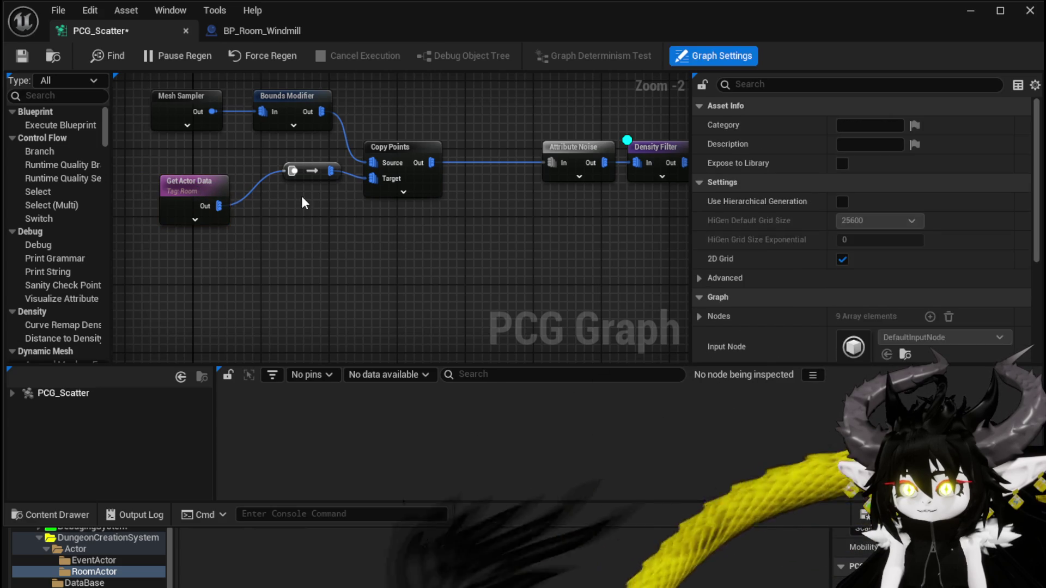
pyautogui.moveTo(306, 172); pyautogui.dragTo(292, 210)
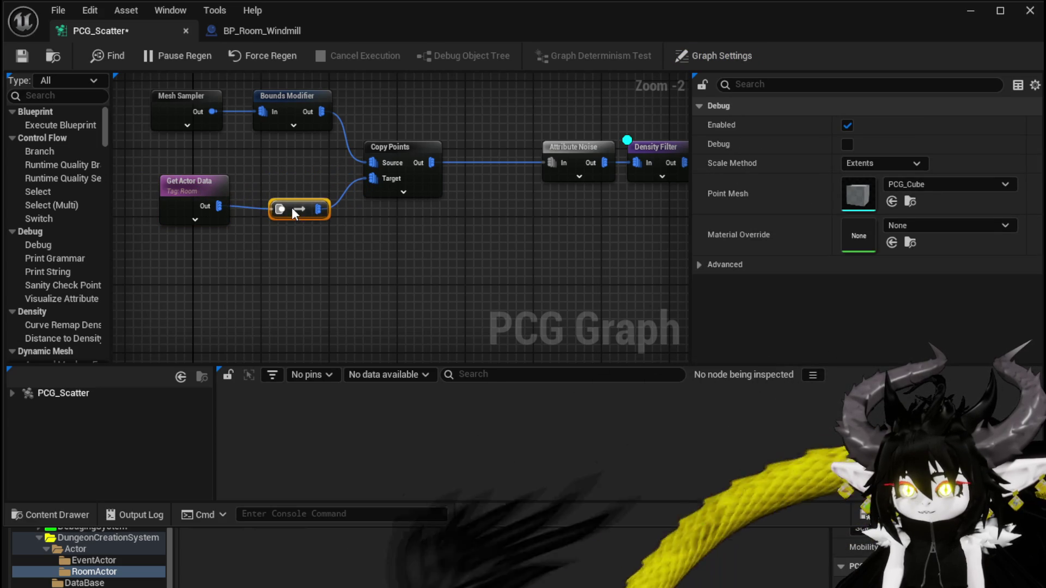
pyautogui.click(279, 179)
pyautogui.moveTo(210, 196); pyautogui.dragTo(210, 215)
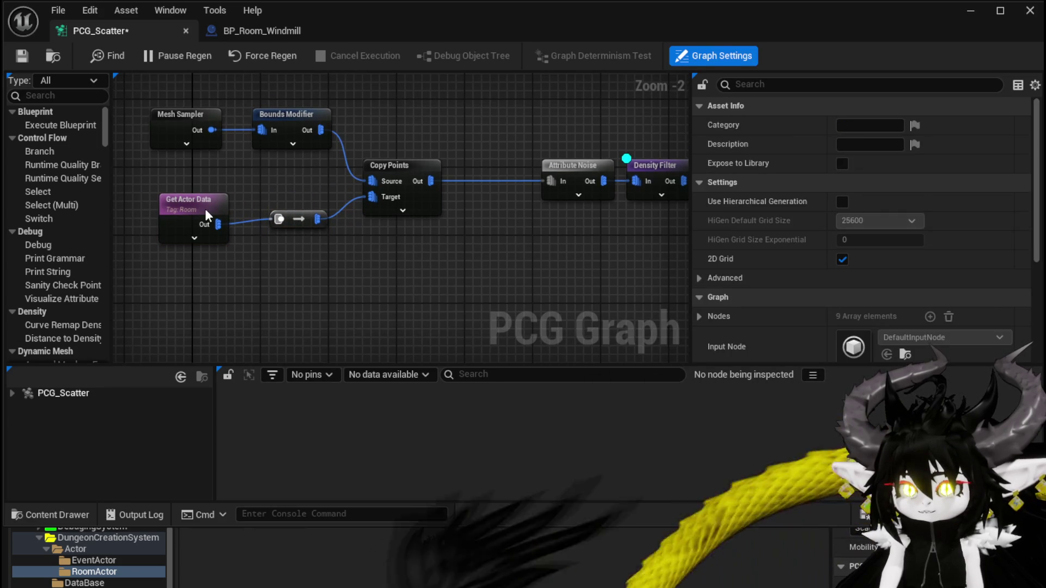
pyautogui.click(202, 208)
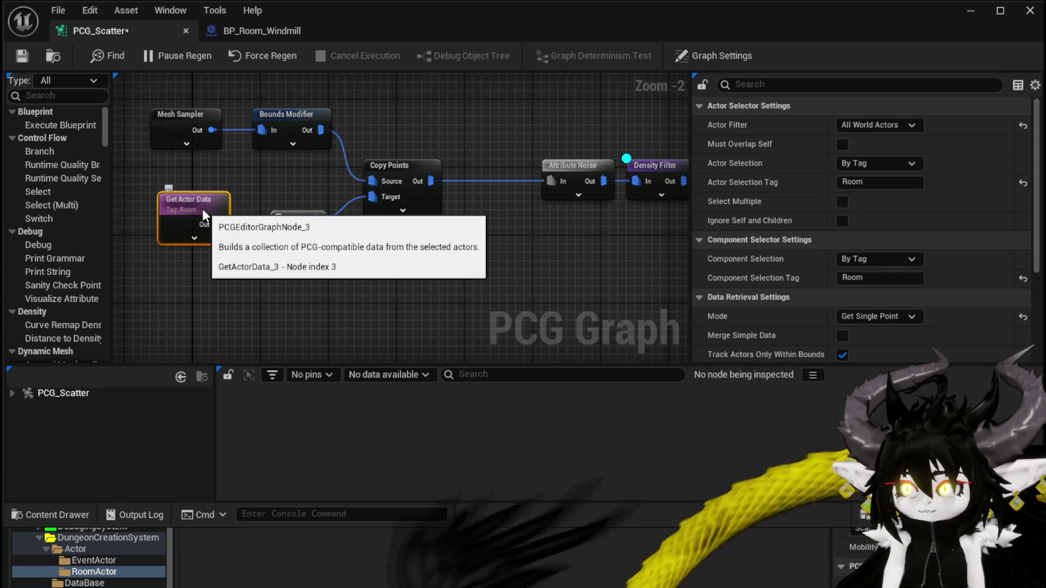
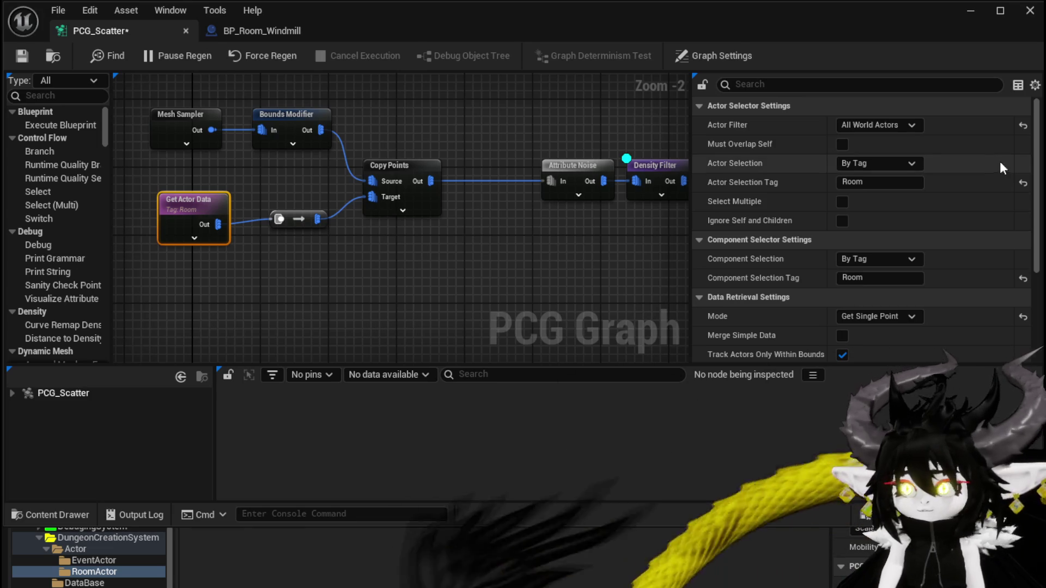
# Set Get Actor Data's Actor Selection to By Class with class BP_Room_Windmill
pyautogui.click(890, 173)
pyautogui.click(871, 163)
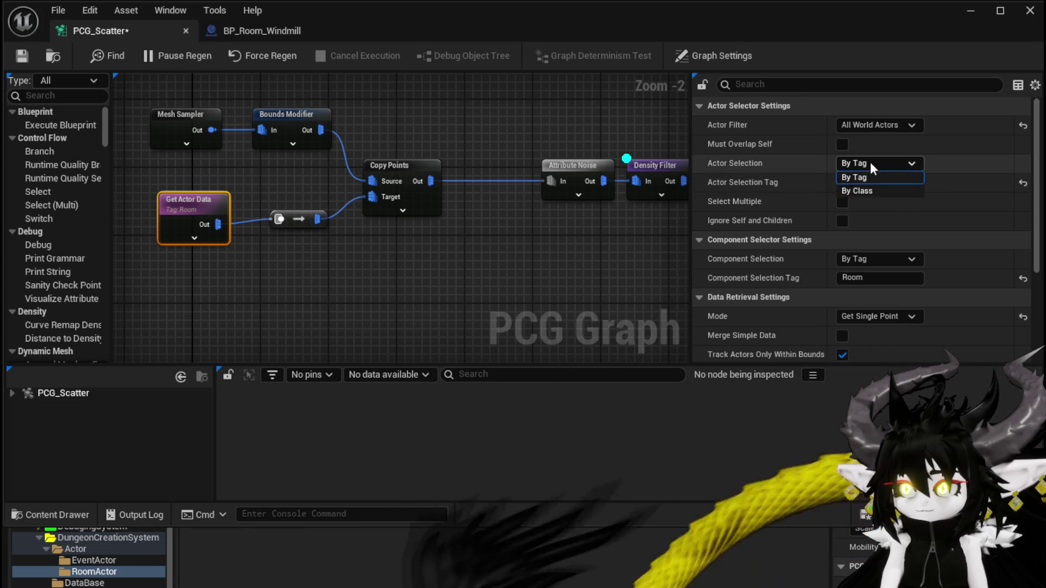
pyautogui.click(859, 192)
pyautogui.click(852, 182)
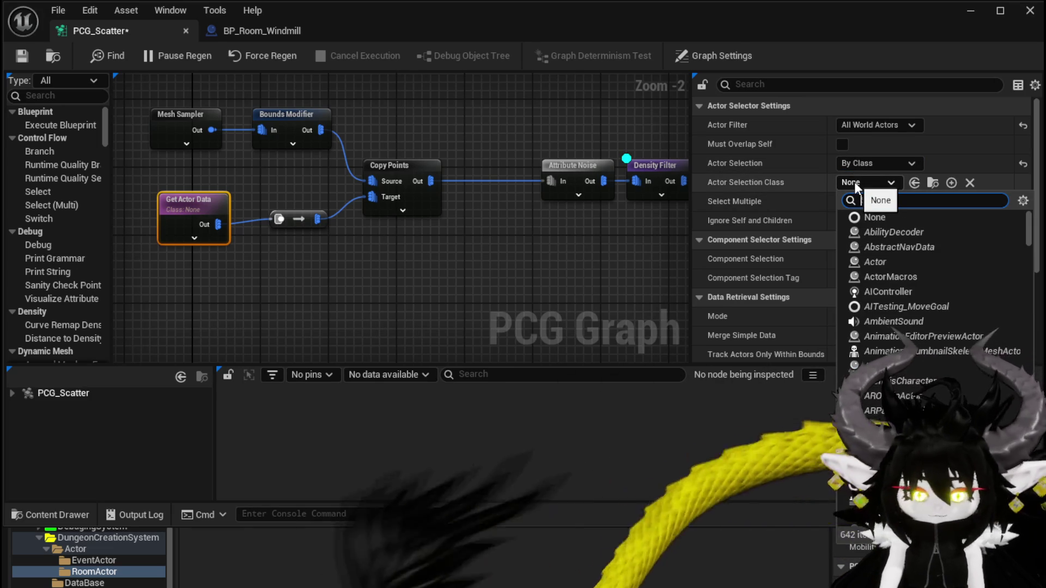
pyautogui.write('Room')
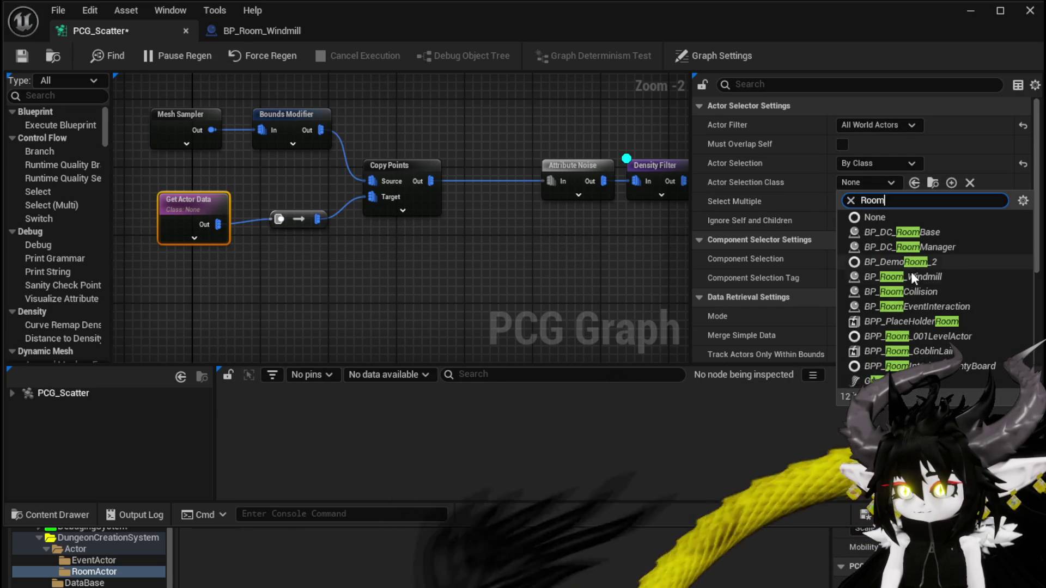
pyautogui.click(904, 277)
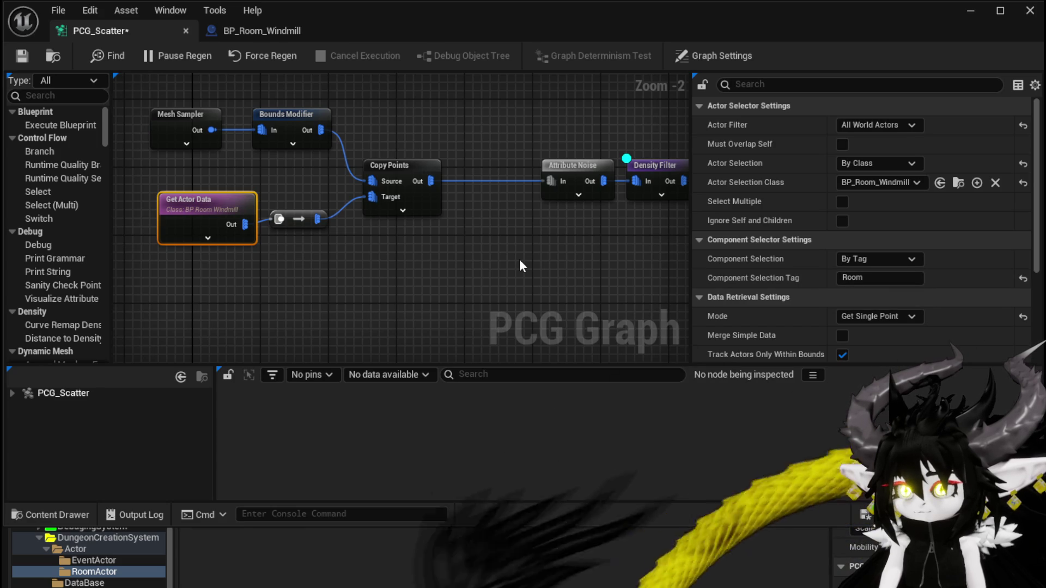
# Clear the 'Room' component selection tag and return to the level editor
pyautogui.click(880, 278)
pyautogui.press('BackSpace')
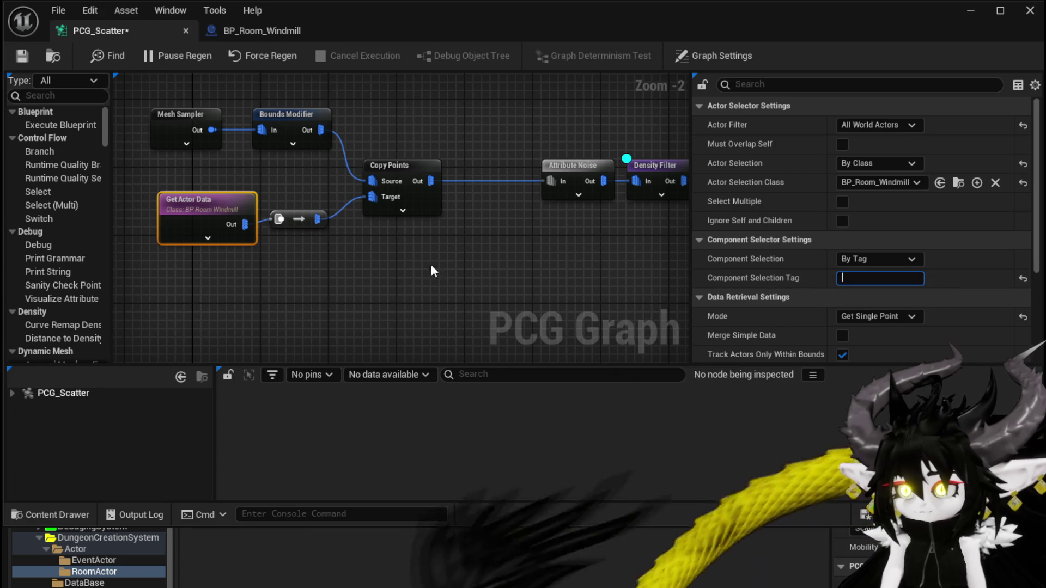
pyautogui.click(442, 270)
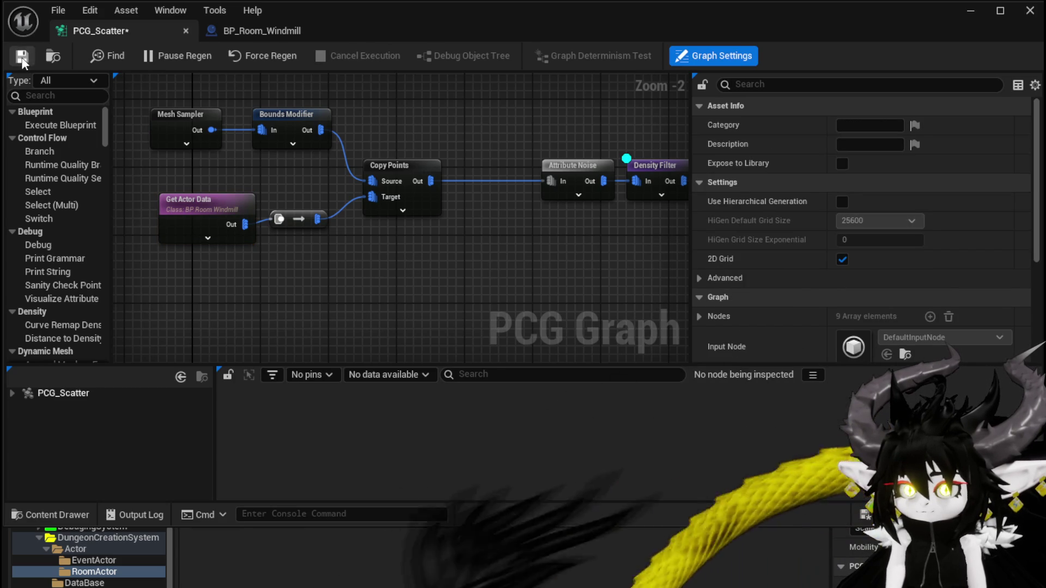
pyautogui.click(971, 11)
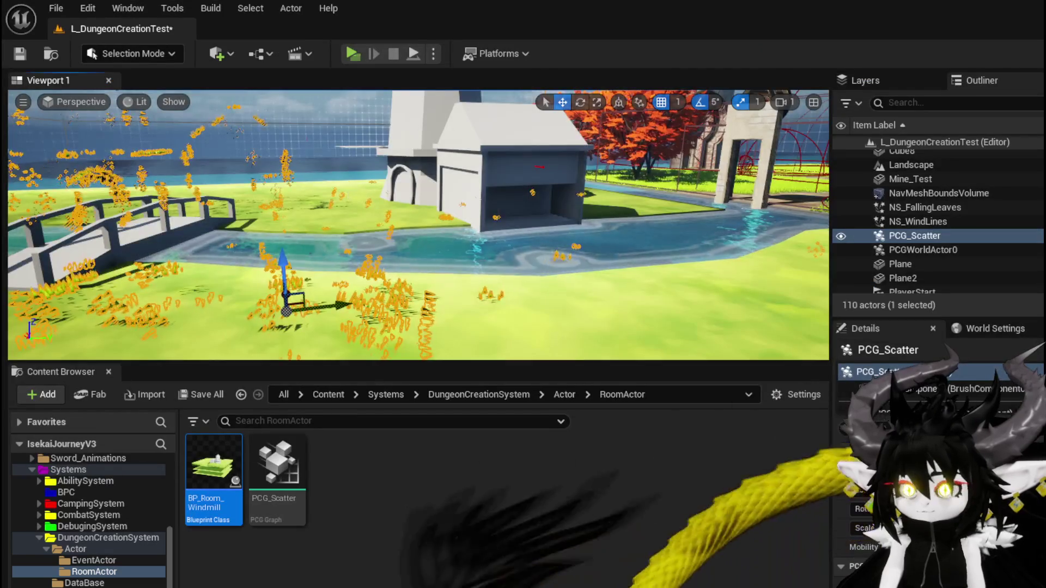
# Frame the PCG_Scatter actor and fly the camera over the grass and water
pyautogui.press('f')
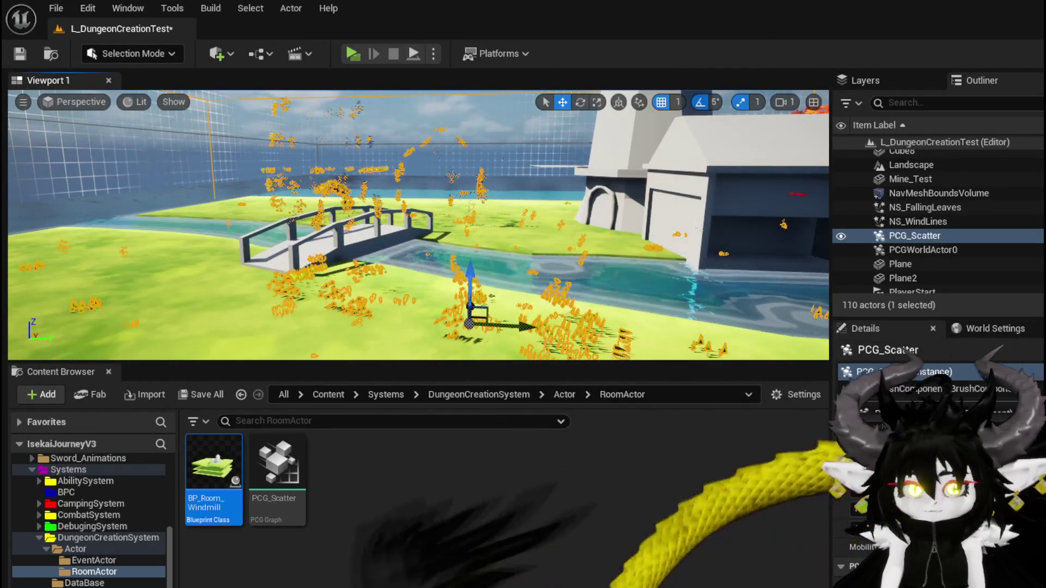
pyautogui.moveTo(573, 249)
pyautogui.mouseDown()
pyautogui.moveTo(547, 180)
pyautogui.moveTo(536, 204)
pyautogui.moveTo(487, 177)
pyautogui.mouseUp()
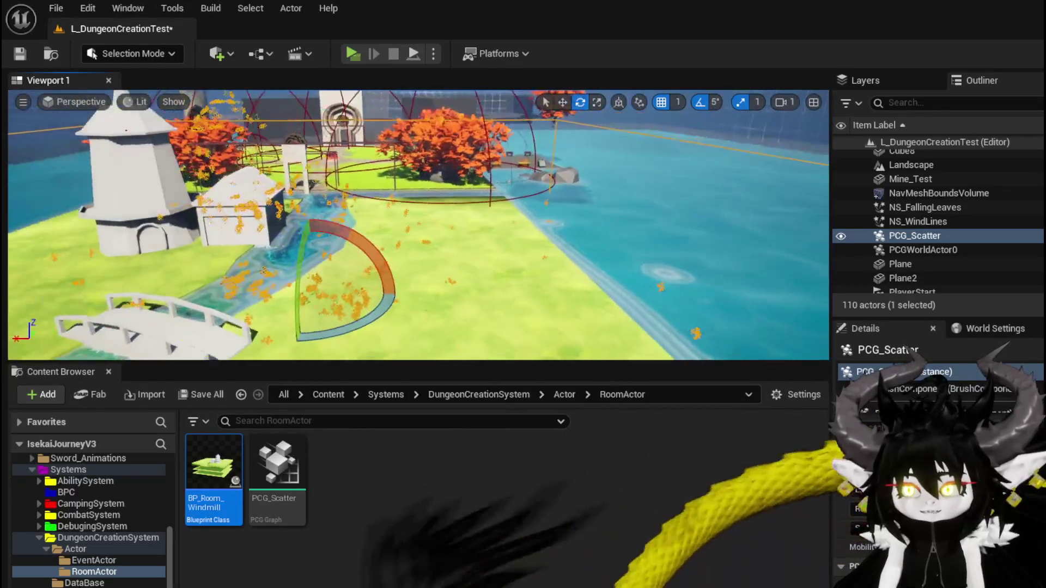
# Shift PCG_Scatter along the X axis and open the BP_Room_Windmill Blueprint
pyautogui.press('w')
pyautogui.moveTo(539, 236)
pyautogui.mouseDown()
pyautogui.moveTo(471, 238)
pyautogui.moveTo(504, 196)
pyautogui.moveTo(565, 245)
pyautogui.mouseUp()
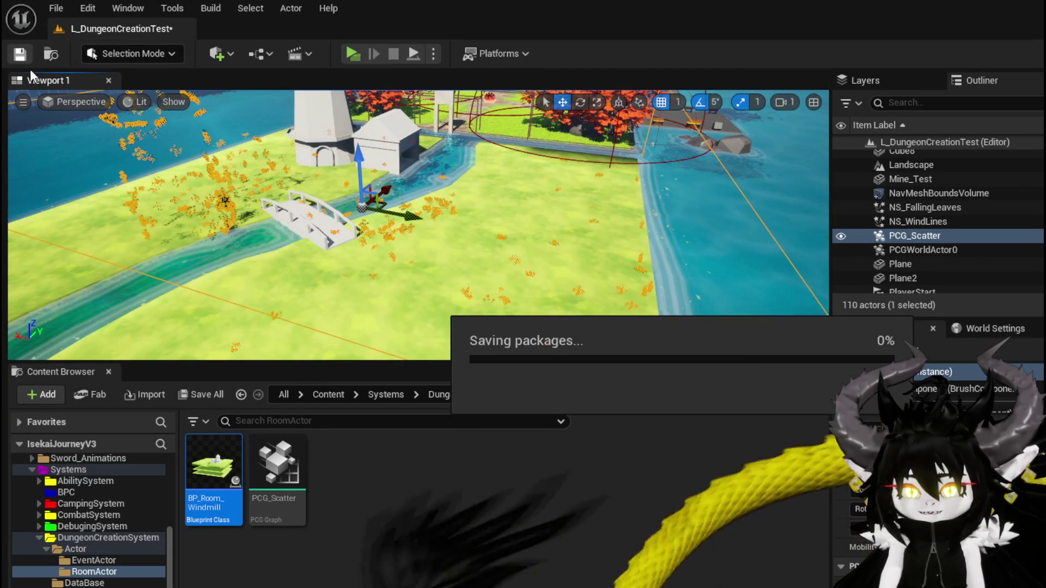
pyautogui.doubleClick(213, 469)
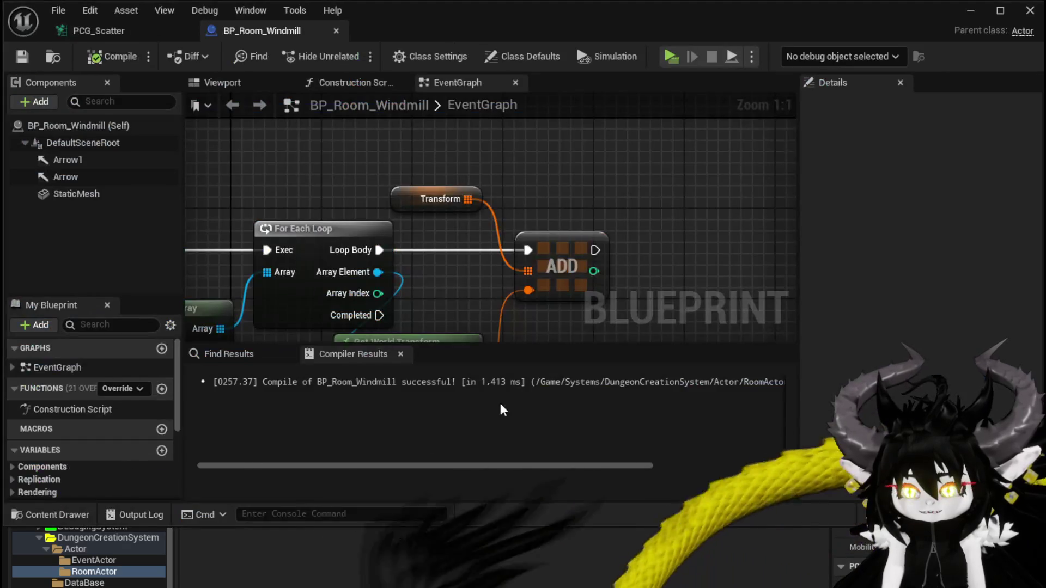
# In the PCG_Scatter graph, wire the room actor data into Attribute Noise's input
pyautogui.scroll(-4, 359, 196)
pyautogui.scroll(3, 367, 182)
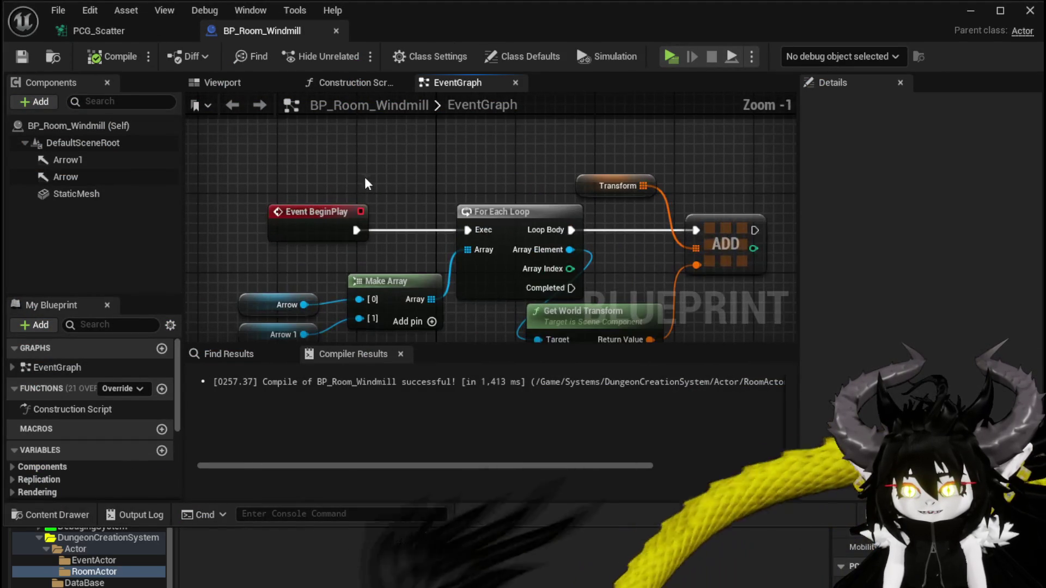
pyautogui.click(107, 30)
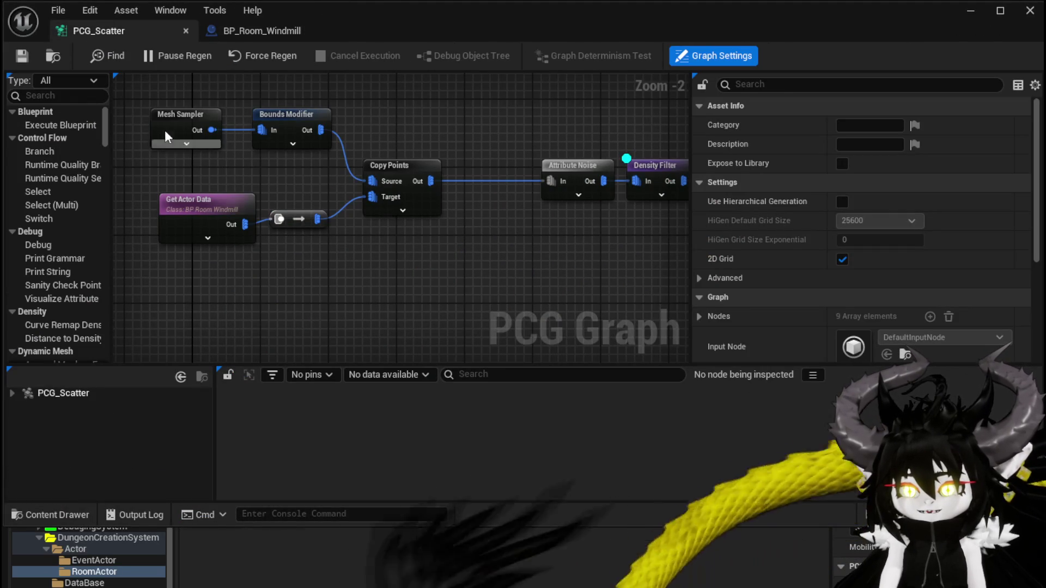
pyautogui.scroll(2, 251, 173)
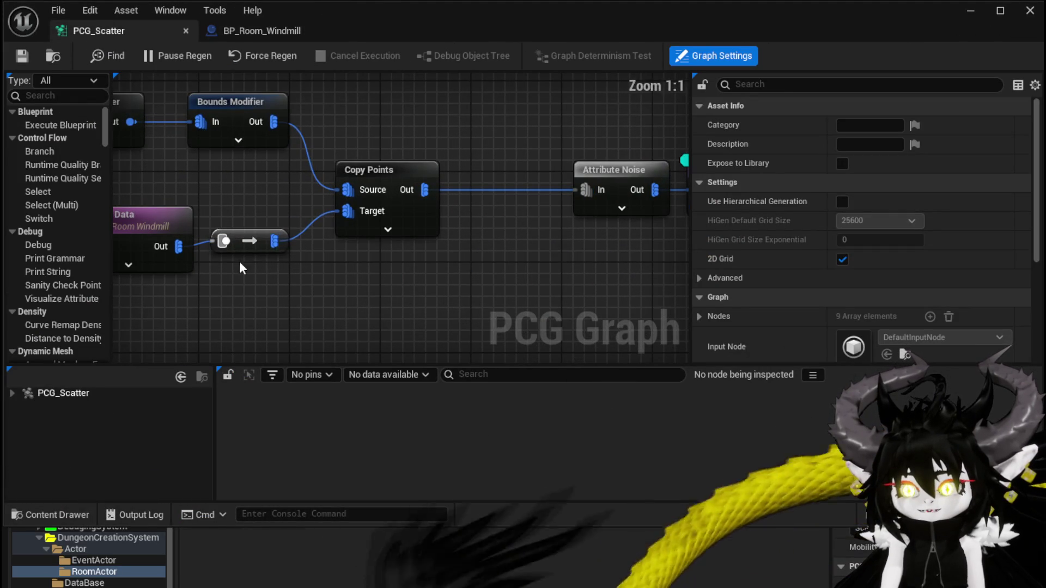
pyautogui.moveTo(274, 240)
pyautogui.mouseDown()
pyautogui.moveTo(672, 185)
pyautogui.moveTo(564, 190)
pyautogui.mouseUp()
pyautogui.click(380, 180)
pyautogui.moveTo(256, 292); pyautogui.dragTo(355, 232)
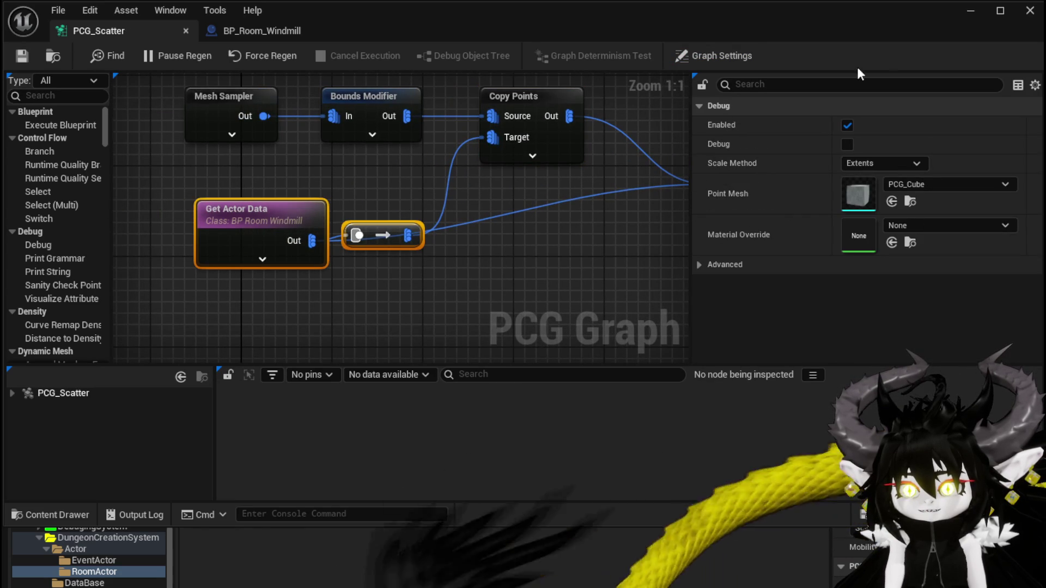
# Raise the PCG_Scatter actor slightly in the level, then return to its graph
pyautogui.click(970, 10)
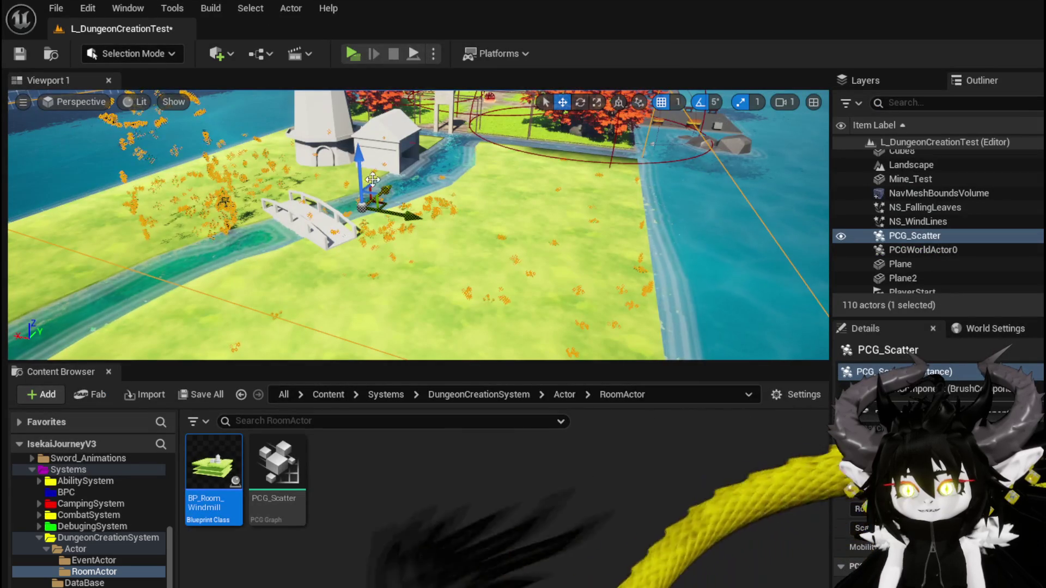
pyautogui.moveTo(356, 181); pyautogui.dragTo(355, 166)
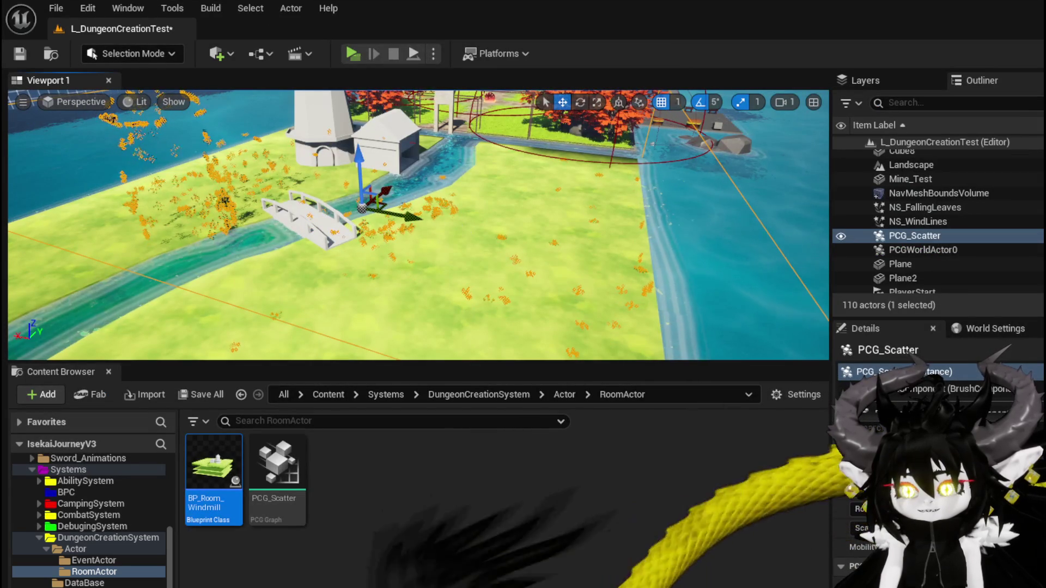
pyautogui.hotkey('alt', 'Tab')
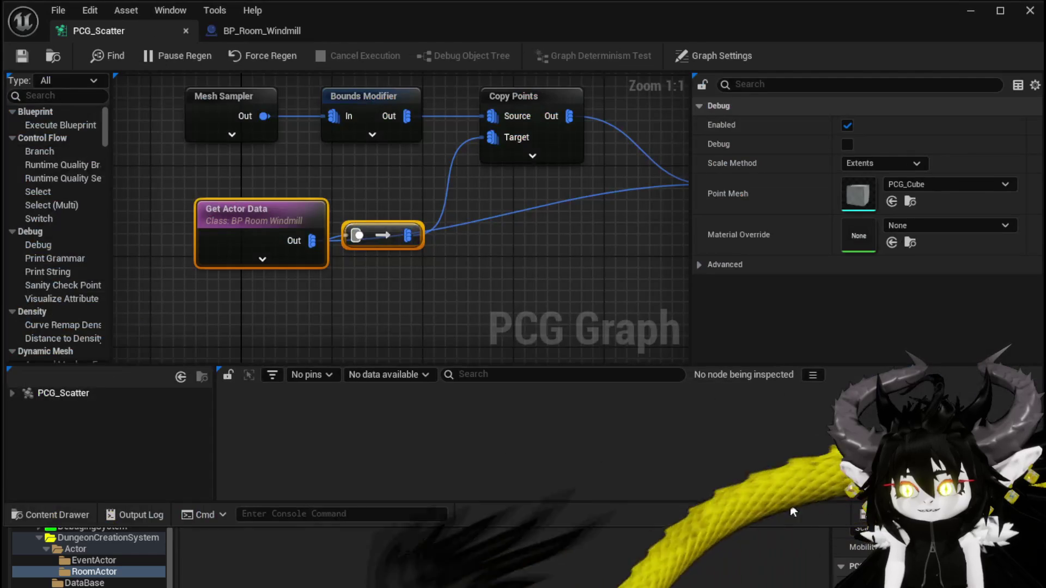
# Connect the reroute output to Attribute Noise, save the graph, and inspect the scattered leaves
pyautogui.moveTo(412, 235)
pyautogui.mouseDown()
pyautogui.moveTo(253, 238)
pyautogui.moveTo(511, 191)
pyautogui.mouseUp()
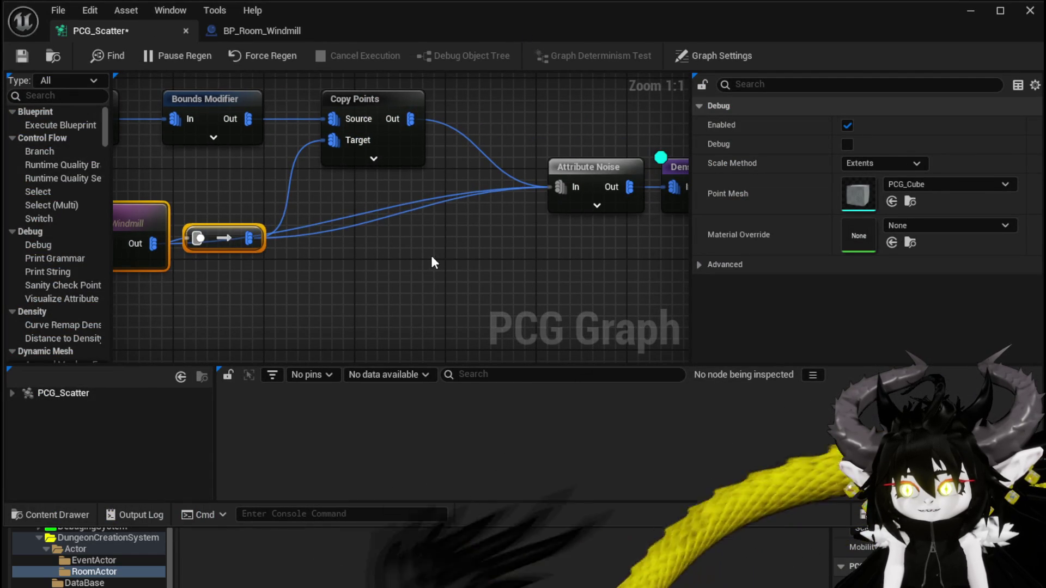
pyautogui.moveTo(410, 251); pyautogui.dragTo(306, 234)
pyautogui.moveTo(172, 225)
pyautogui.mouseDown()
pyautogui.moveTo(573, 200)
pyautogui.moveTo(588, 169)
pyautogui.mouseUp()
pyautogui.click(529, 270)
pyautogui.click(24, 57)
pyautogui.click(971, 12)
pyautogui.moveTo(455, 175); pyautogui.dragTo(477, 256)
# Feed Copy Points Out into Attribute Noise, send the reroute to Copy Points Target, and remove extra wires
pyautogui.doubleClick(283, 467)
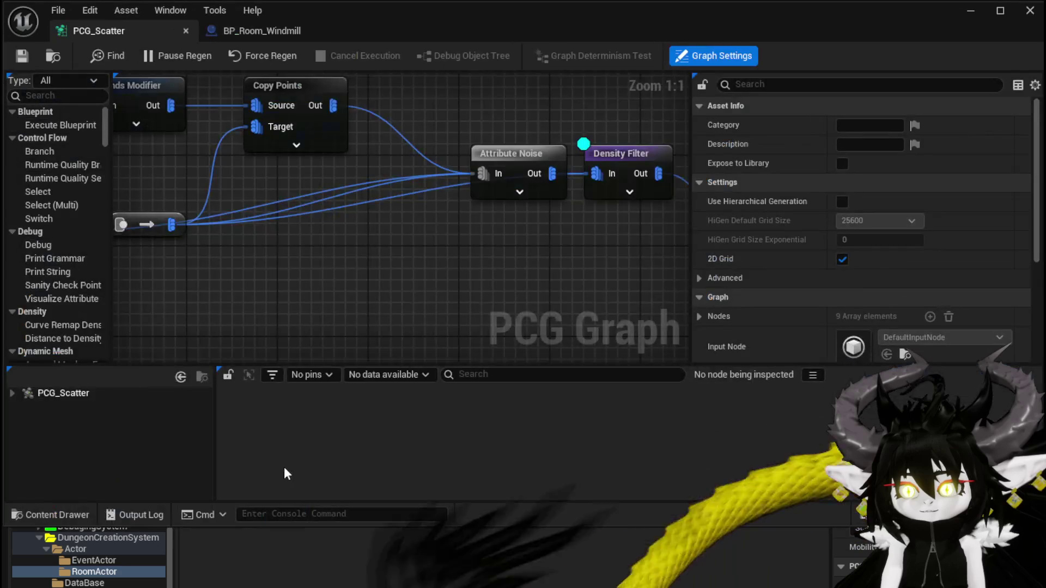
pyautogui.scroll(-1, 406, 311)
pyautogui.moveTo(407, 312); pyautogui.dragTo(518, 305)
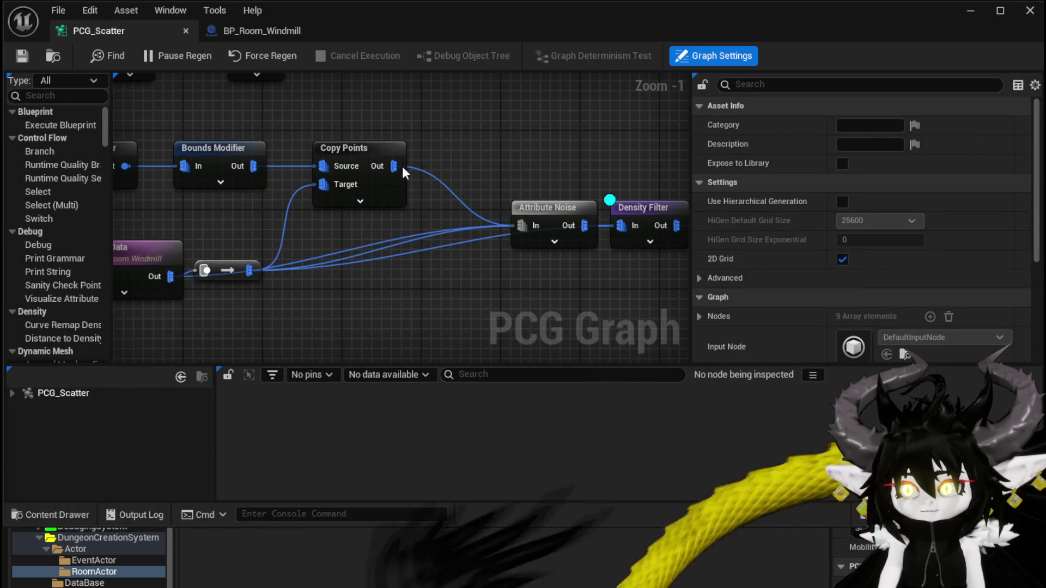
pyautogui.moveTo(403, 167); pyautogui.dragTo(513, 221)
pyautogui.moveTo(306, 258); pyautogui.dragTo(406, 265)
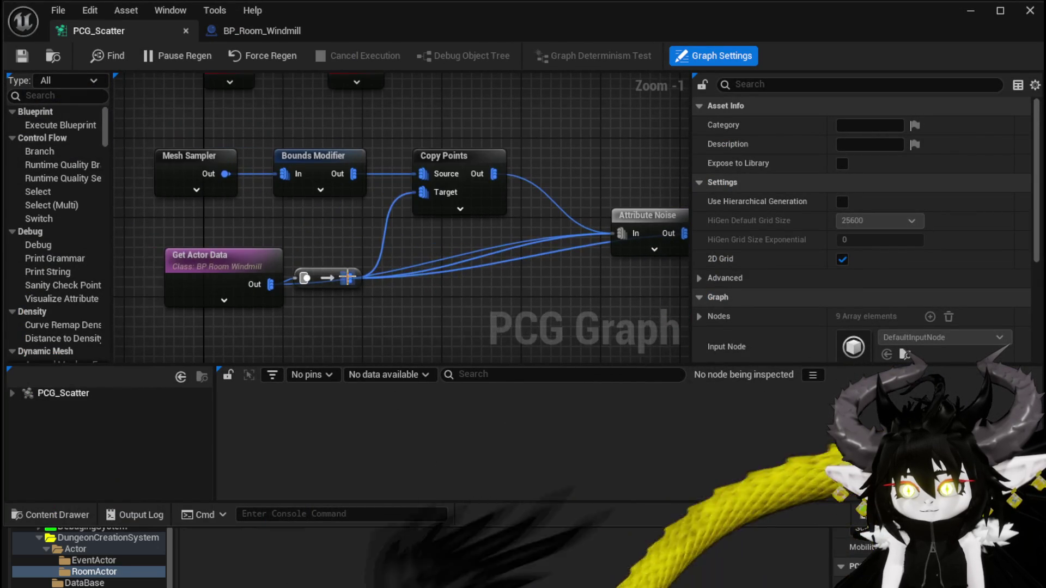
pyautogui.moveTo(420, 192); pyautogui.dragTo(422, 192)
pyautogui.keyDown('alt'); pyautogui.click(495, 247); pyautogui.keyUp('alt')
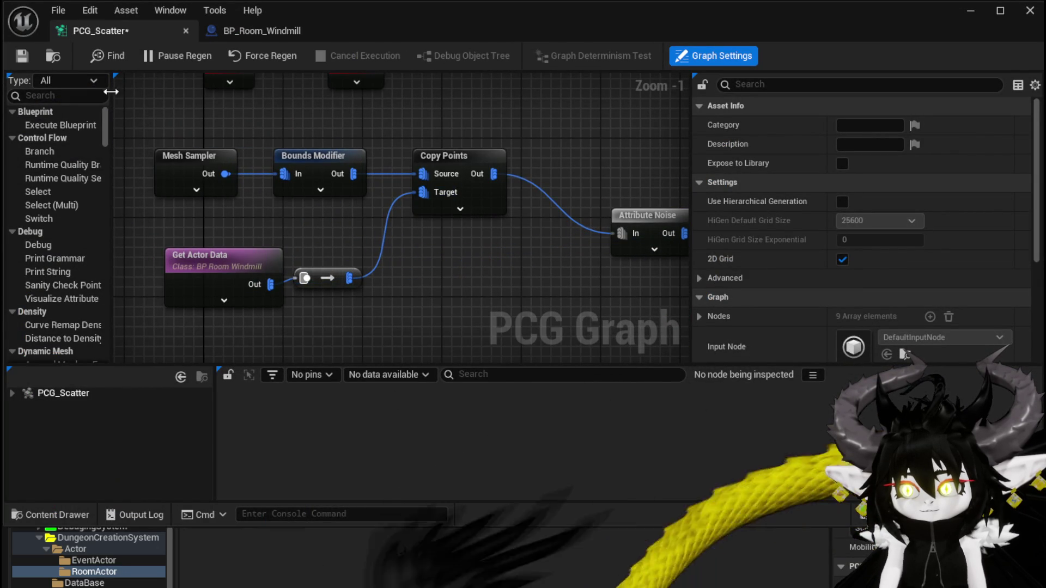
pyautogui.click(970, 12)
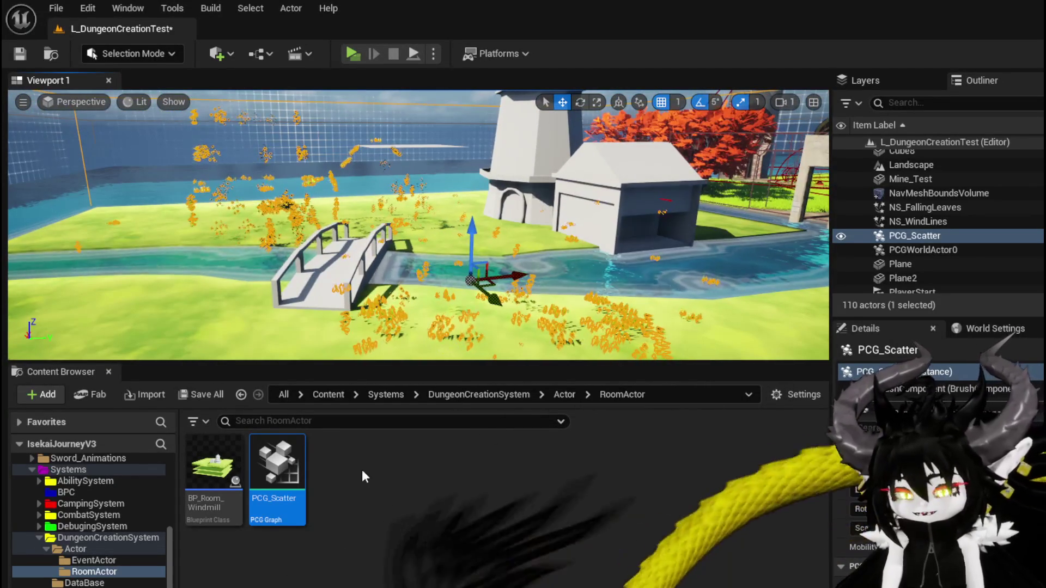
# Reopen the PCG_Scatter graph from the RoomActor folder in the Content Browser
pyautogui.moveTo(279, 457)
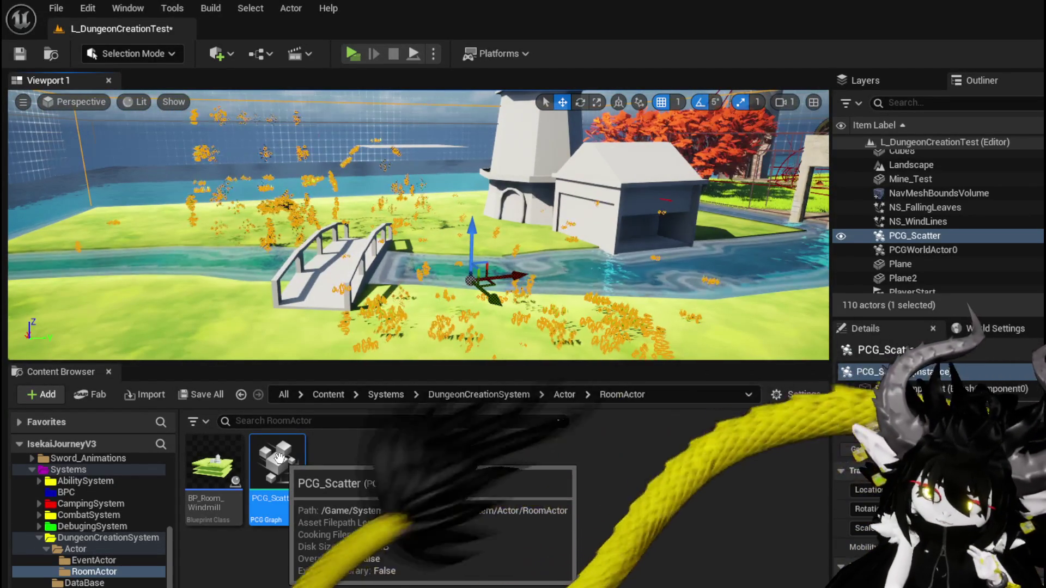
pyautogui.doubleClick(279, 458)
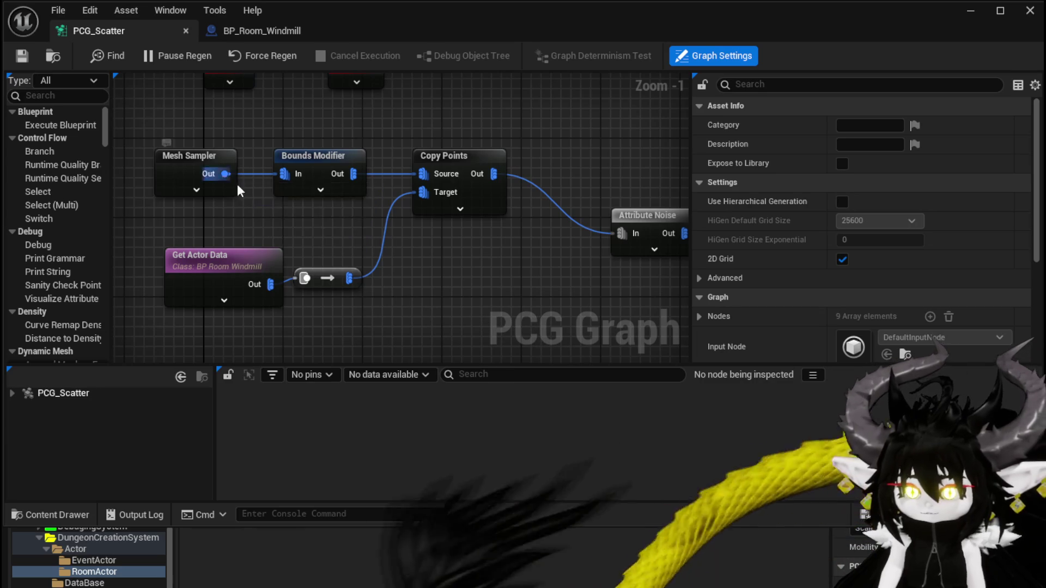
# Move Mesh Sampler and Bounds Modifier up-left together and select Mesh Sampler
pyautogui.moveTo(231, 219); pyautogui.dragTo(325, 217)
pyautogui.moveTo(264, 214)
pyautogui.mouseDown()
pyautogui.moveTo(424, 147)
pyautogui.moveTo(316, 128)
pyautogui.mouseUp()
pyautogui.moveTo(353, 202)
pyautogui.mouseDown()
pyautogui.moveTo(306, 208)
pyautogui.moveTo(427, 217)
pyautogui.moveTo(342, 207)
pyautogui.mouseUp()
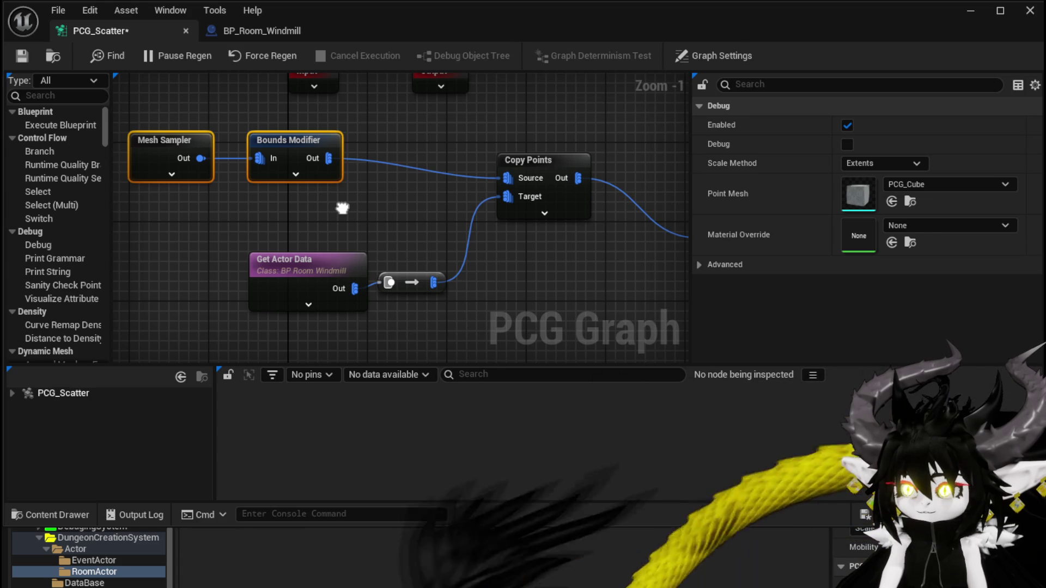
pyautogui.click(289, 137)
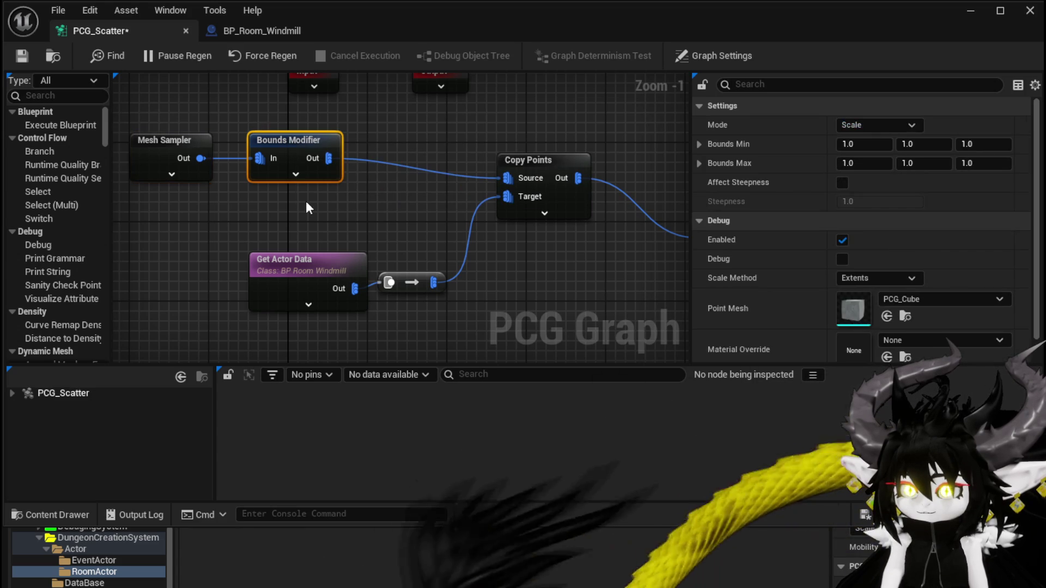
pyautogui.click(174, 136)
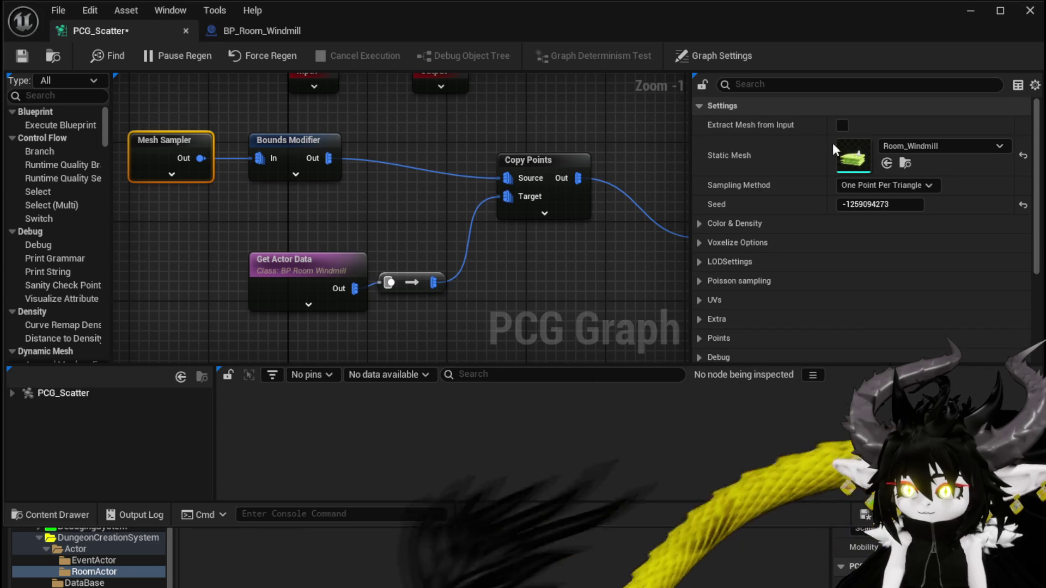
# Make Mesh Sampler sample the Plane mesh at one point per triangle, then fly toward the bridge
pyautogui.click(925, 187)
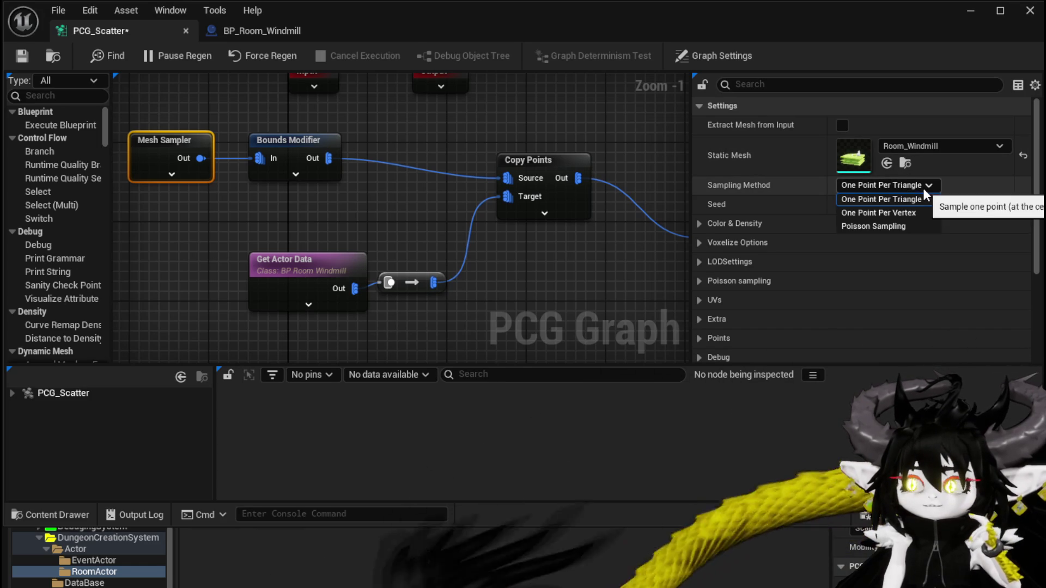
pyautogui.click(922, 188)
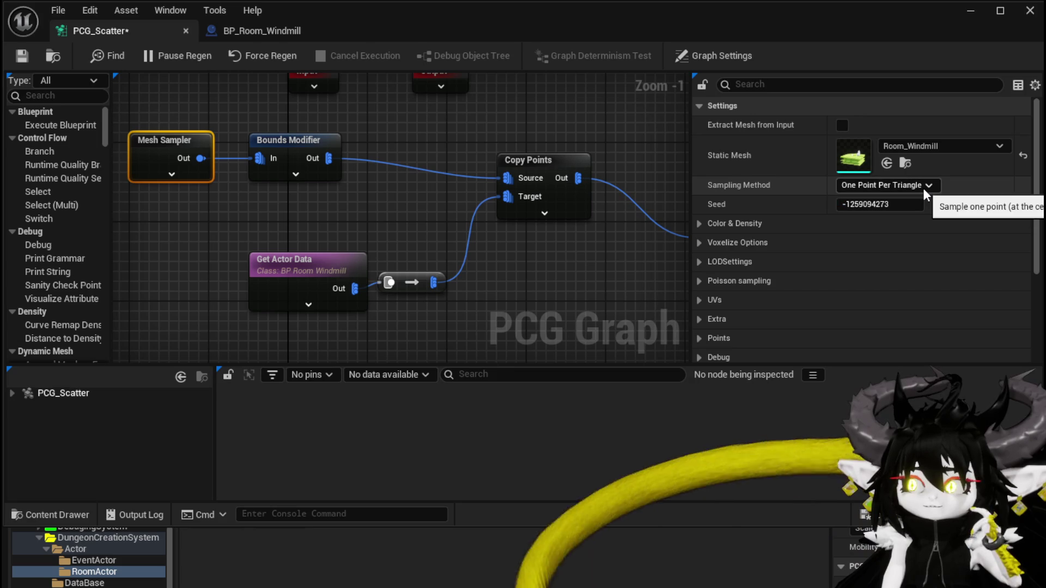
pyautogui.click(904, 150)
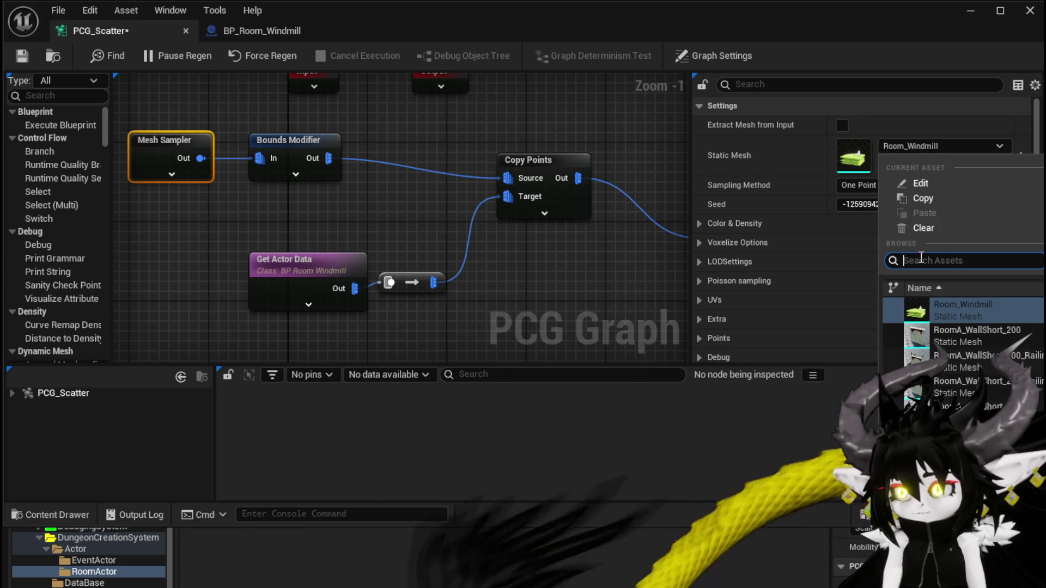
pyautogui.write('Plane')
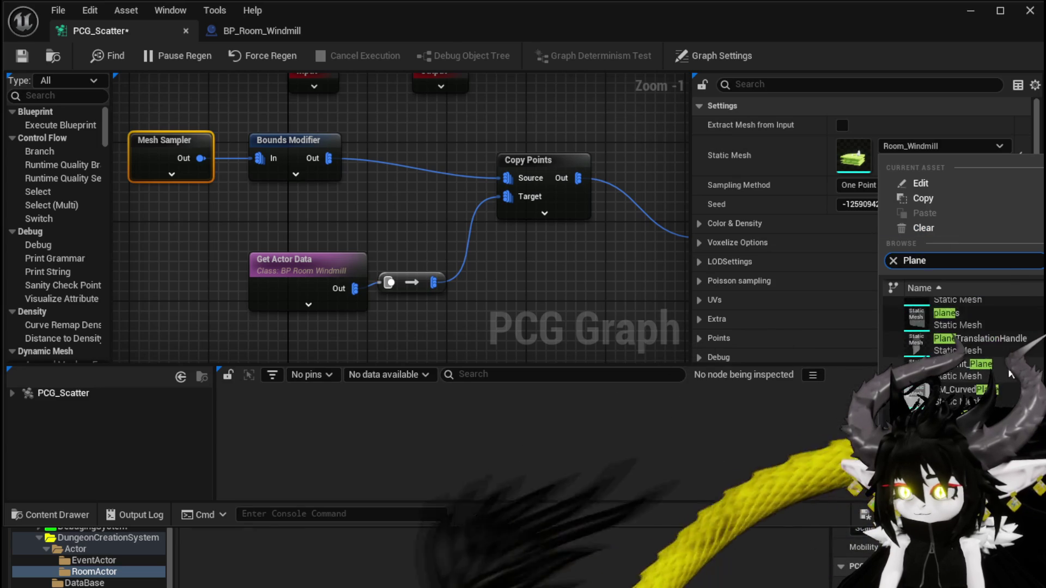
pyautogui.click(969, 357)
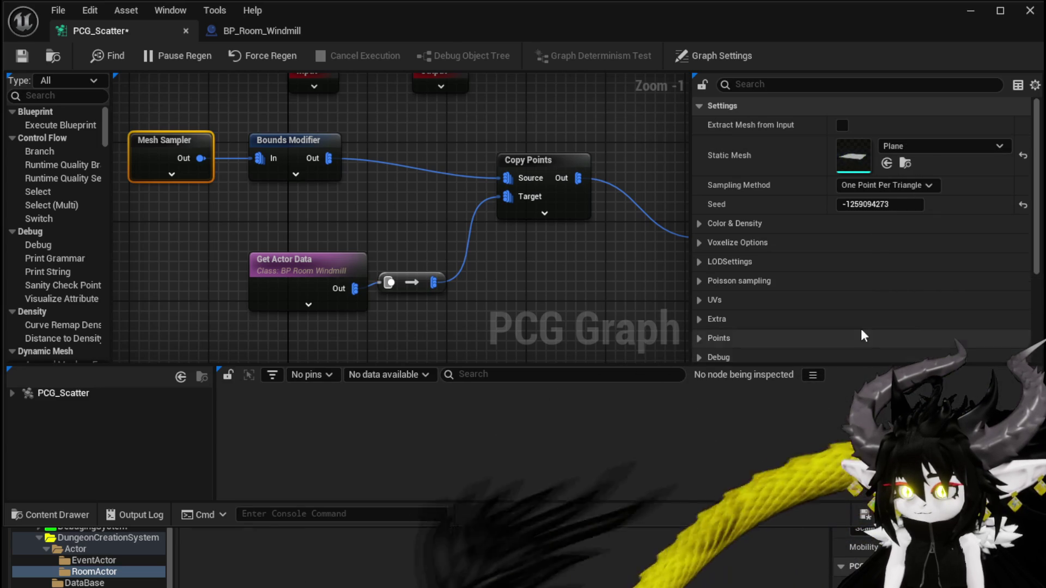
pyautogui.click(994, 12)
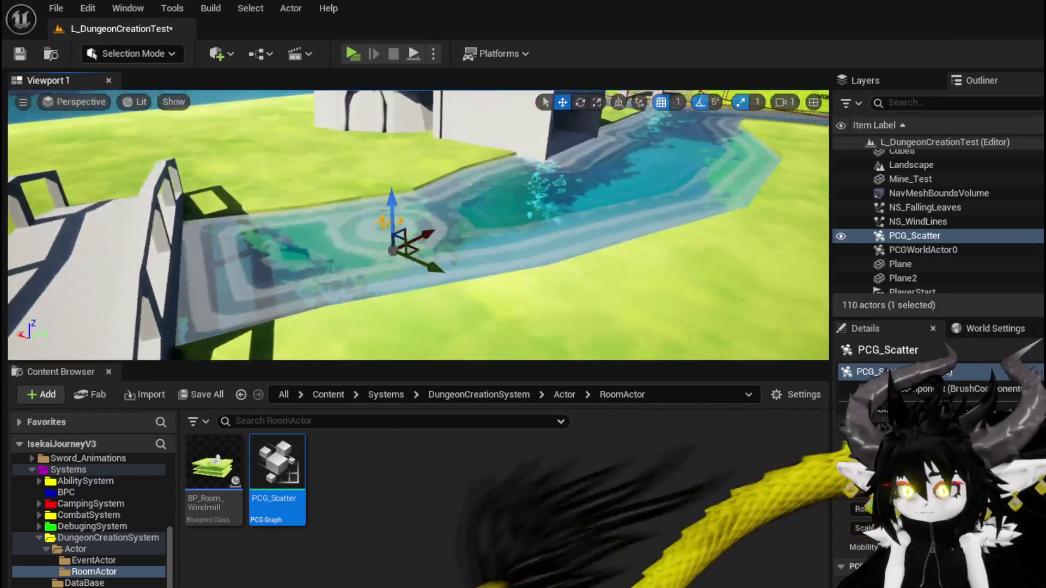
pyautogui.moveTo(476, 221)
pyautogui.mouseDown()
pyautogui.moveTo(463, 217)
pyautogui.moveTo(566, 217)
pyautogui.moveTo(531, 206)
pyautogui.mouseUp()
# Save the level, then switch Mesh Sampler's Static Mesh from Plane to EmptyGridRoom
pyautogui.click(24, 58)
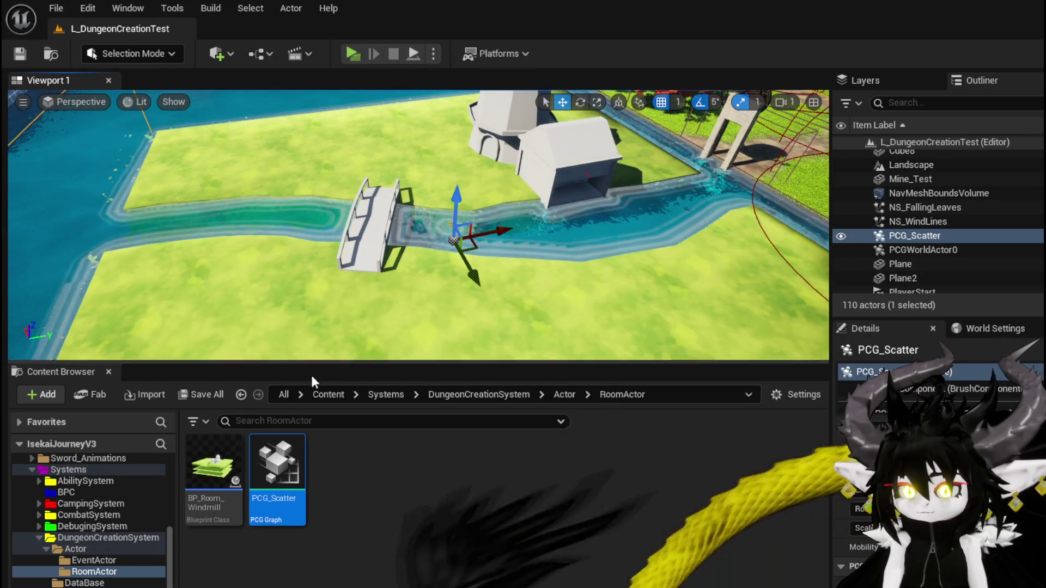
pyautogui.doubleClick(270, 477)
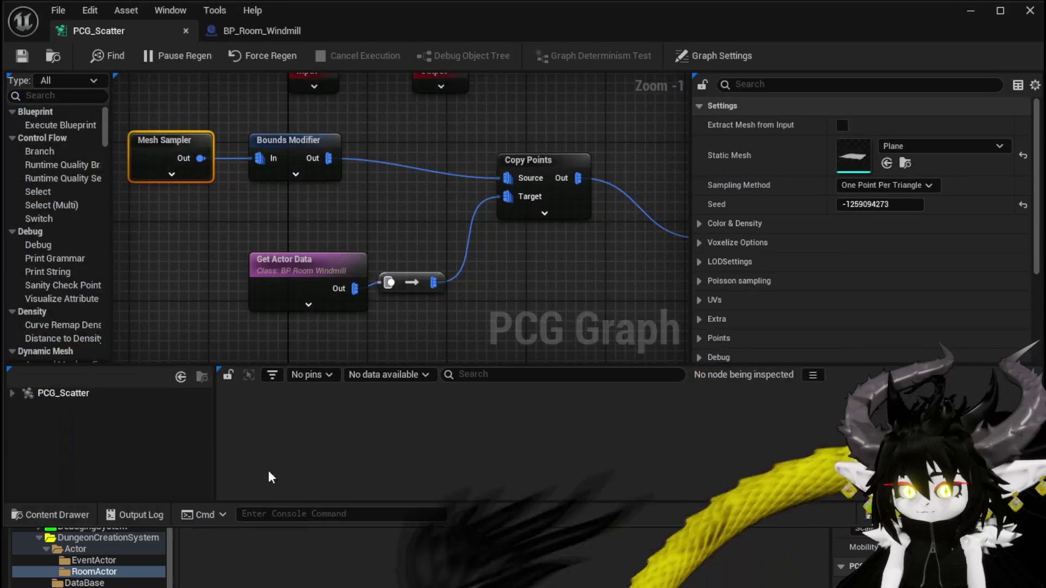
pyautogui.click(919, 143)
pyautogui.write('R')
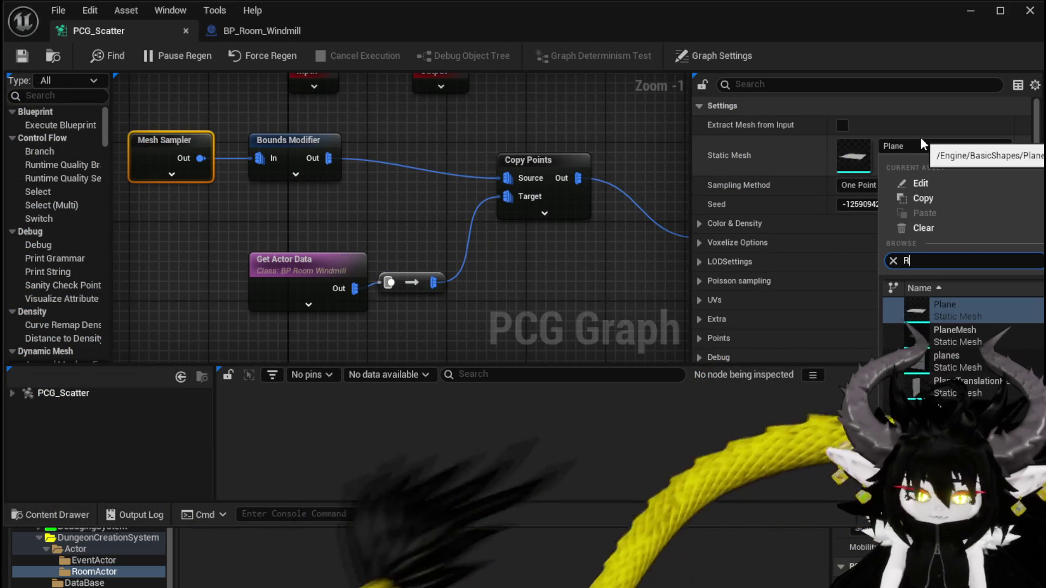
pyautogui.write('oom')
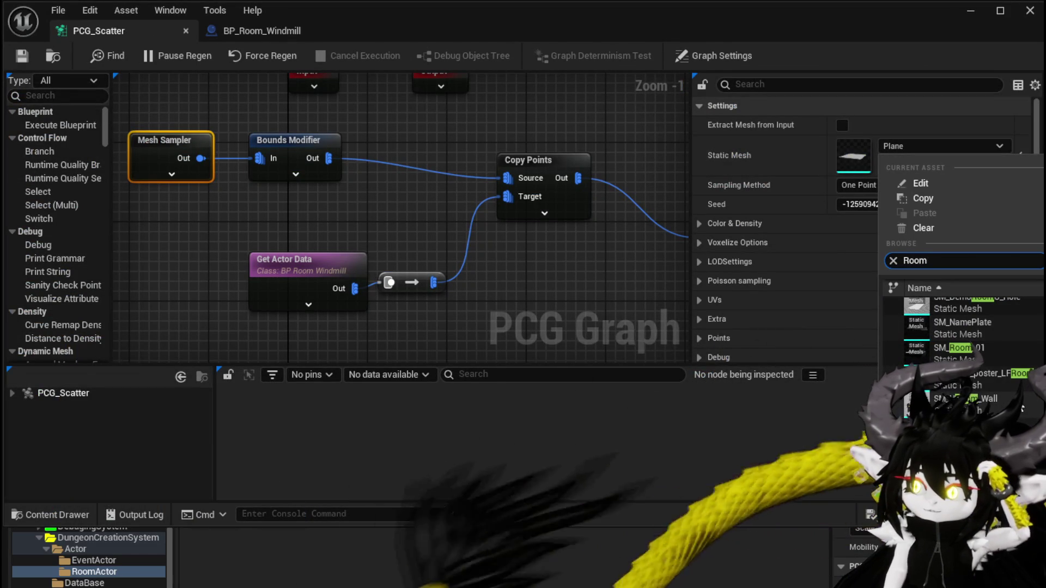
pyautogui.scroll(3, 1022, 408)
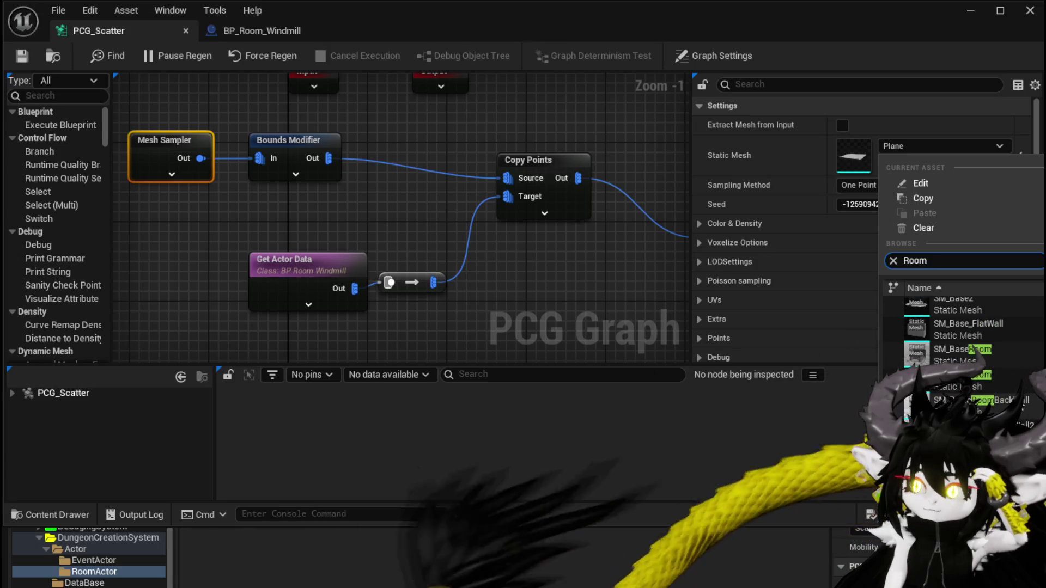
pyautogui.scroll(1, 959, 332)
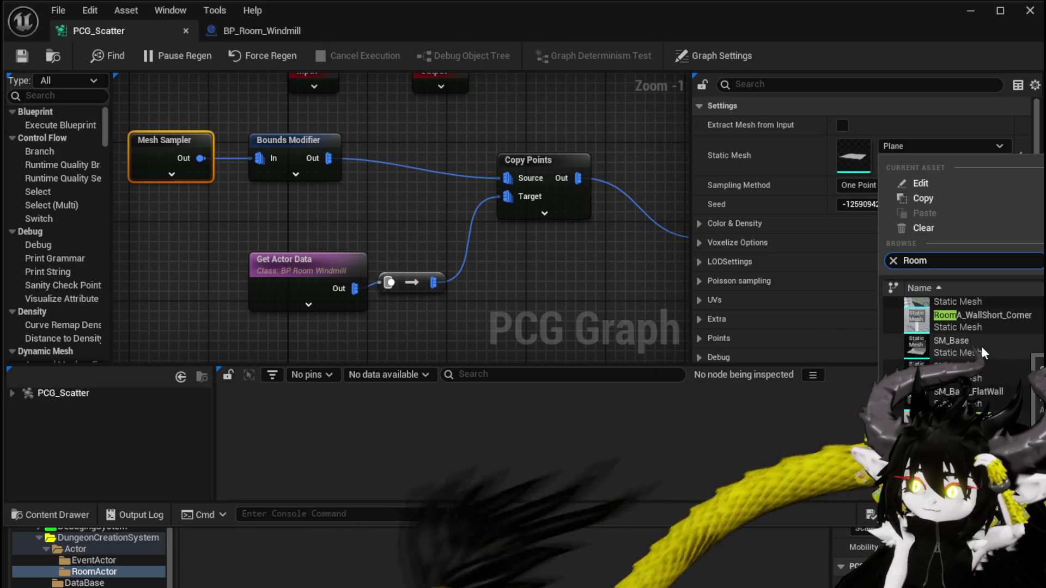
pyautogui.scroll(4, 999, 364)
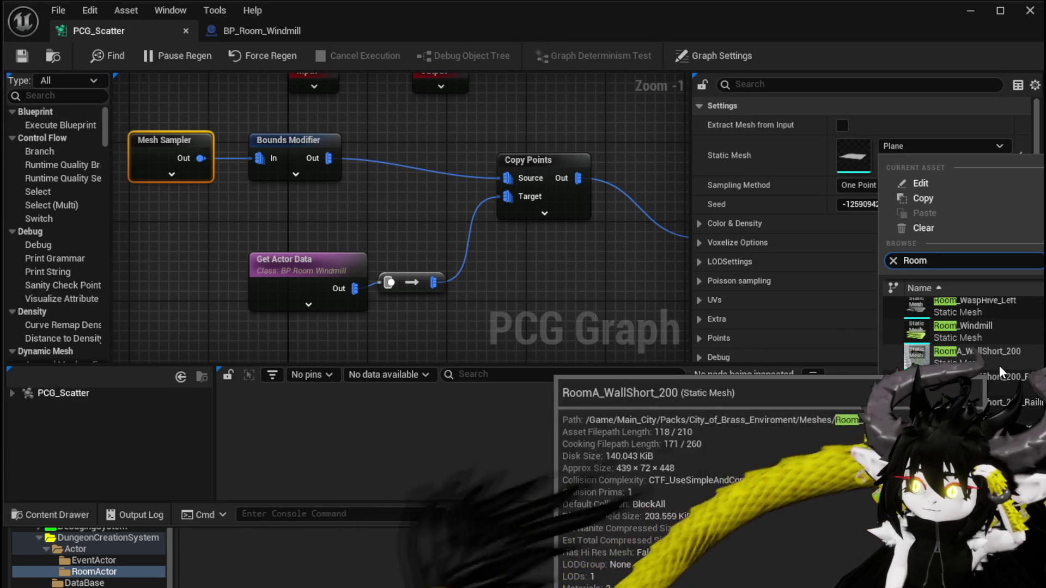
pyautogui.scroll(2, 1002, 365)
pyautogui.scroll(3, 1026, 373)
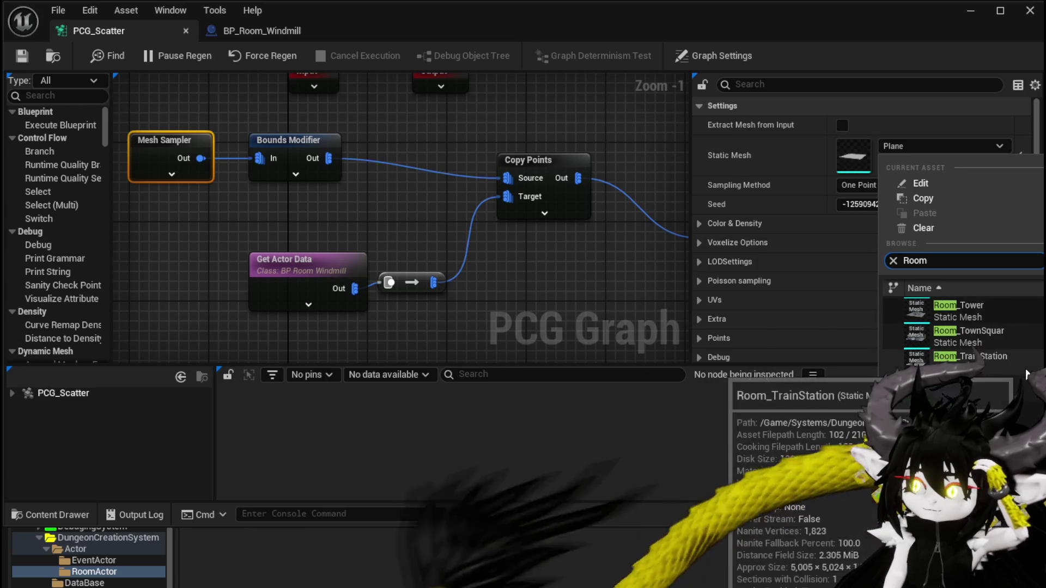
pyautogui.scroll(2, 1026, 374)
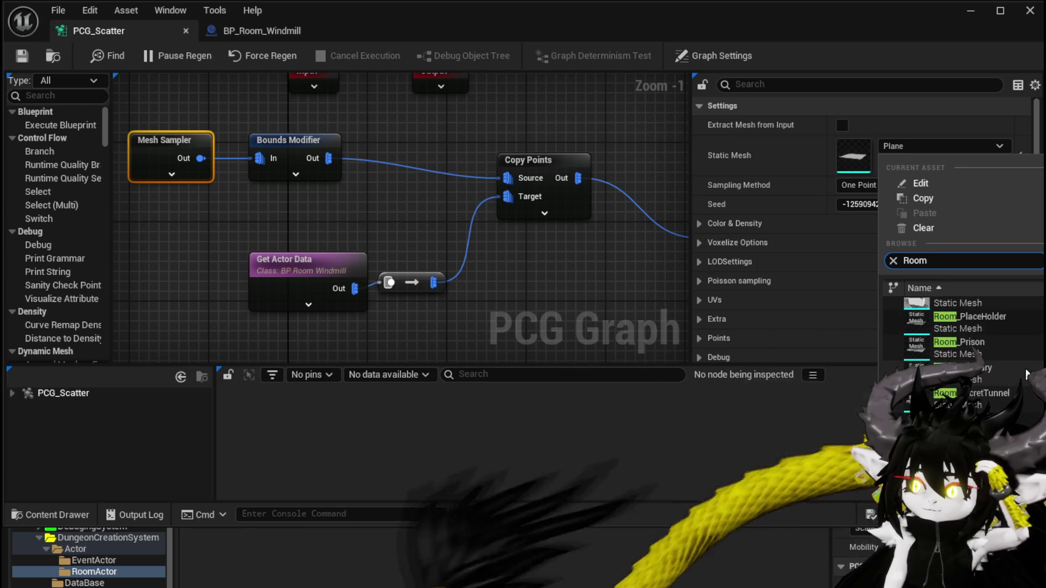
pyautogui.scroll(2, 1012, 371)
pyautogui.scroll(2, 1012, 371)
pyautogui.scroll(6, 1012, 371)
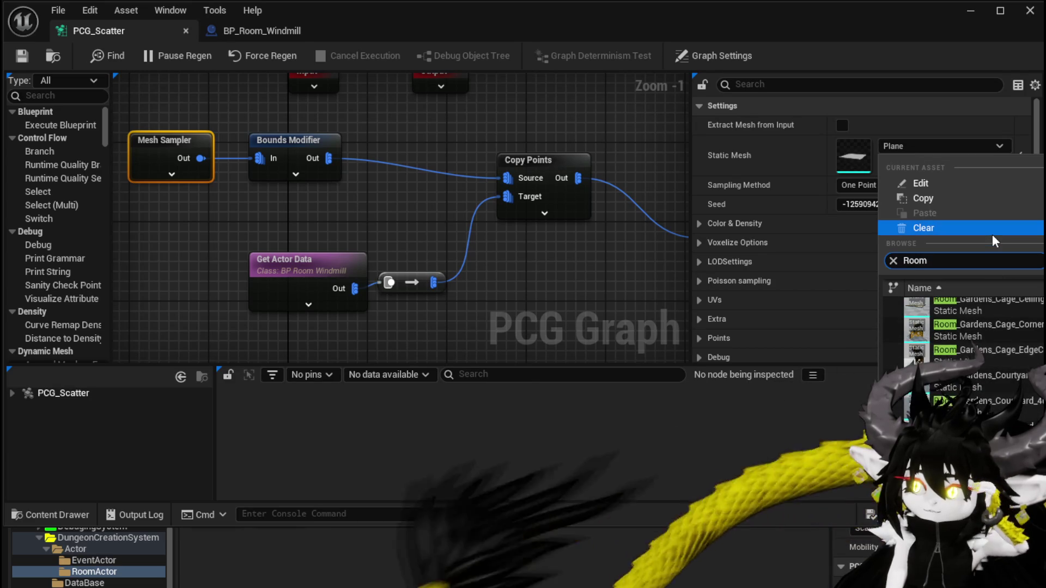
pyautogui.write('Bas')
pyautogui.click(992, 234)
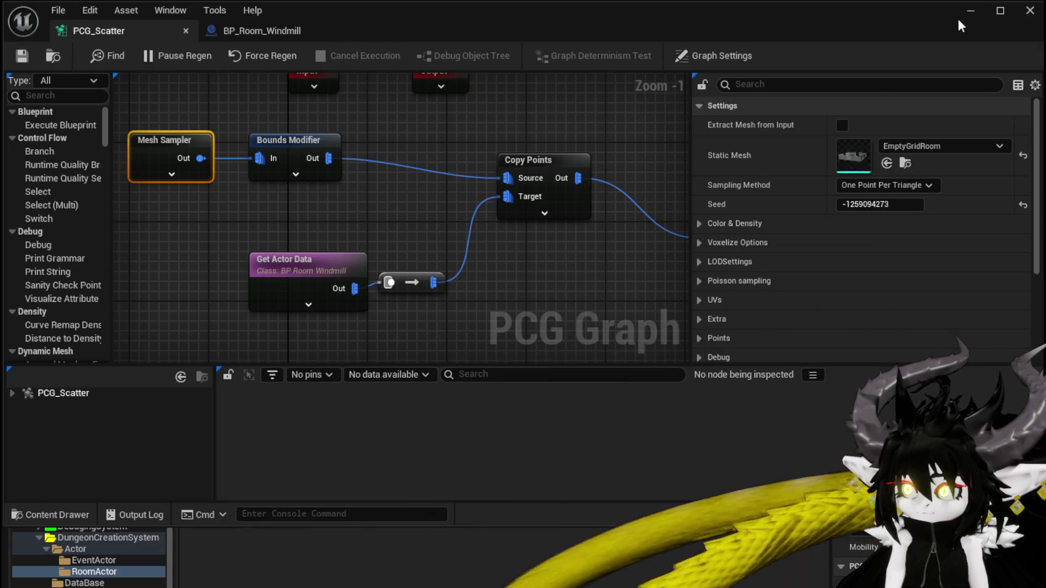
pyautogui.click(970, 11)
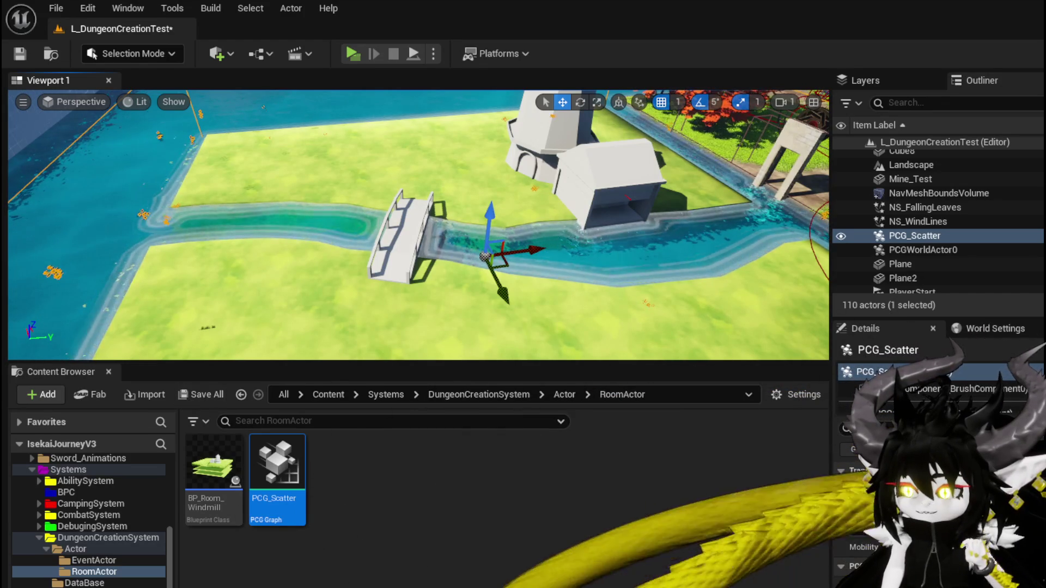
# Reopen the PCG_Scatter graph and shift its view to the right
pyautogui.doubleClick(278, 468)
pyautogui.moveTo(200, 215)
pyautogui.mouseDown()
pyautogui.moveTo(199, 168)
pyautogui.moveTo(172, 135)
pyautogui.moveTo(211, 163)
pyautogui.moveTo(224, 223)
pyautogui.mouseUp()
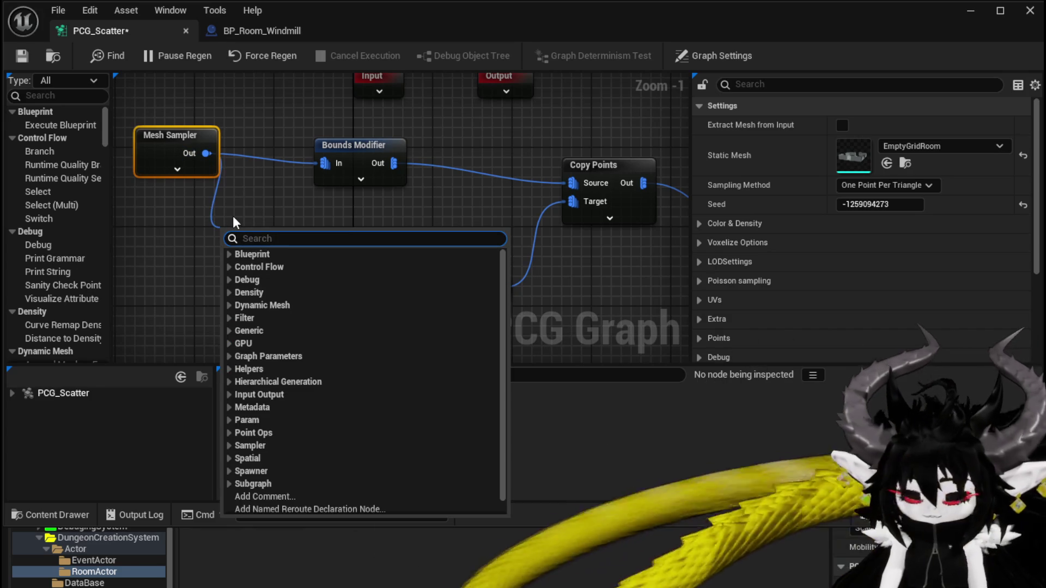
pyautogui.write('math')
pyautogui.press('BackSpace')
pyautogui.press('BackSpace')
pyautogui.press('BackSpace')
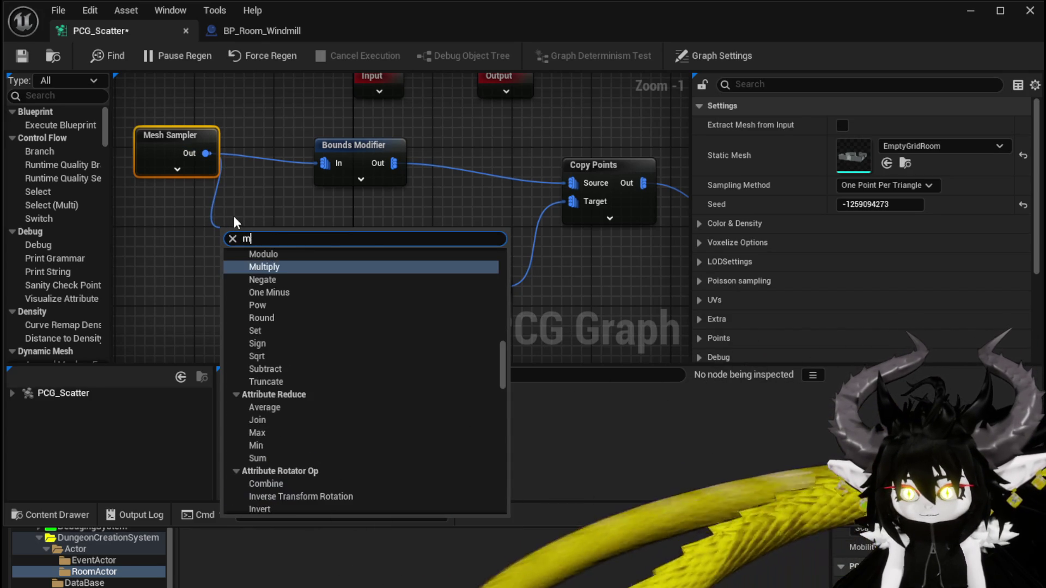
pyautogui.moveTo(394, 163); pyautogui.dragTo(442, 207)
pyautogui.write('mater')
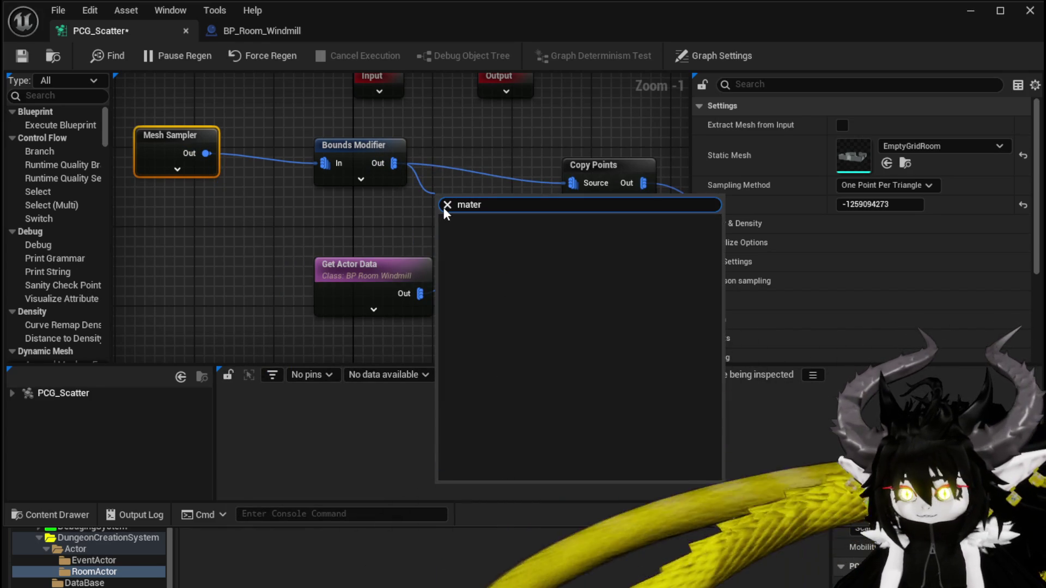
pyautogui.click(265, 234)
pyautogui.rightClick(265, 234)
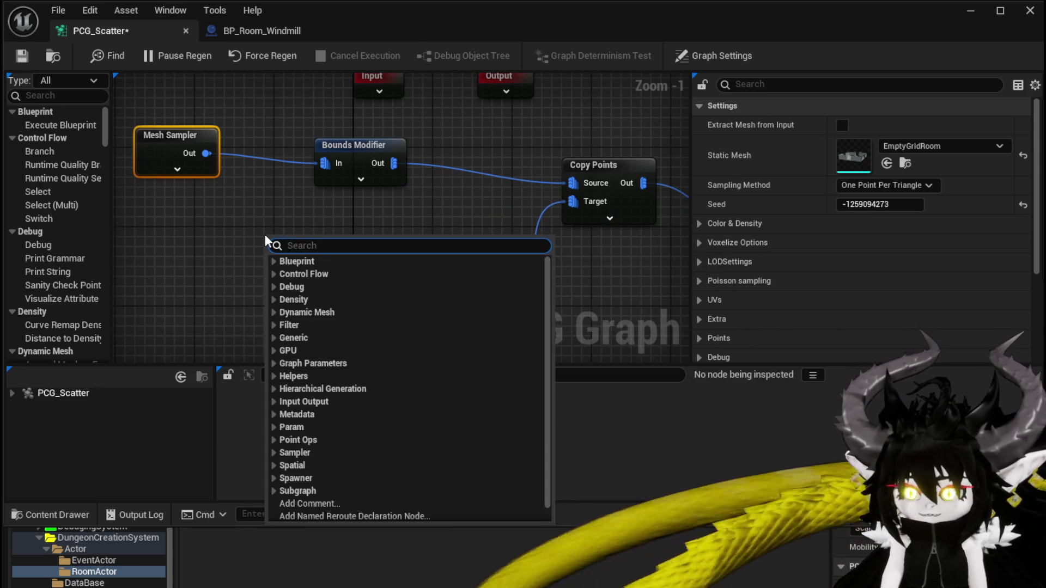
pyautogui.write('mater')
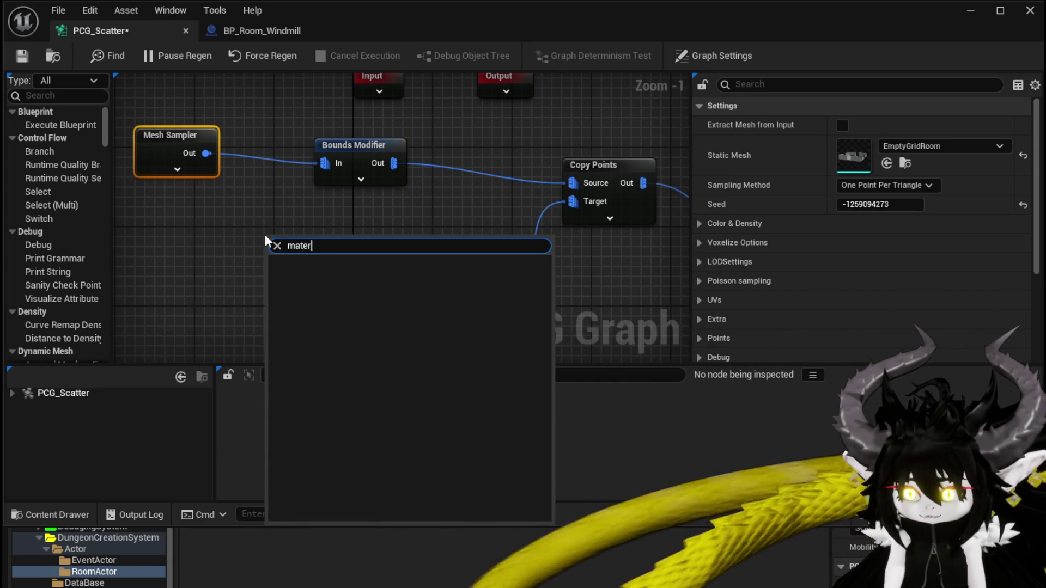
pyautogui.press('BackSpace')
pyautogui.press('BackSpace')
pyautogui.press('BackSpace')
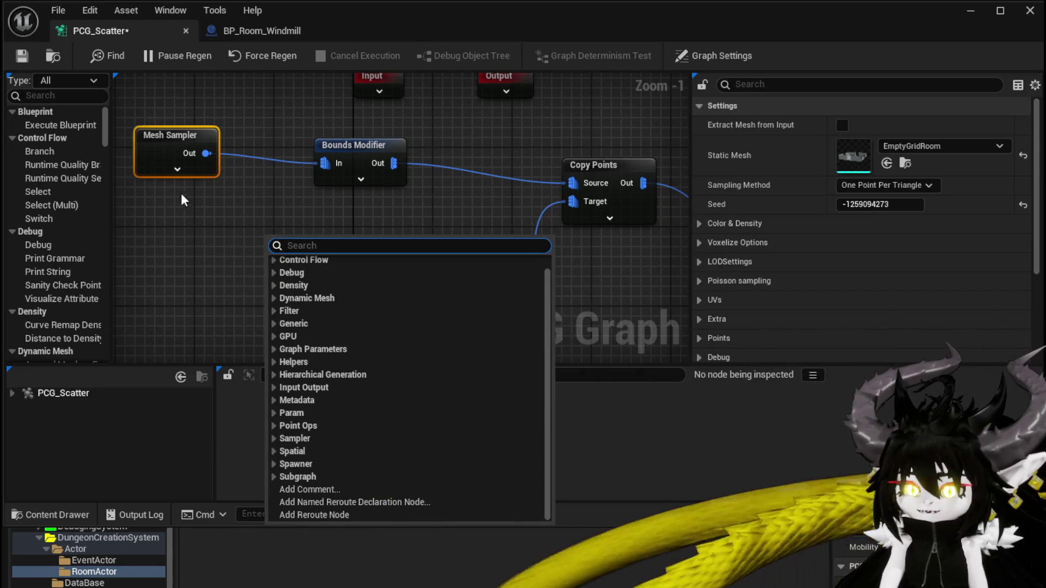
pyautogui.click(177, 169)
pyautogui.moveTo(336, 207)
pyautogui.mouseDown()
pyautogui.moveTo(350, 158)
pyautogui.moveTo(398, 161)
pyautogui.mouseUp()
pyautogui.moveTo(335, 190)
pyautogui.mouseDown()
pyautogui.moveTo(363, 147)
pyautogui.moveTo(366, 87)
pyautogui.mouseUp()
pyautogui.moveTo(354, 174); pyautogui.dragTo(343, 129)
pyautogui.moveTo(340, 234)
pyautogui.mouseDown()
pyautogui.moveTo(341, 146)
pyautogui.moveTo(336, 174)
pyautogui.mouseUp()
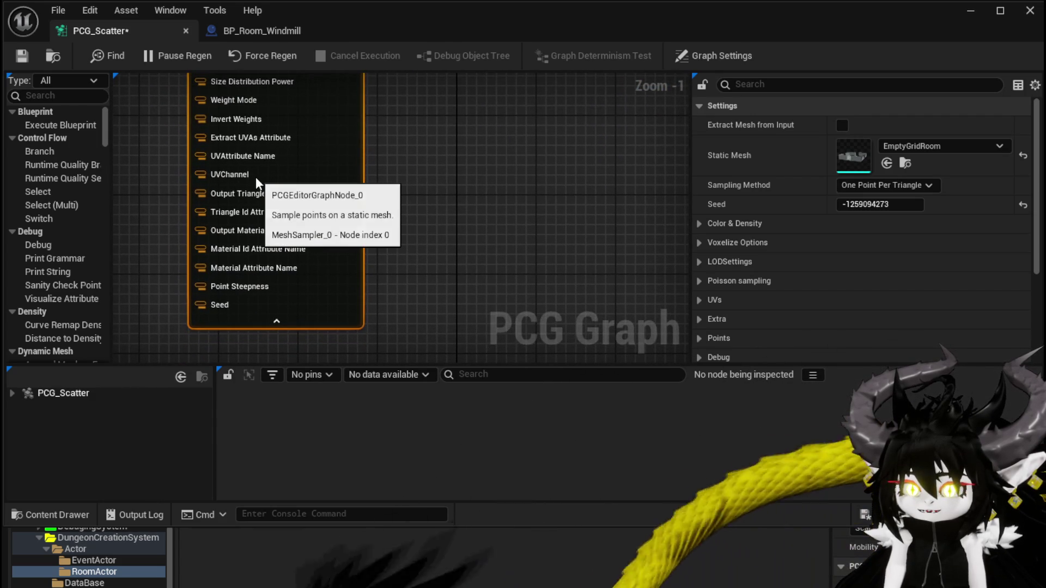
pyautogui.click(276, 321)
pyautogui.moveTo(341, 306)
pyautogui.mouseDown()
pyautogui.moveTo(301, 168)
pyautogui.moveTo(307, 271)
pyautogui.mouseUp()
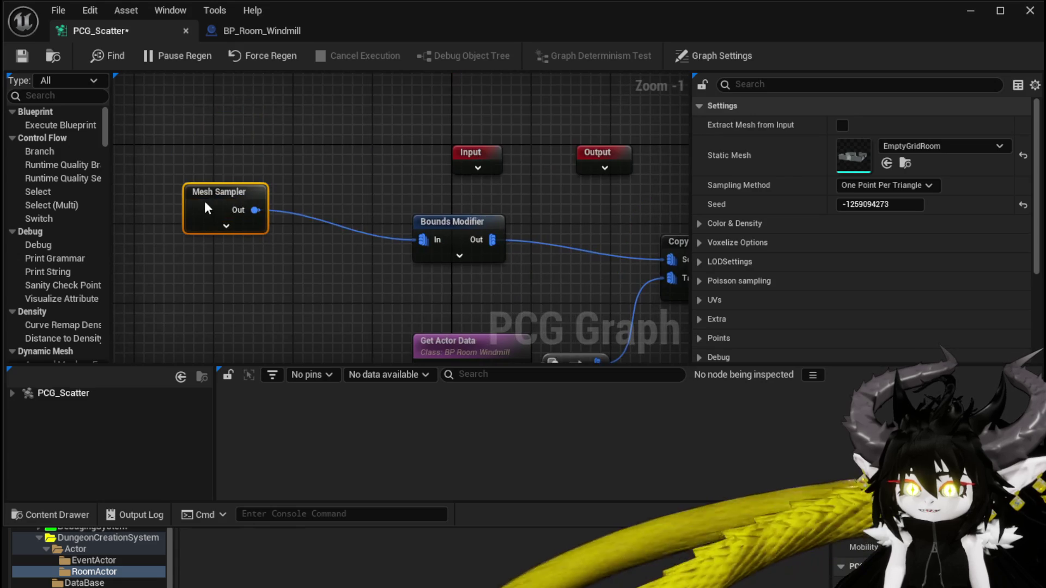
# Enable material info output in Mesh Sampler's Extra settings and collapse the setting groups
pyautogui.scroll(-3, 773, 240)
pyautogui.click(699, 233)
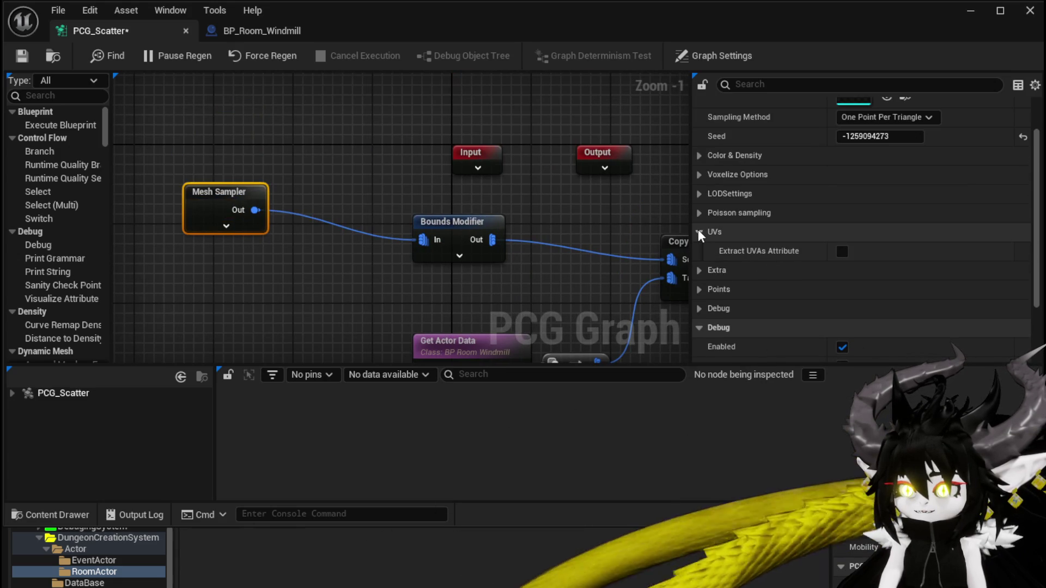
pyautogui.click(698, 231)
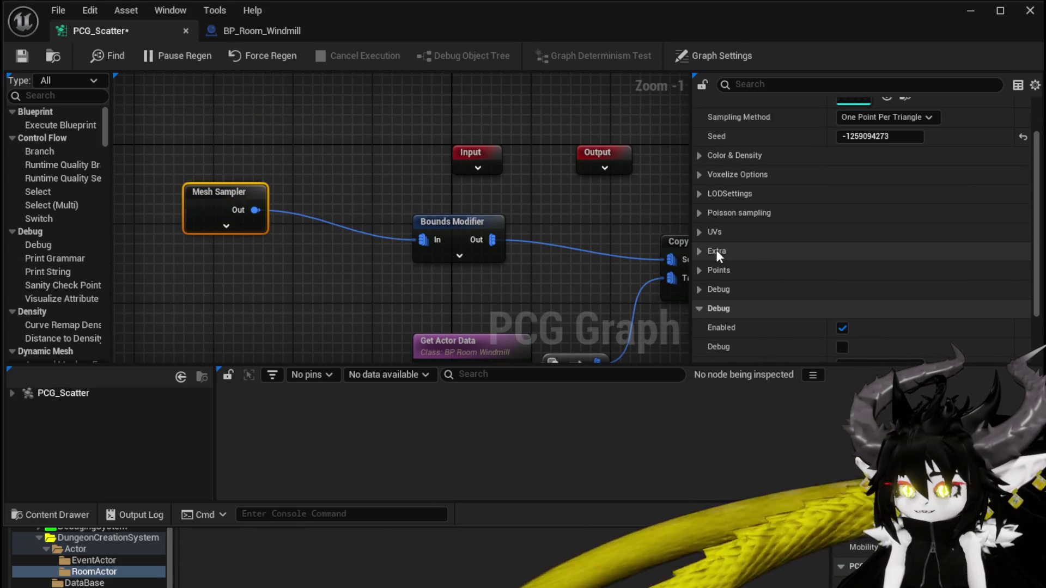
pyautogui.click(701, 251)
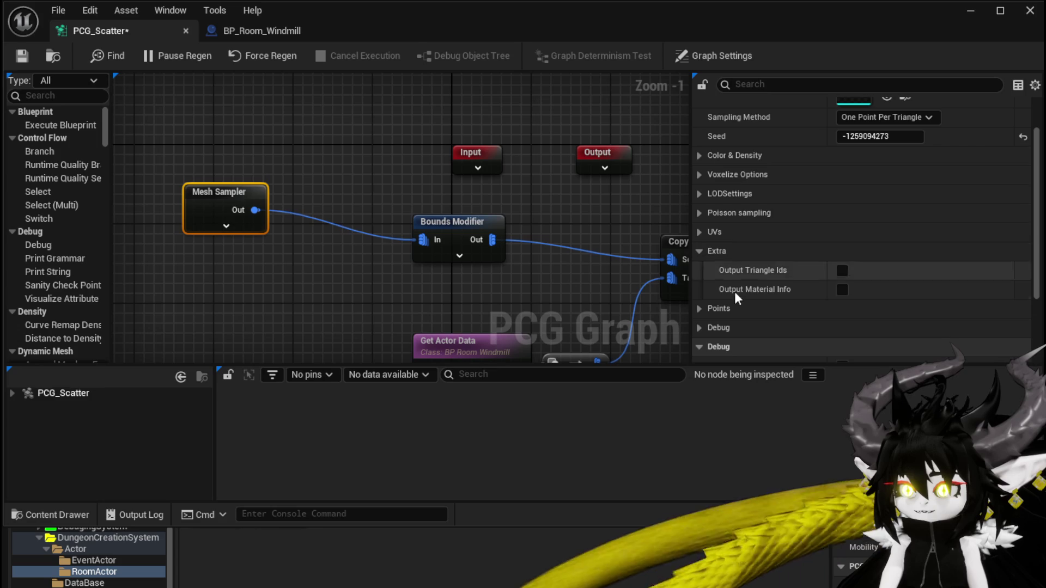
pyautogui.click(843, 290)
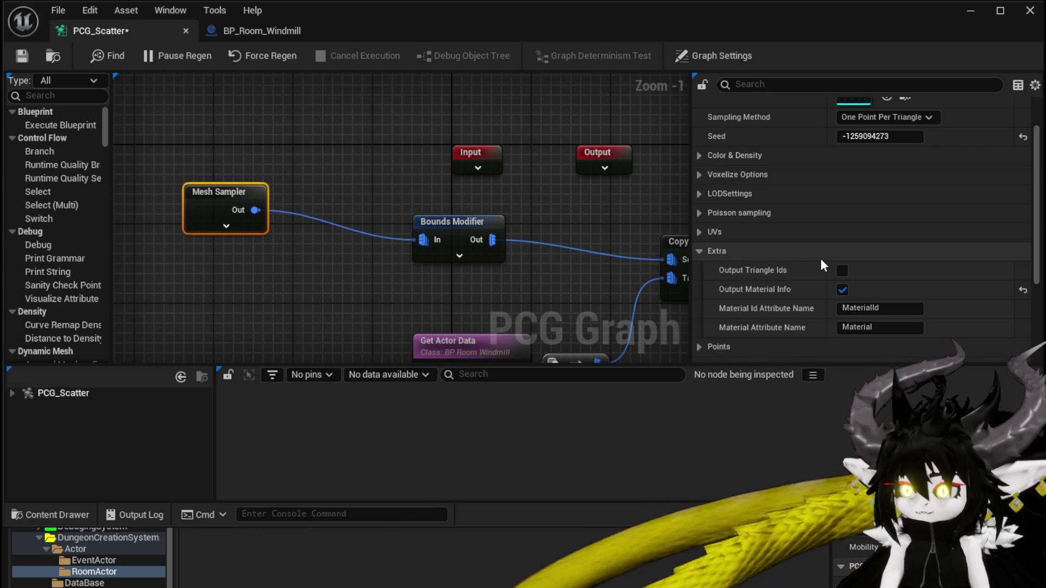
pyautogui.scroll(-3, 800, 275)
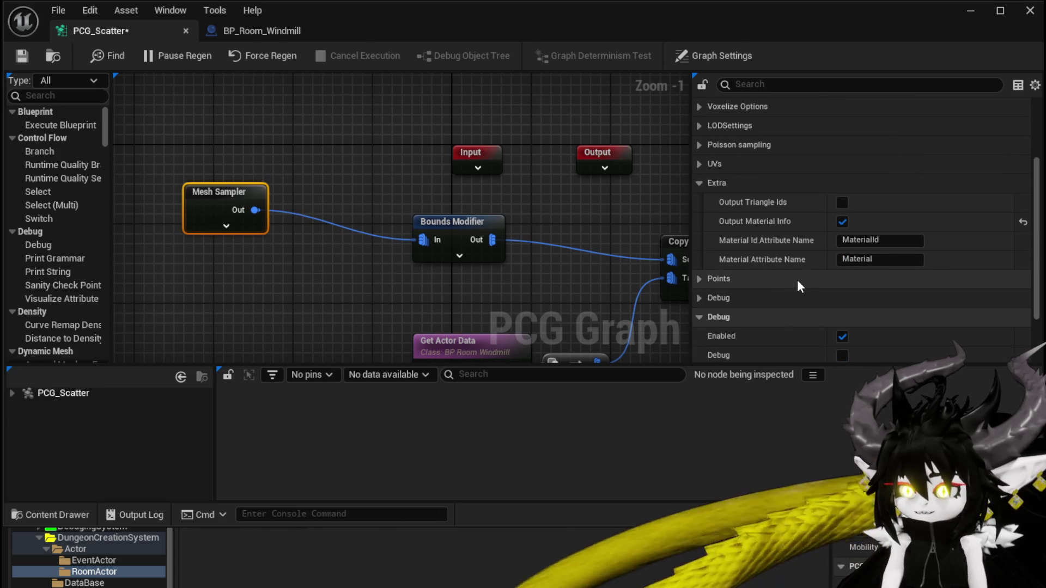
pyautogui.click(869, 259)
pyautogui.press('Return')
pyautogui.click(705, 279)
pyautogui.click(705, 278)
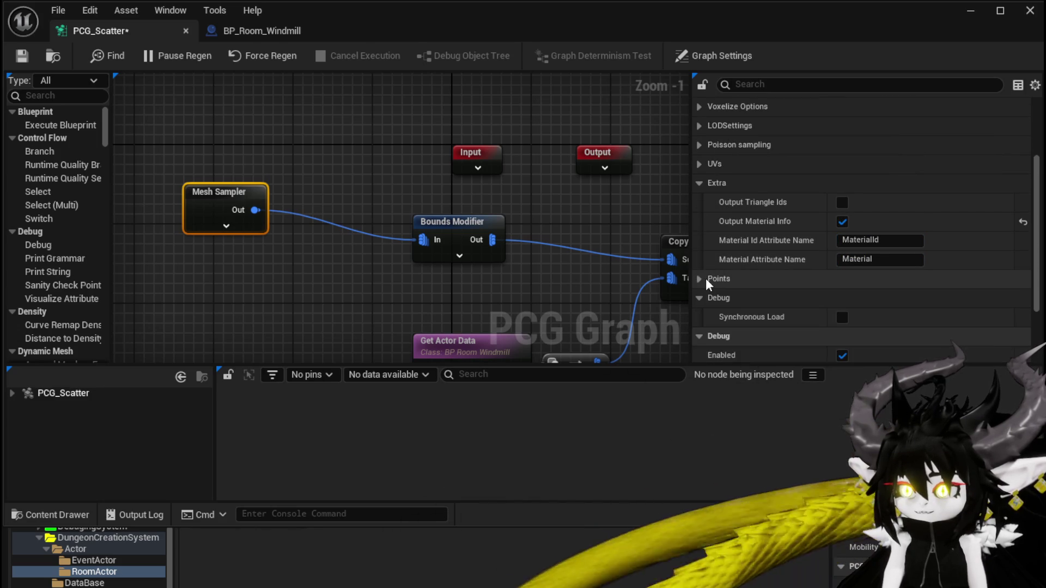
pyautogui.click(711, 188)
pyautogui.click(701, 223)
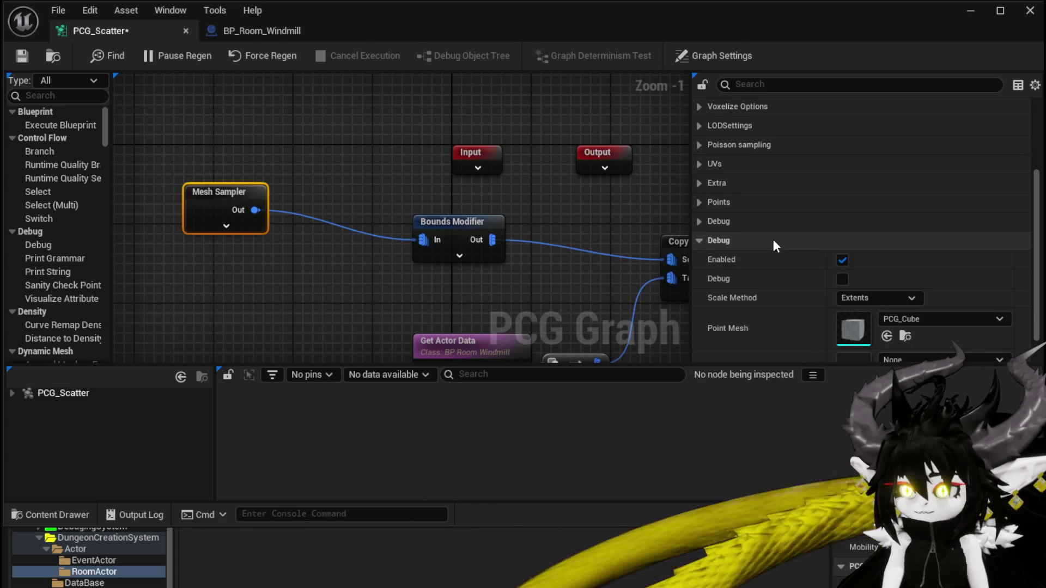
pyautogui.scroll(3, 773, 239)
pyautogui.scroll(2, 773, 240)
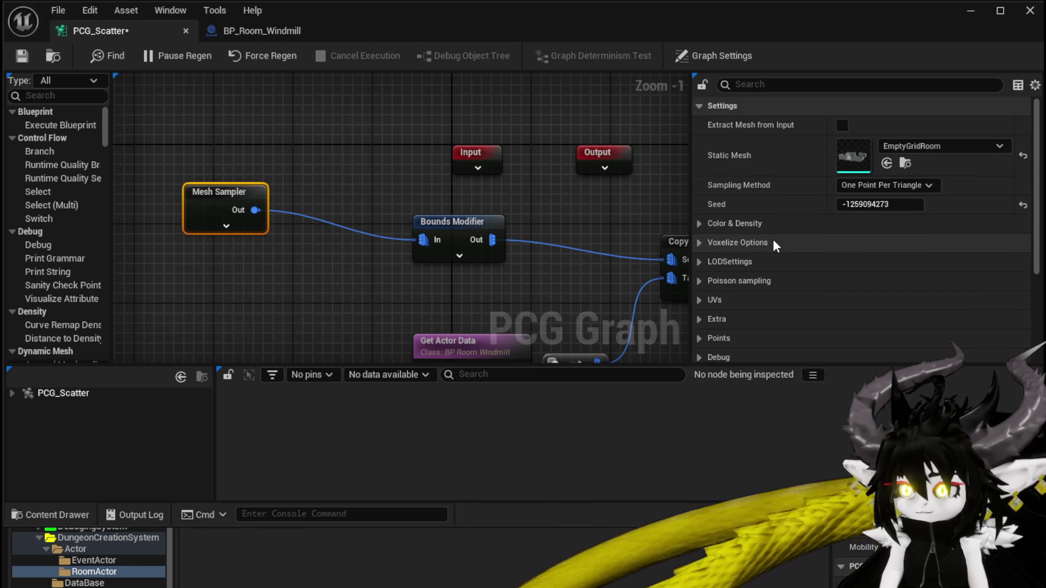
# Set Mesh Sampler's Static Mesh to Floor_Mesh, keeping One Point Per Triangle sampling
pyautogui.click(873, 185)
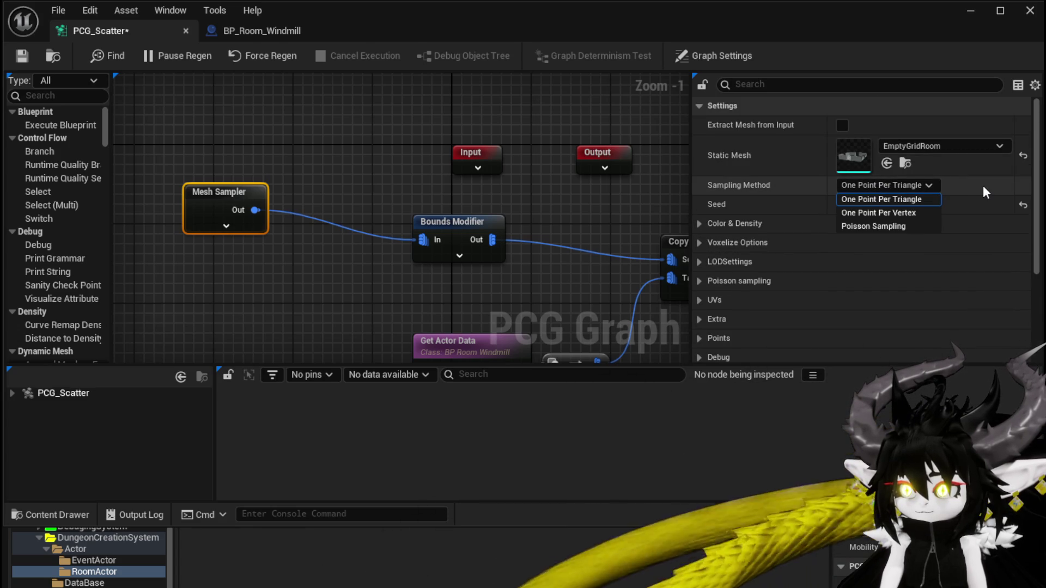
pyautogui.click(928, 185)
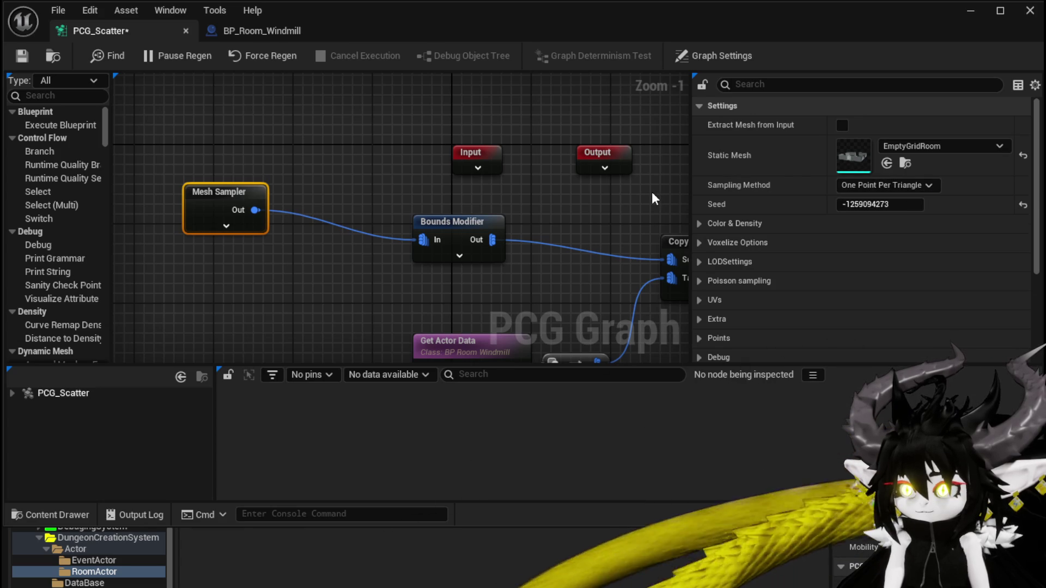
pyautogui.click(907, 146)
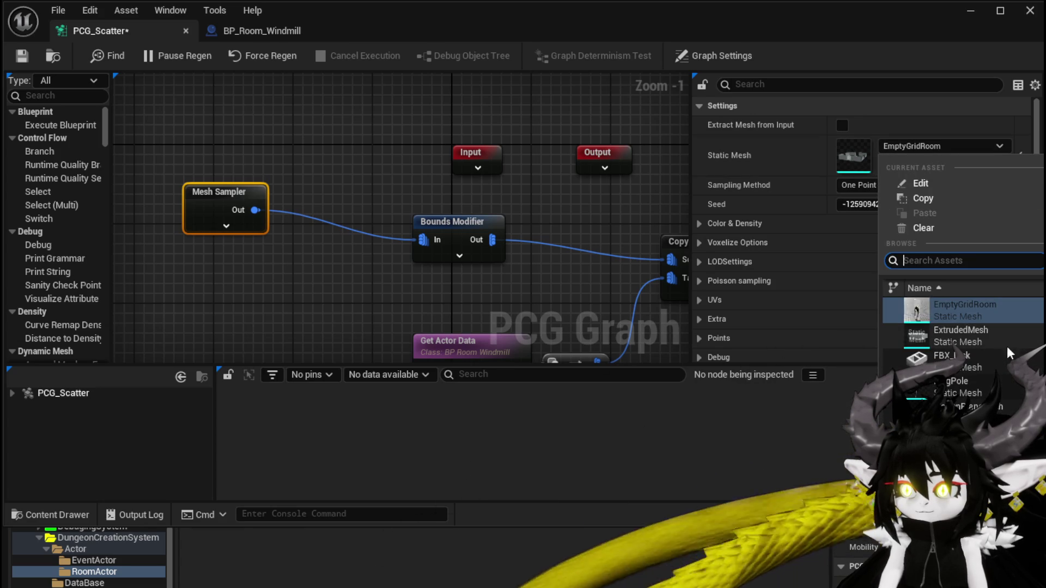
pyautogui.click(958, 412)
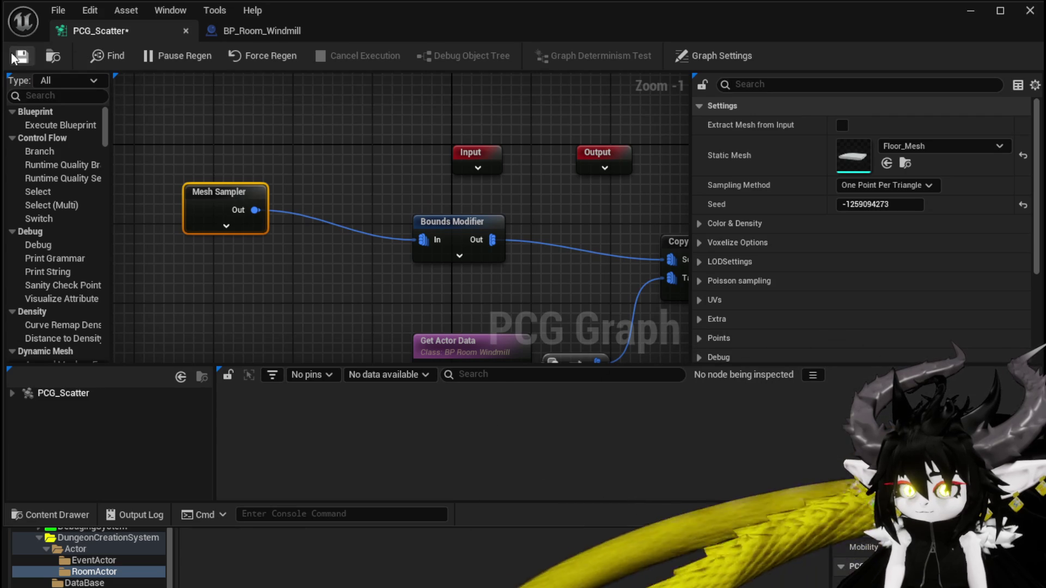
pyautogui.click(980, 17)
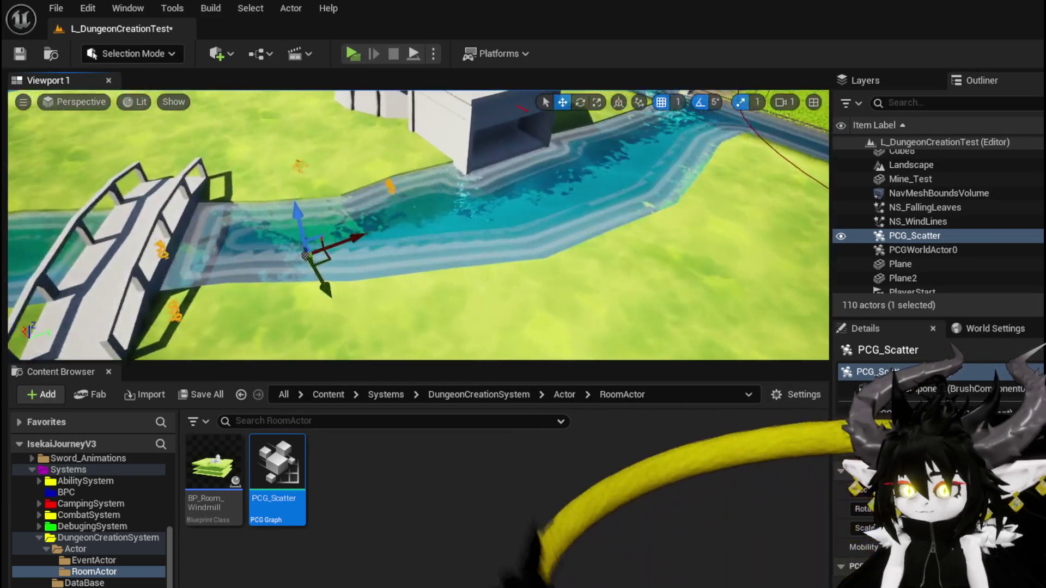
# Move the camera closer over the river, then reopen the PCG_Scatter graph
pyautogui.moveTo(418, 223)
pyautogui.mouseDown()
pyautogui.moveTo(406, 207)
pyautogui.moveTo(362, 211)
pyautogui.moveTo(361, 188)
pyautogui.moveTo(387, 220)
pyautogui.mouseUp()
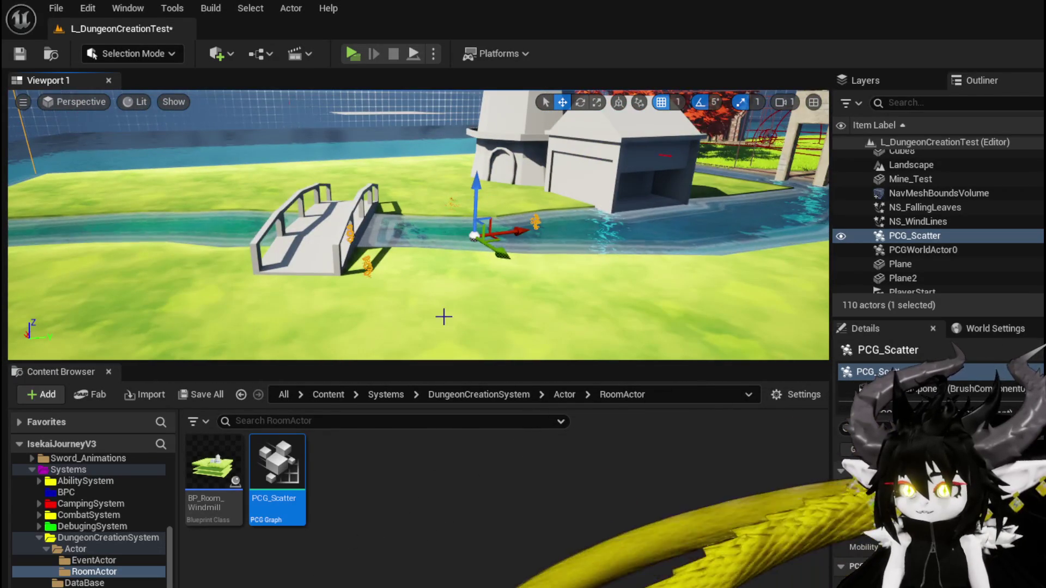
pyautogui.doubleClick(278, 451)
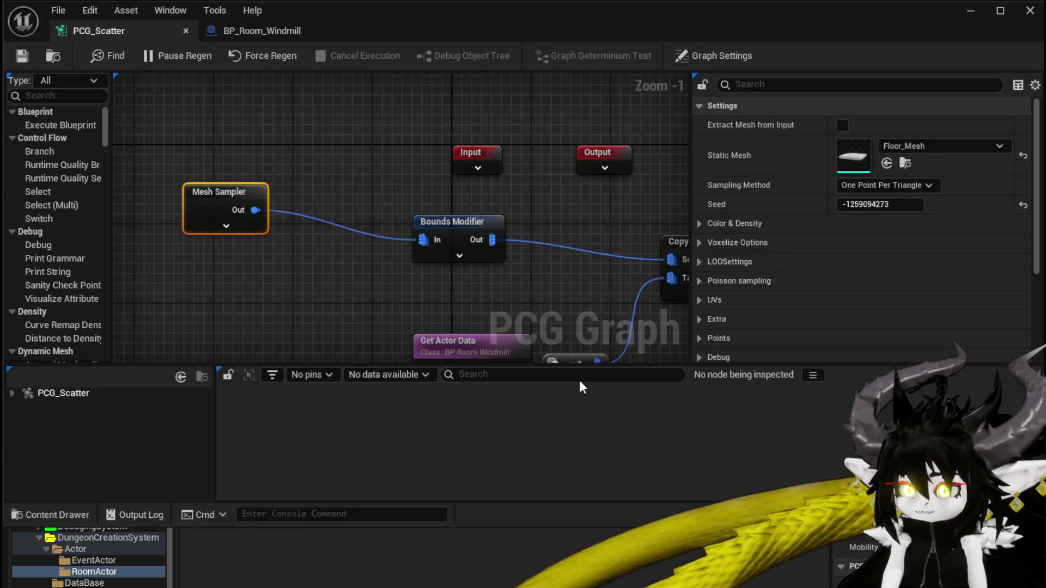
pyautogui.moveTo(542, 297); pyautogui.dragTo(263, 233)
pyautogui.moveTo(509, 283)
pyautogui.mouseDown()
pyautogui.moveTo(428, 264)
pyautogui.moveTo(248, 260)
pyautogui.mouseUp()
pyautogui.click(336, 277)
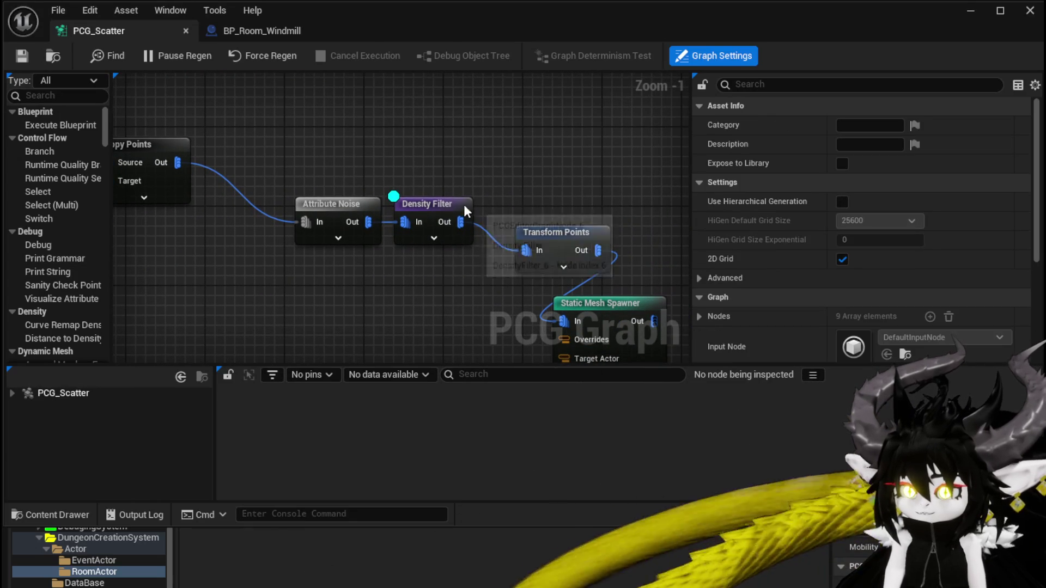
pyautogui.click(464, 210)
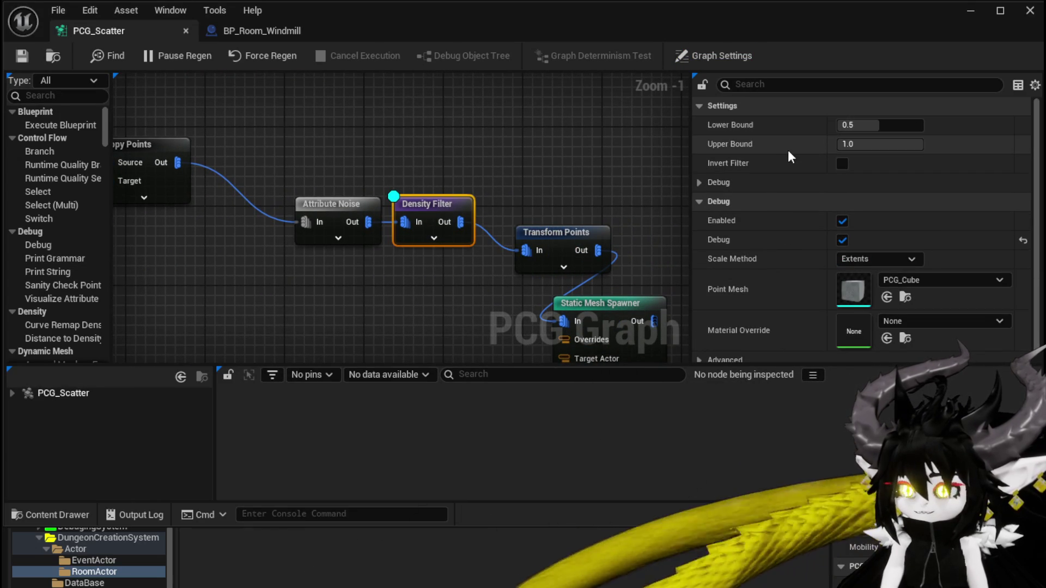
pyautogui.scroll(-1, 794, 164)
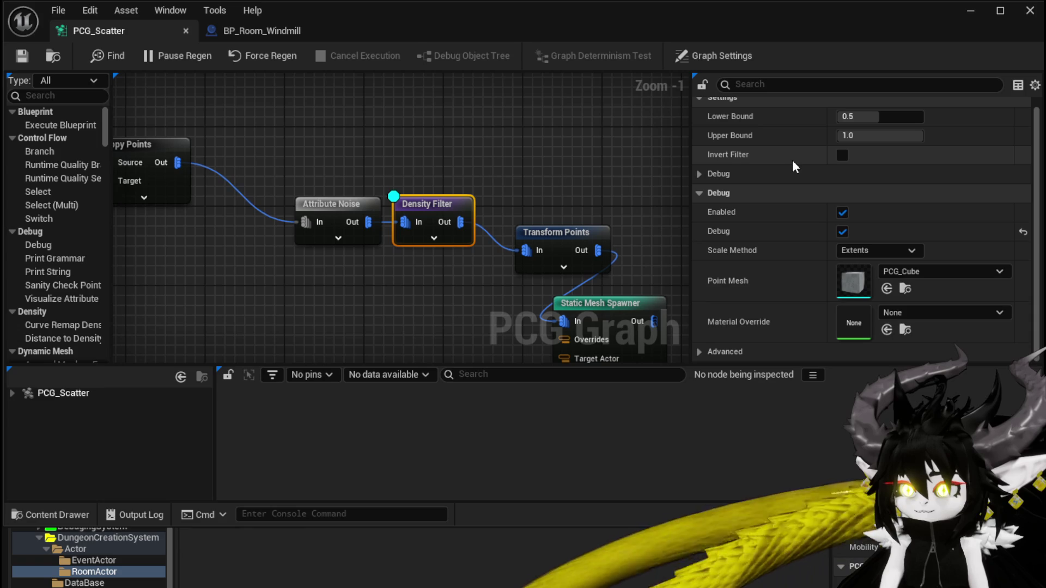
pyautogui.scroll(1, 792, 159)
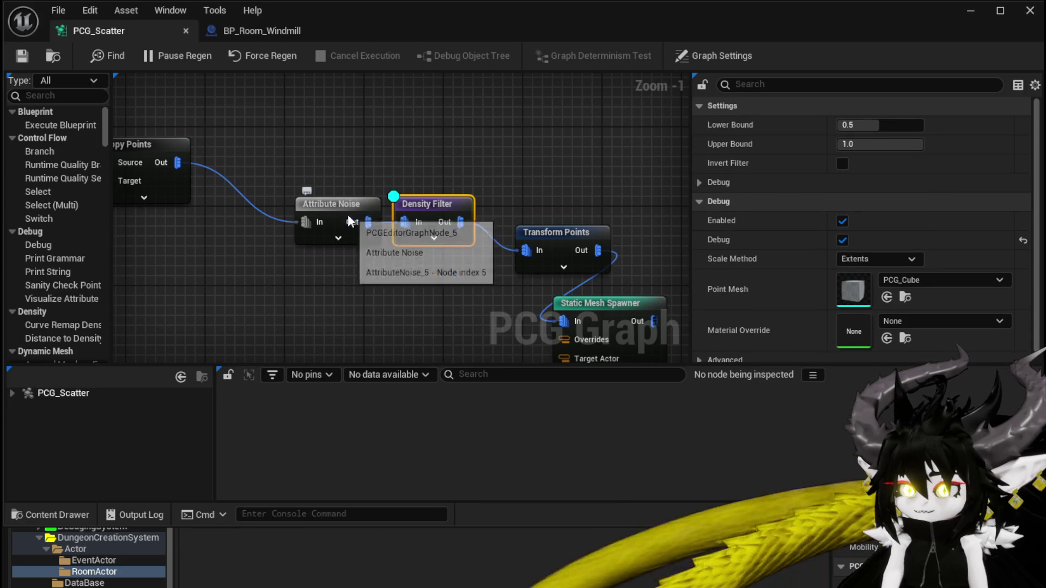
pyautogui.click(350, 220)
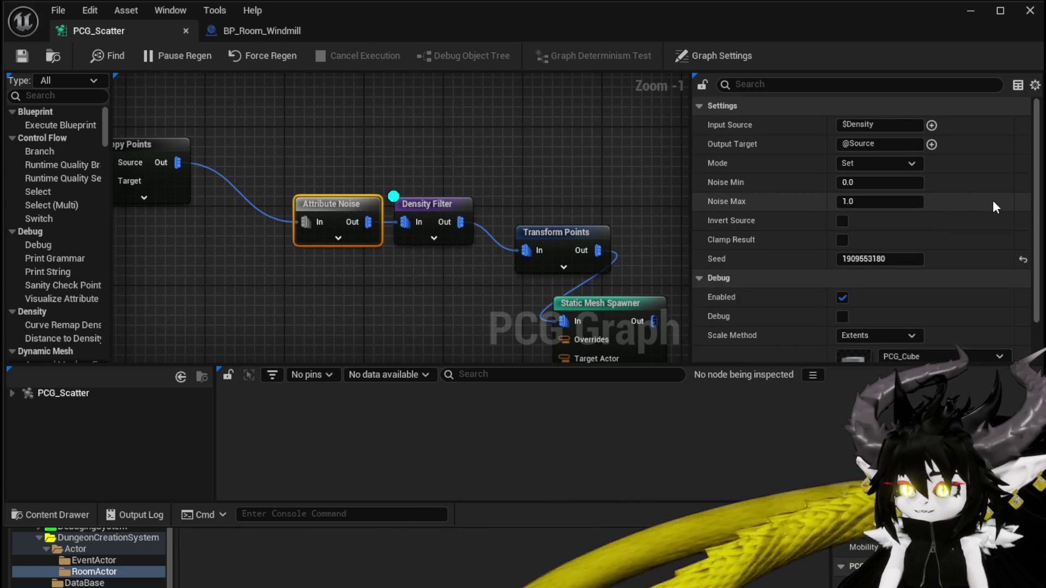
pyautogui.scroll(-3, 978, 201)
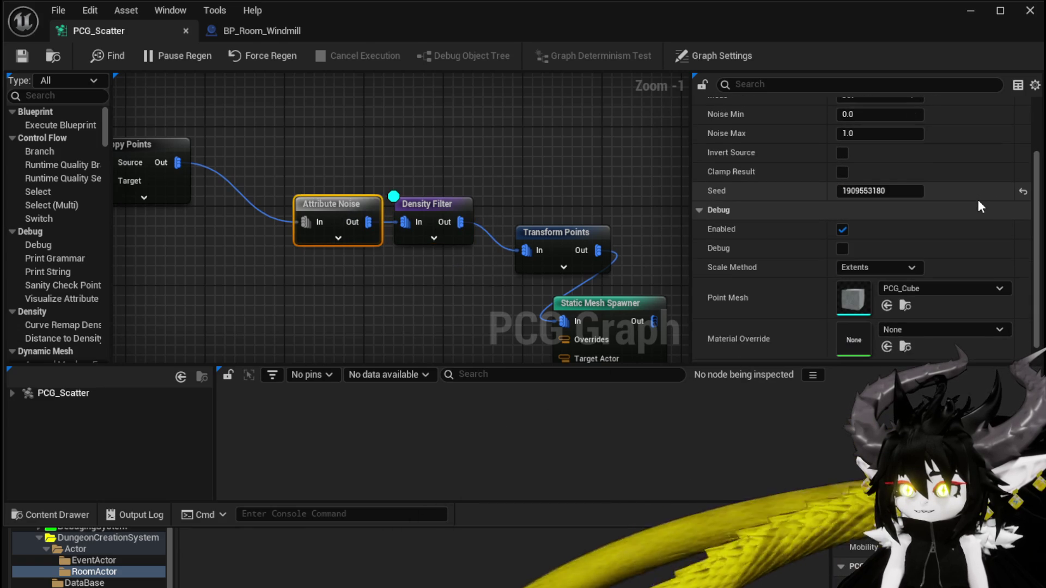
pyautogui.scroll(3, 978, 201)
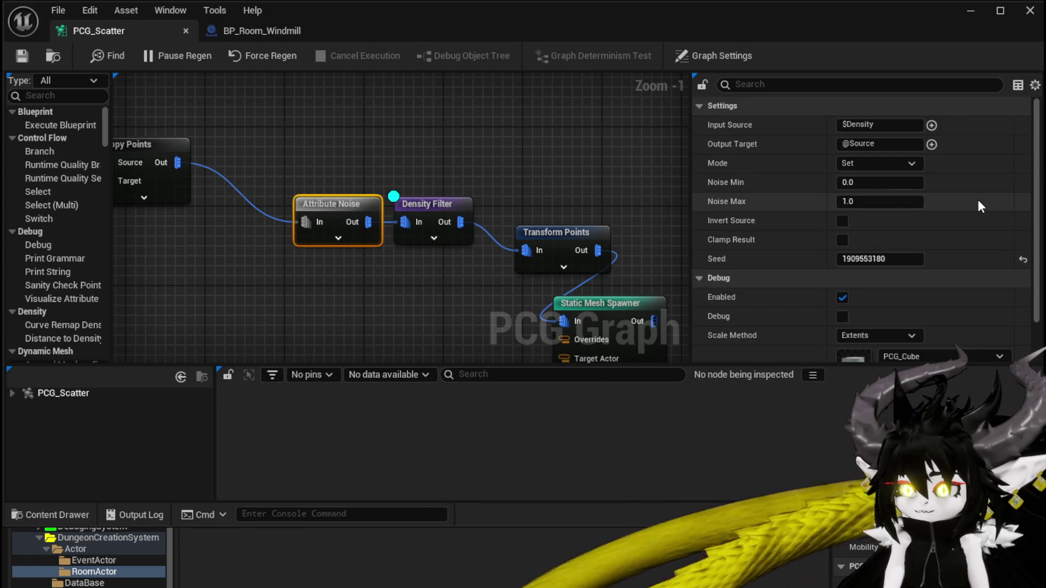
pyautogui.moveTo(583, 221); pyautogui.dragTo(509, 150)
pyautogui.click(540, 233)
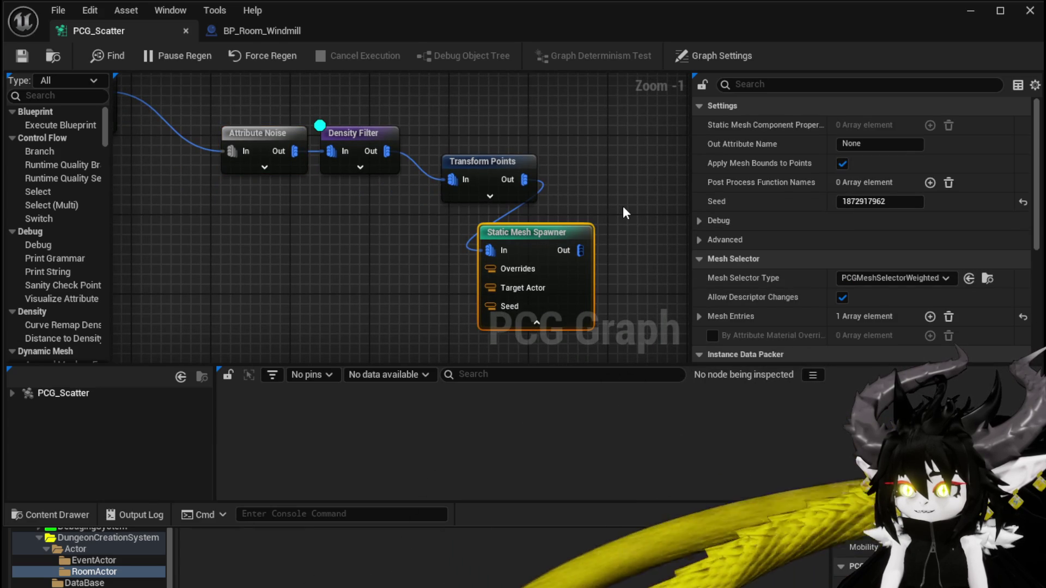
# Review the Transform Points node's settings, then switch to the BP_Room_Windmill Blueprint
pyautogui.scroll(-5, 881, 225)
pyautogui.scroll(-3, 883, 232)
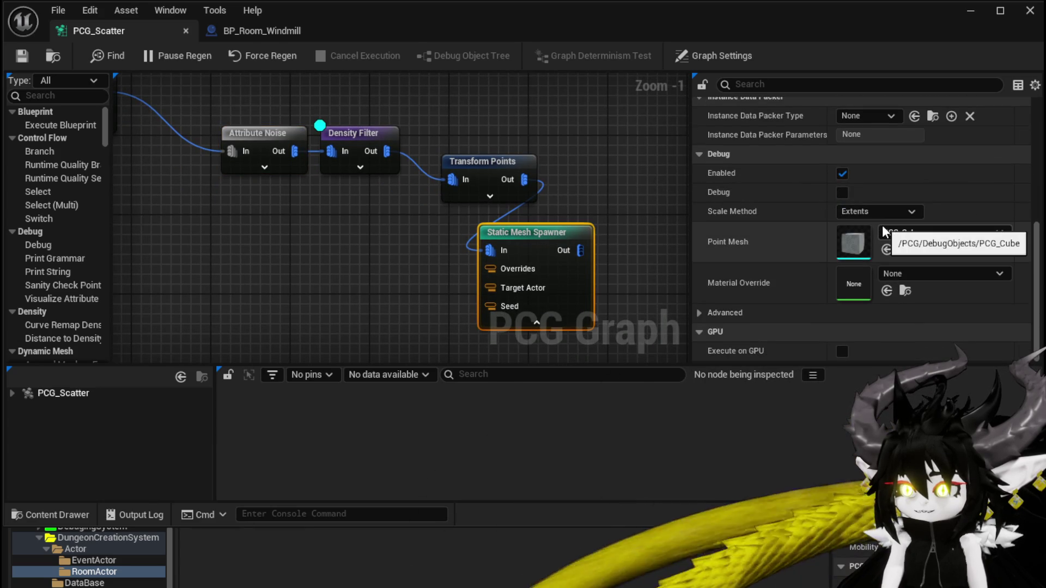
pyautogui.click(459, 173)
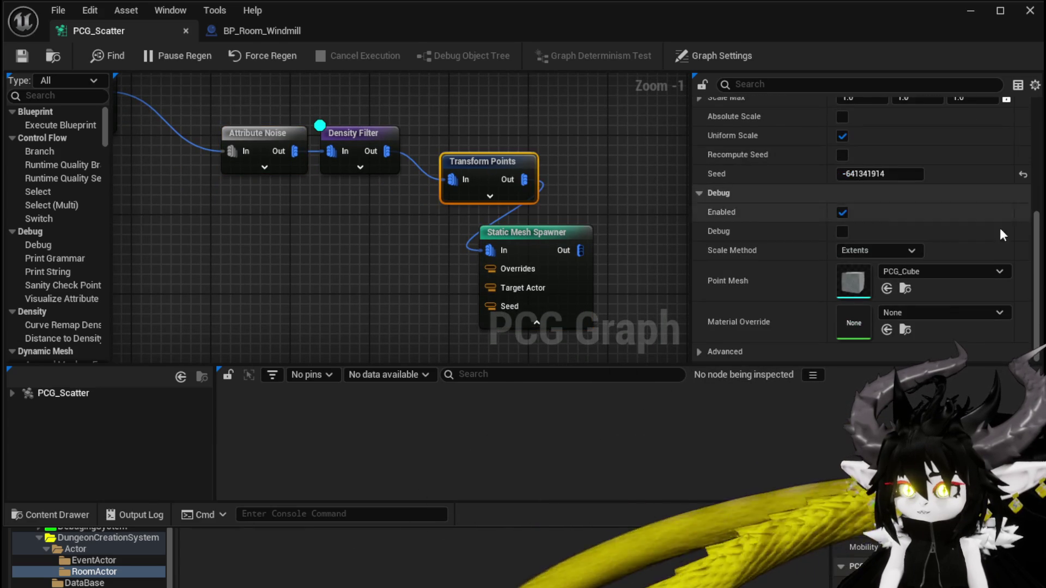
pyautogui.scroll(3, 972, 243)
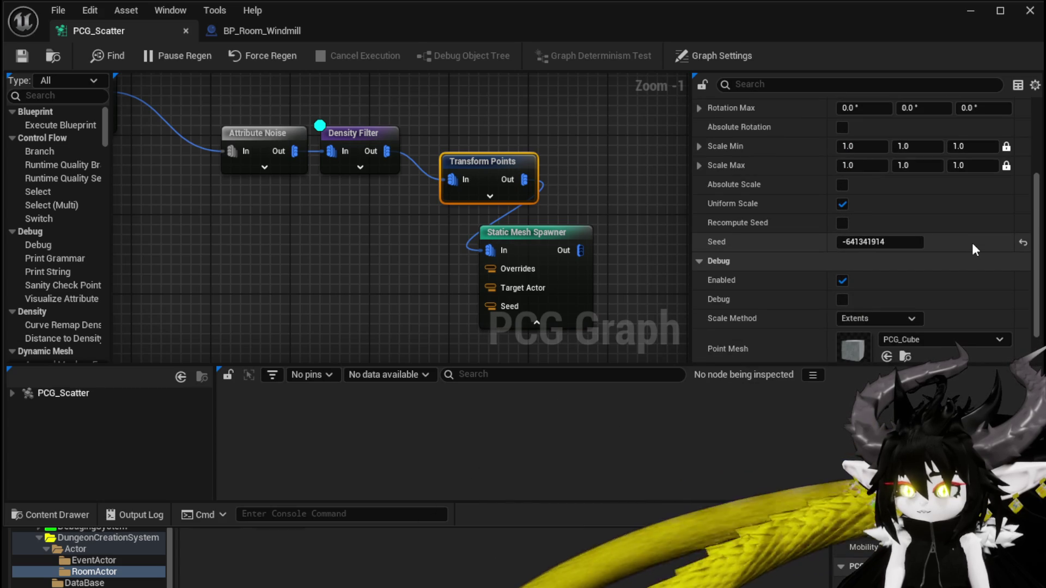
pyautogui.scroll(4, 971, 243)
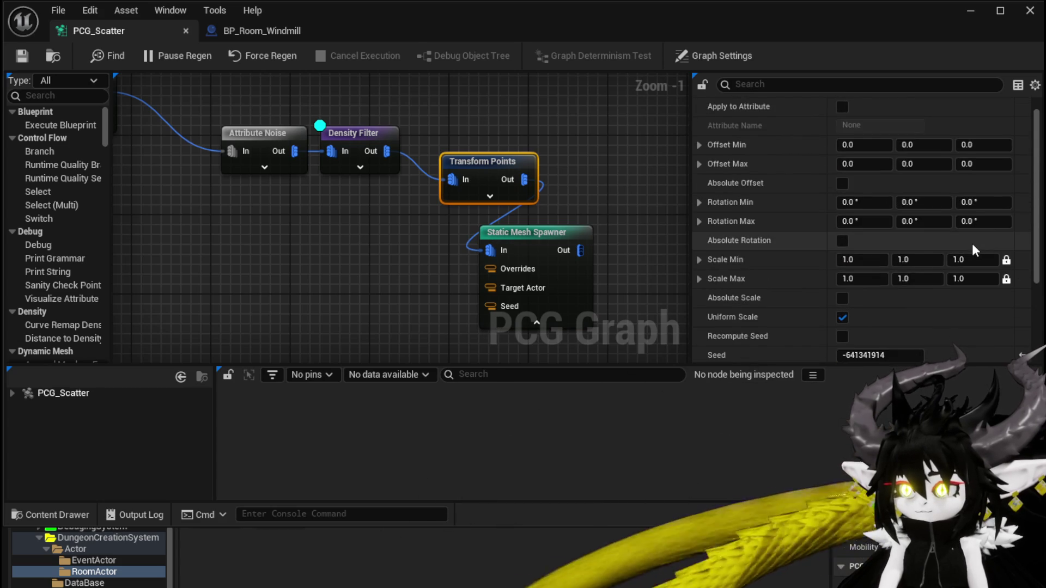
pyautogui.scroll(1, 972, 243)
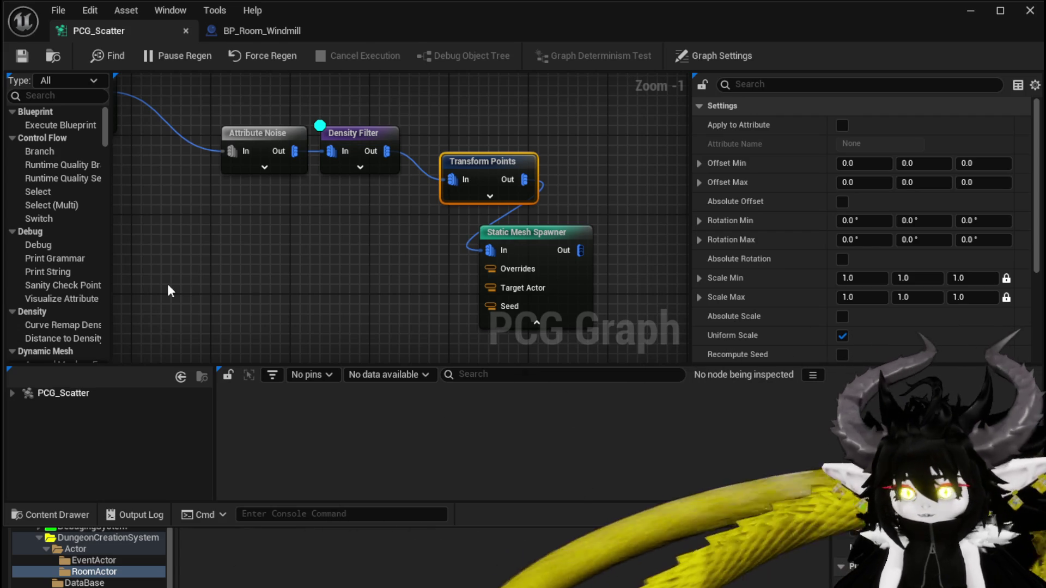
pyautogui.click(249, 31)
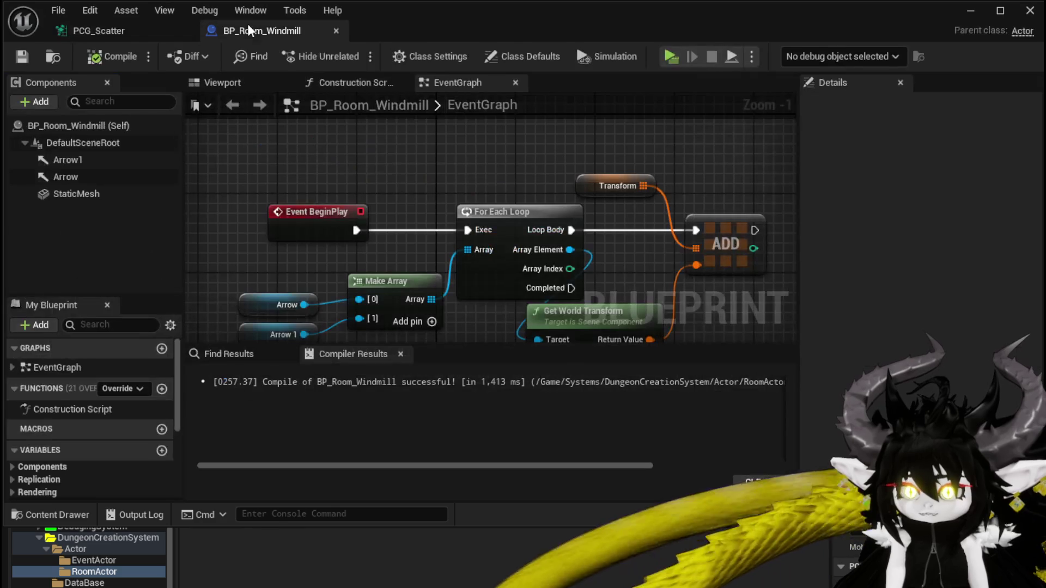
# Add a PCG component to BP_Room_Windmill and compile the Blueprint
pyautogui.click(35, 102)
pyautogui.write('PCG')
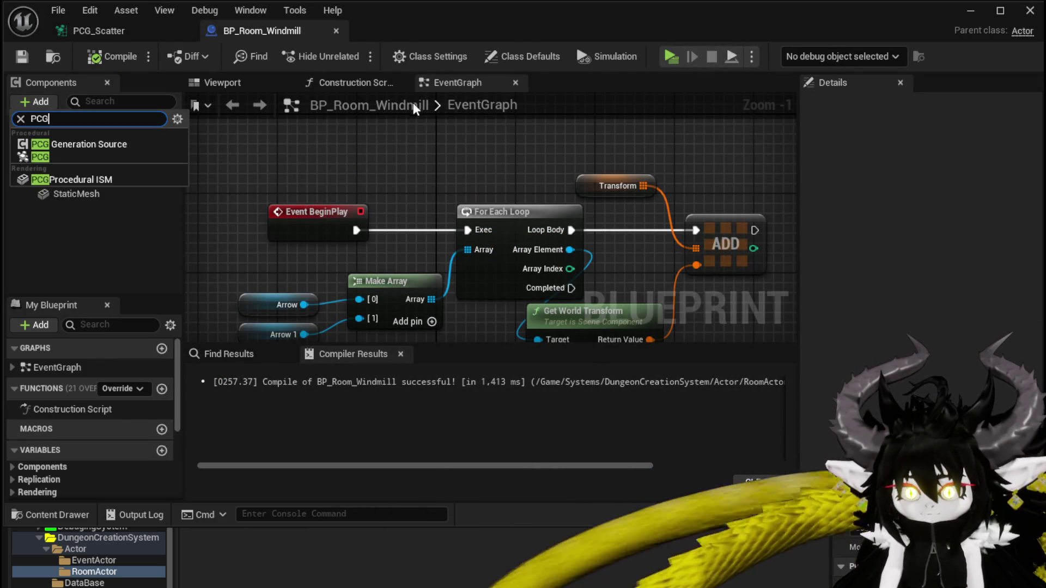
pyautogui.click(96, 158)
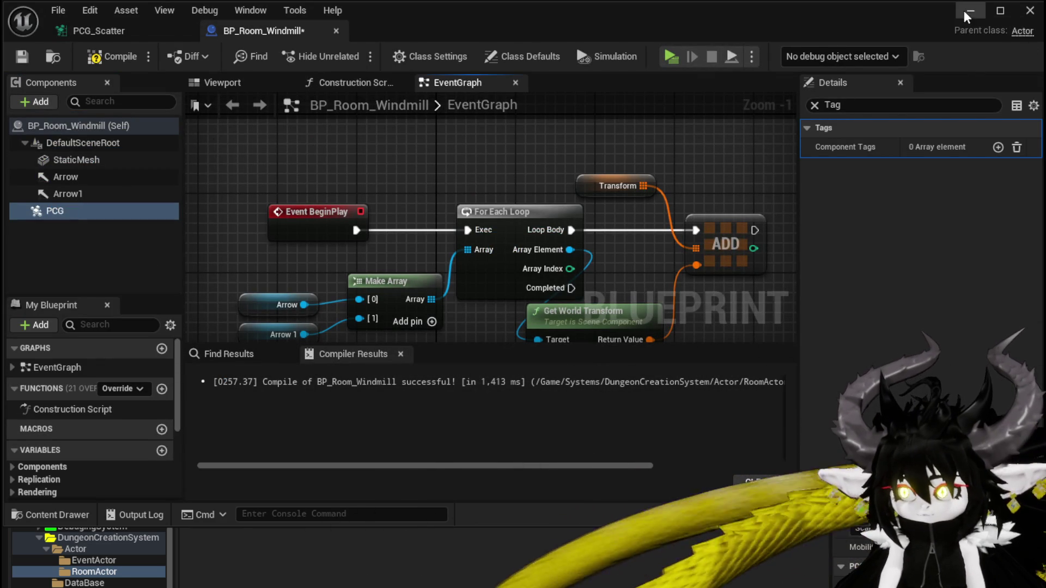
pyautogui.click(814, 106)
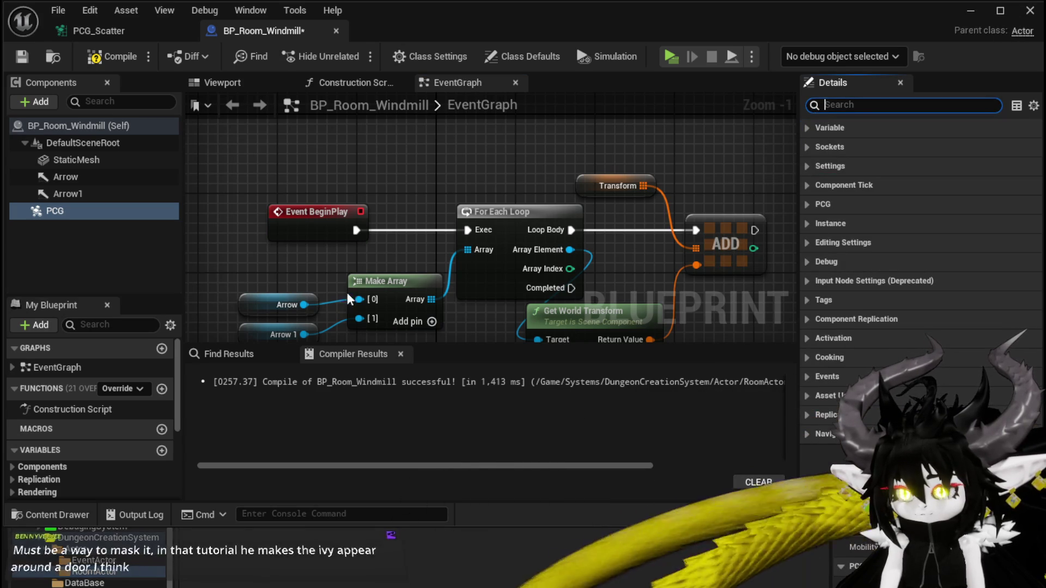
pyautogui.click(55, 213)
pyautogui.click(21, 57)
# Assign PCG_Scatter as the PCG component's graph and save the Blueprint
pyautogui.scroll(-3, 914, 269)
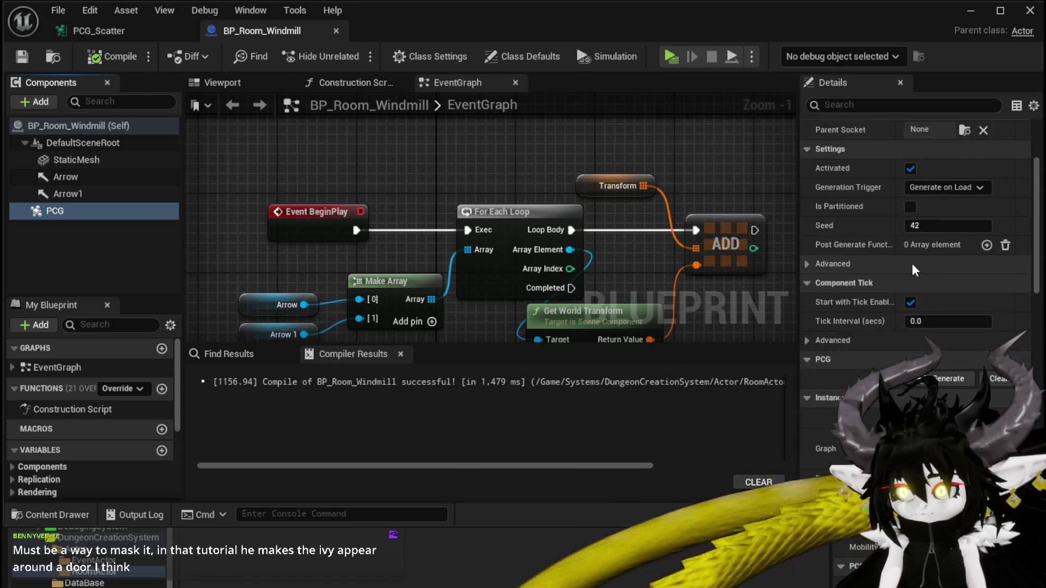
pyautogui.hotkey('ctrl', 'space')
pyautogui.moveTo(278, 474); pyautogui.dragTo(919, 334)
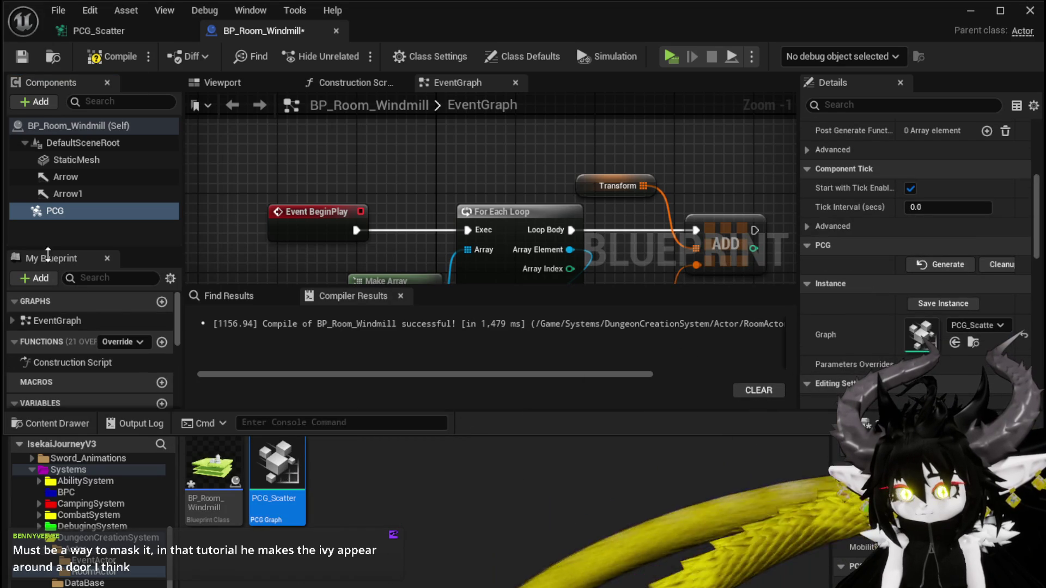
pyautogui.click(20, 56)
pyautogui.click(970, 11)
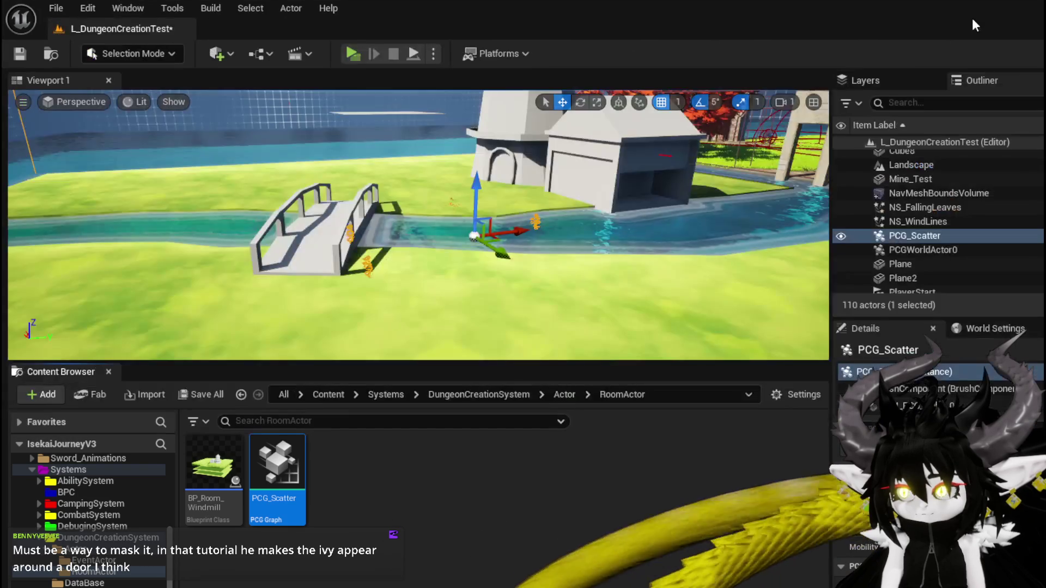
# Delete the PCG_Scatter actor from the level
pyautogui.moveTo(292, 240); pyautogui.dragTo(292, 241)
pyautogui.click(998, 239)
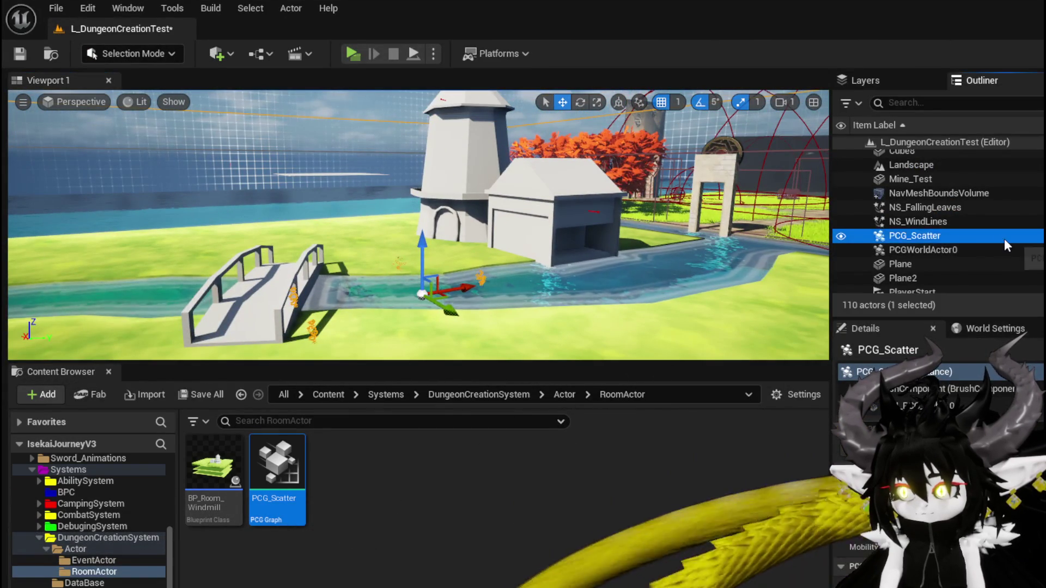
pyautogui.press('Delete')
# Hide PCGWorldActor0 in the level
pyautogui.click(973, 235)
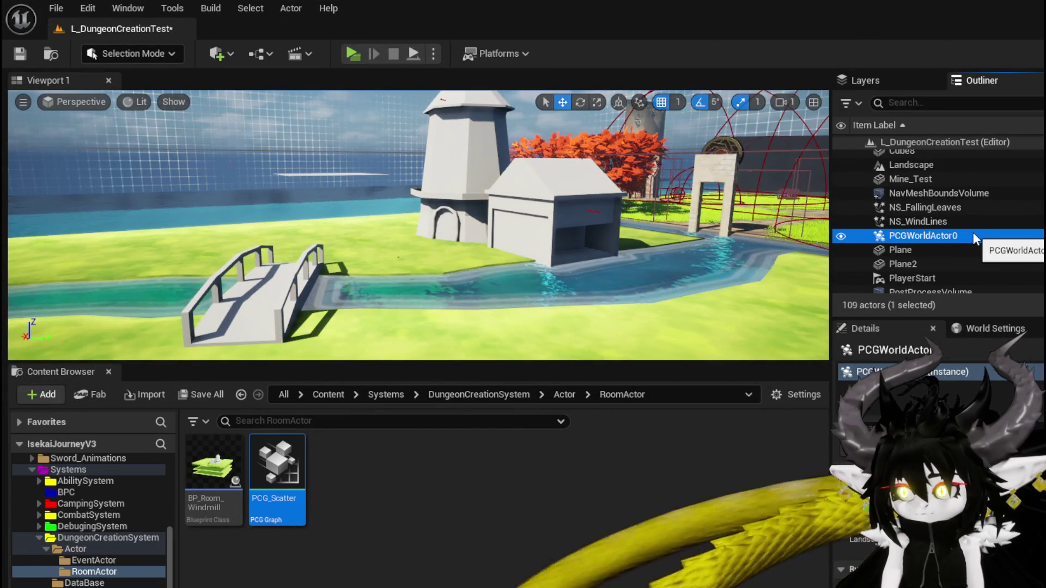
pyautogui.click(940, 251)
pyautogui.click(932, 238)
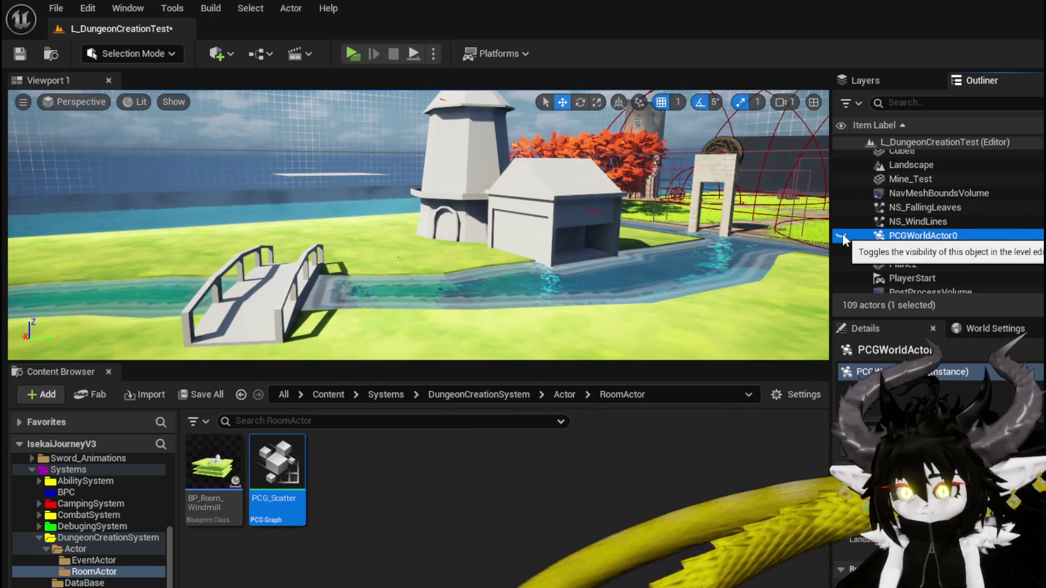
pyautogui.moveTo(435, 229); pyautogui.dragTo(423, 196)
pyautogui.moveTo(794, 245)
pyautogui.mouseDown()
pyautogui.moveTo(795, 272)
pyautogui.moveTo(795, 246)
pyautogui.mouseUp()
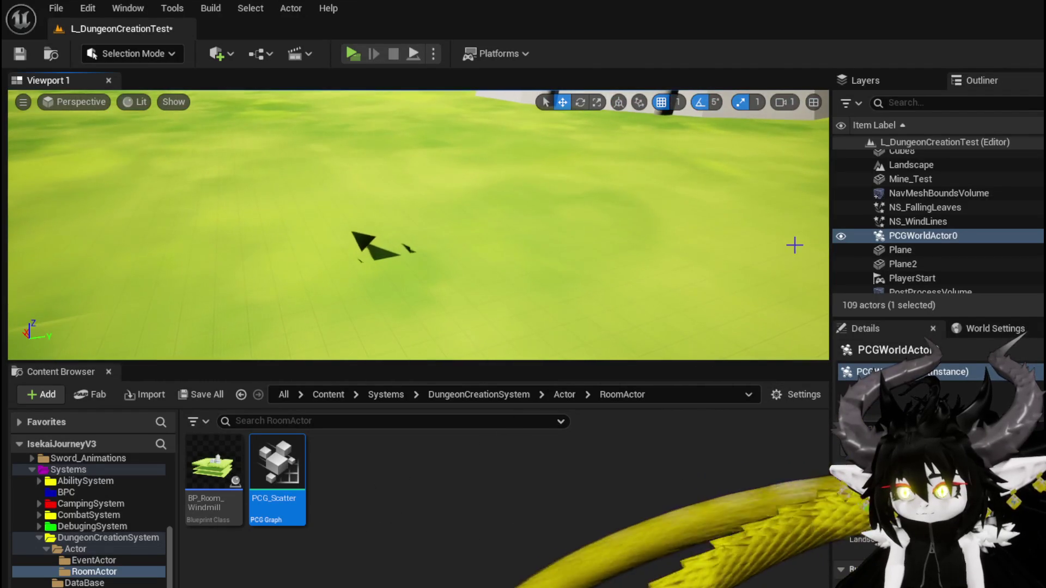
pyautogui.click(945, 235)
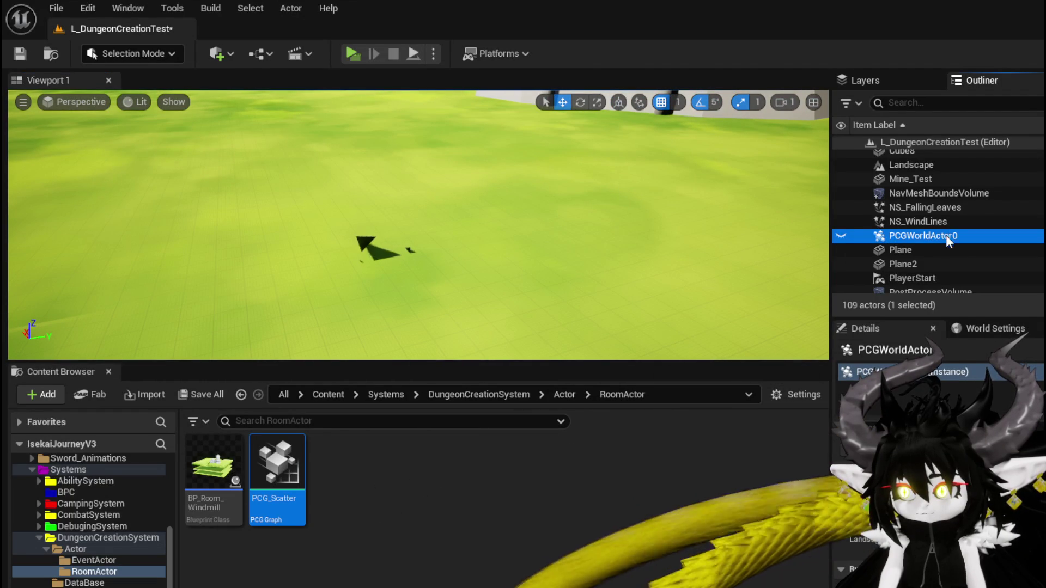
pyautogui.click(904, 239)
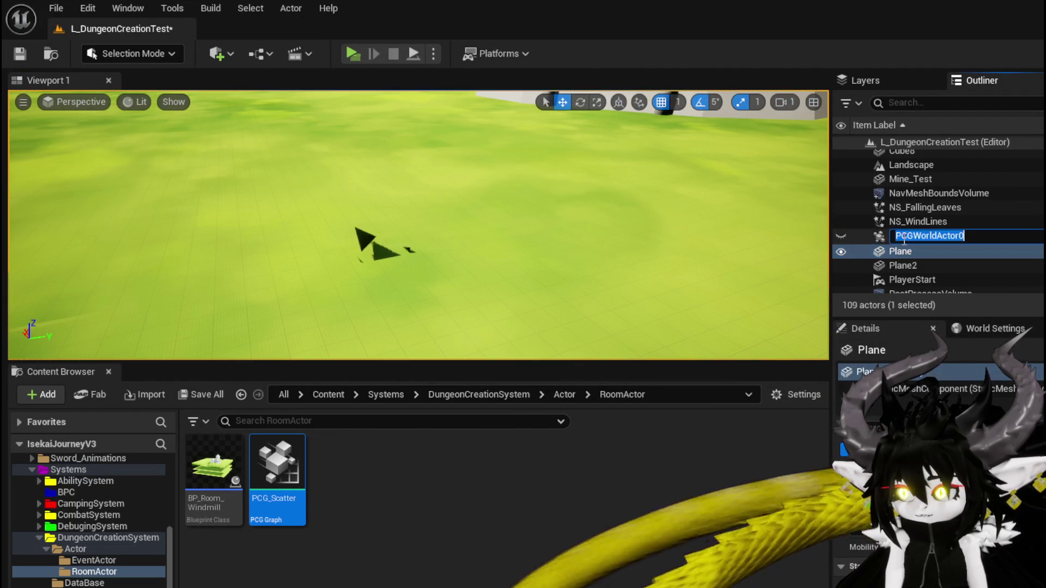
pyautogui.click(909, 240)
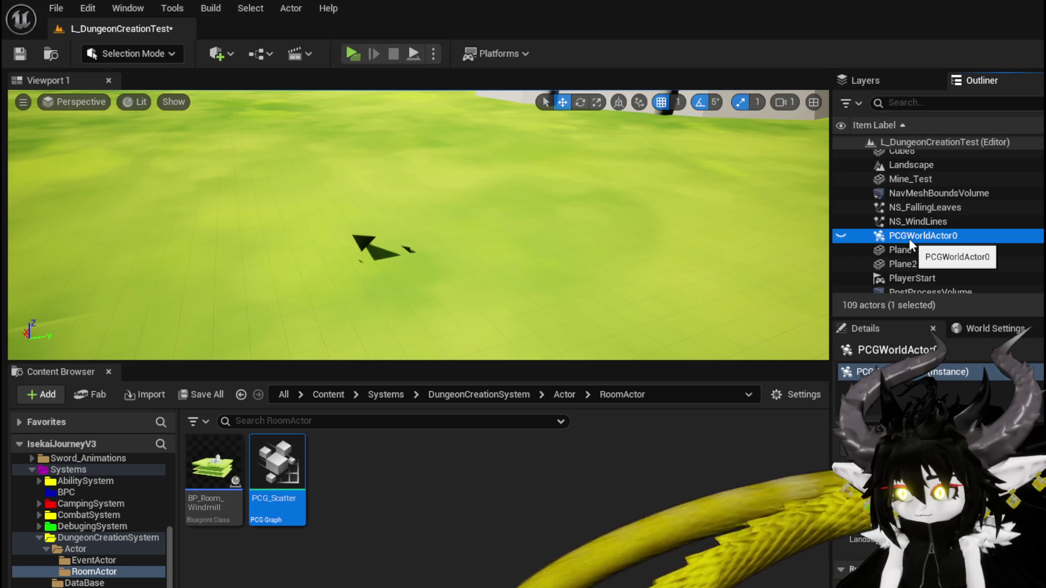
# Save the level and fly the camera across the grass toward the water
pyautogui.moveTo(217, 154); pyautogui.dragTo(261, 139)
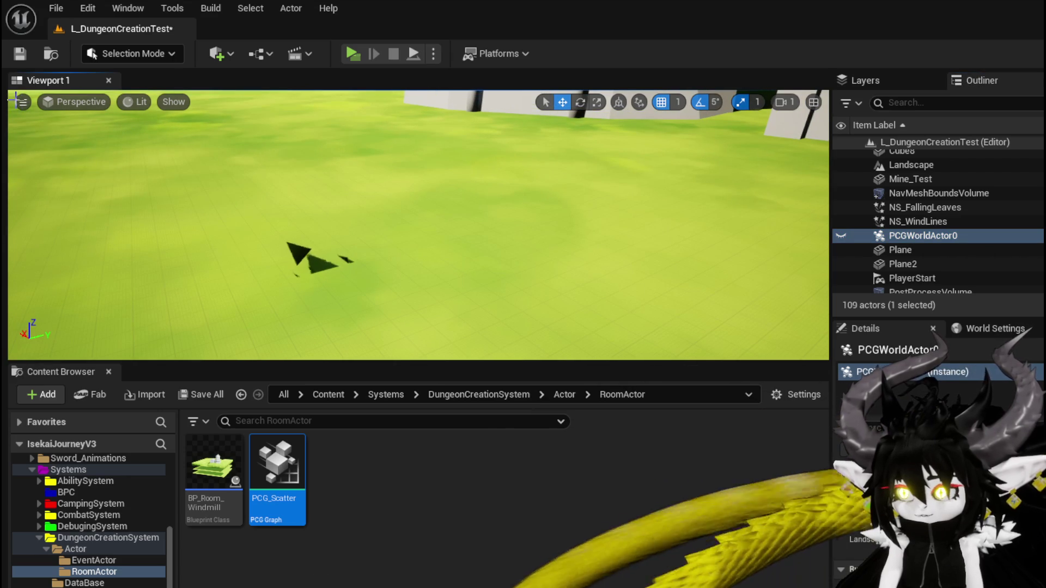
pyautogui.click(20, 53)
pyautogui.moveTo(157, 201); pyautogui.dragTo(180, 191)
pyautogui.moveTo(418, 225)
pyautogui.mouseDown()
pyautogui.moveTo(392, 212)
pyautogui.moveTo(403, 207)
pyautogui.moveTo(392, 218)
pyautogui.moveTo(414, 223)
pyautogui.moveTo(403, 235)
pyautogui.mouseUp()
pyautogui.click(419, 494)
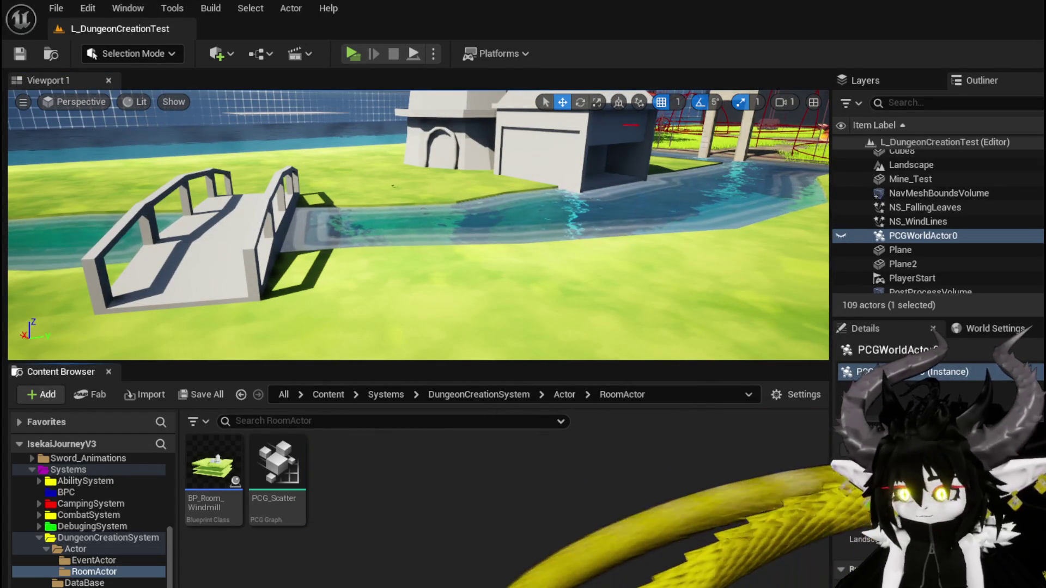
pyautogui.hotkey('alt', 'Tab')
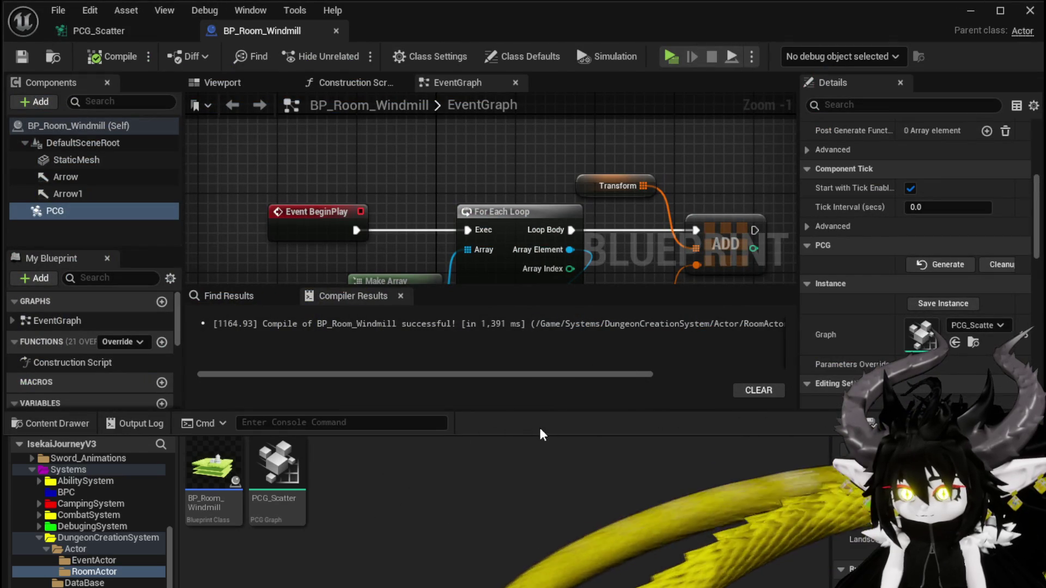
# Open the PCG_Scatter graph from the Content Browser to view its point-scattering nodes
pyautogui.moveTo(537, 436)
pyautogui.mouseDown()
pyautogui.moveTo(539, 572)
pyautogui.moveTo(535, 428)
pyautogui.moveTo(535, 438)
pyautogui.mouseUp()
pyautogui.doubleClick(278, 469)
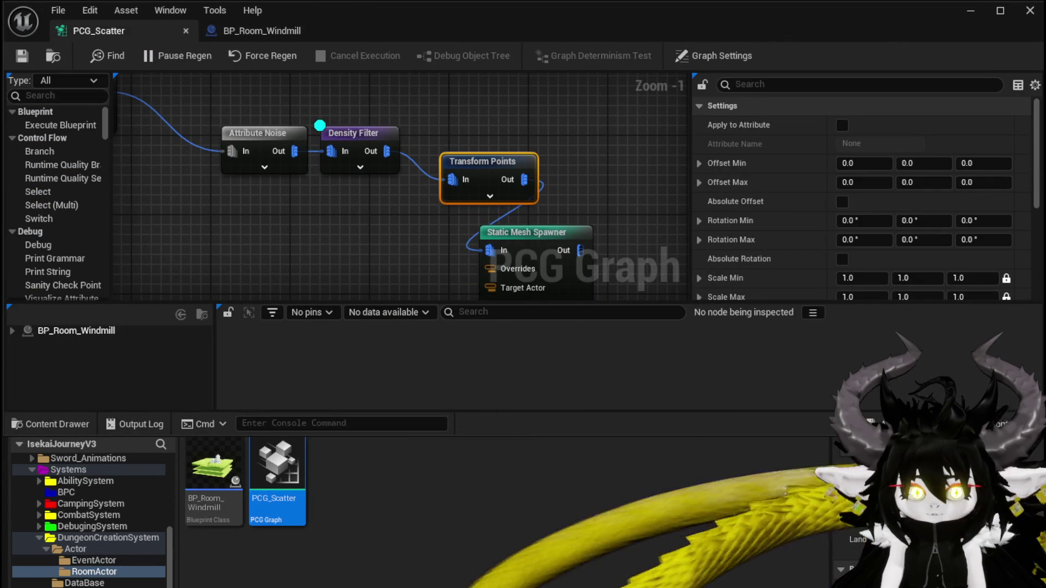
pyautogui.click(351, 519)
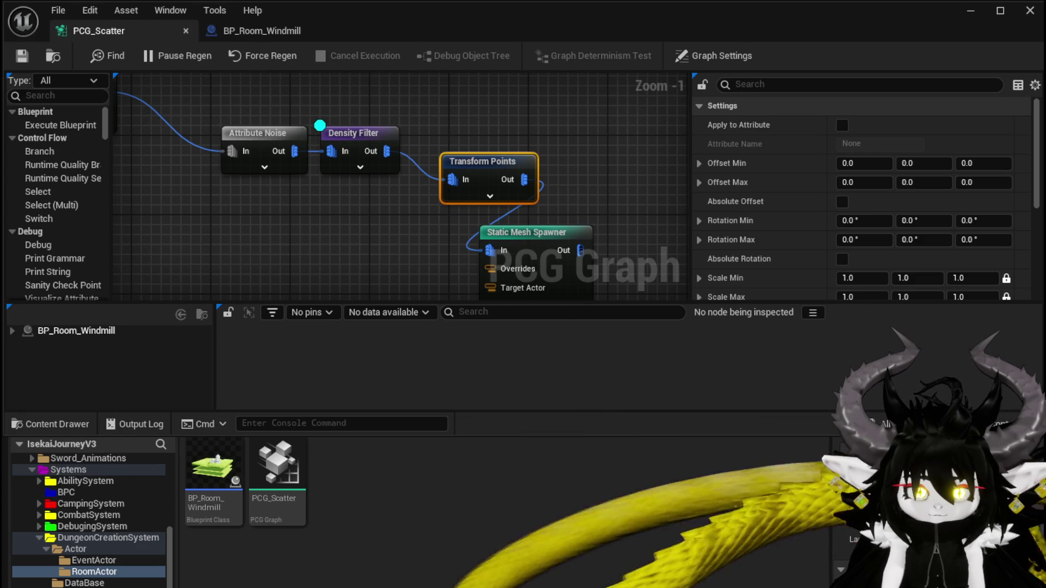
pyautogui.scroll(-3, 351, 222)
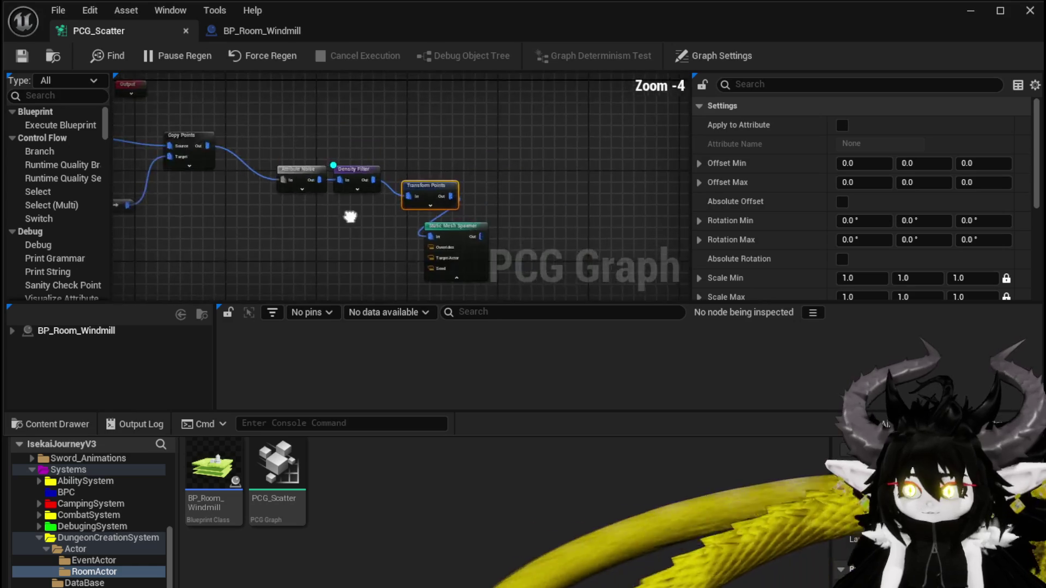
pyautogui.scroll(3, 327, 194)
pyautogui.rightClick(276, 264)
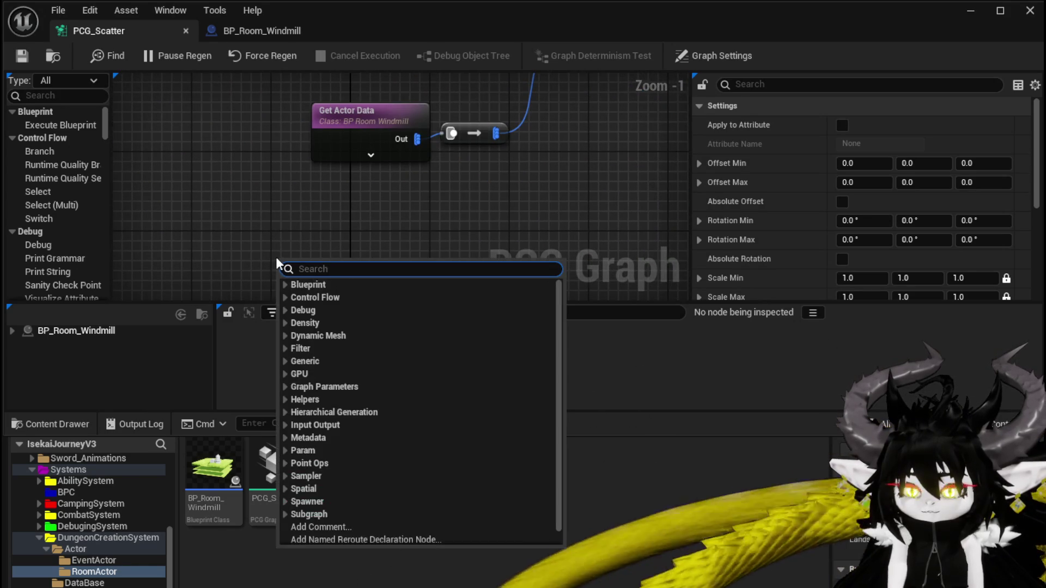
# Add a Create Points node set to Local Component coordinate space and save the graph
pyautogui.write('create')
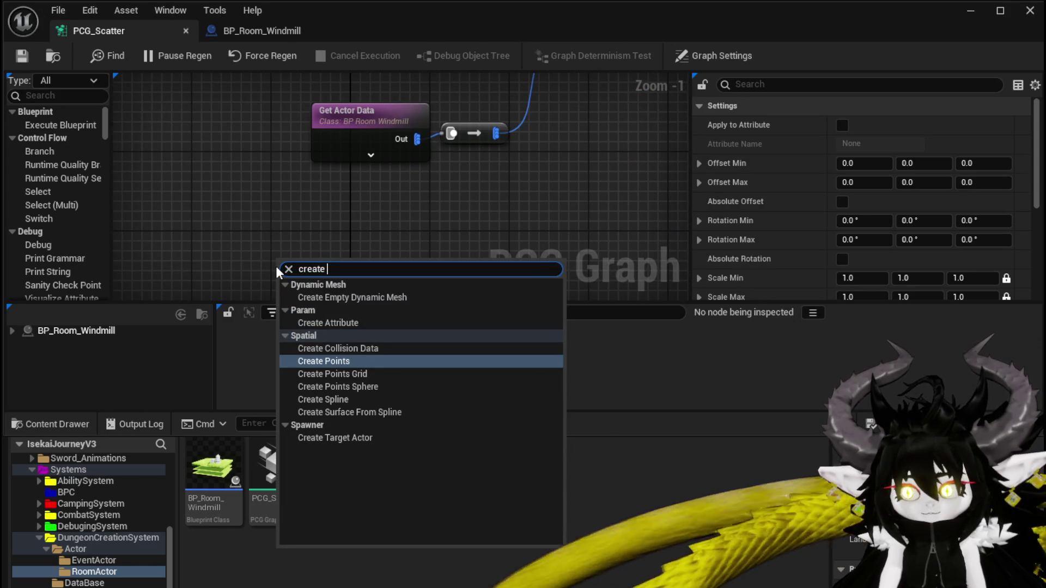
pyautogui.press('Return')
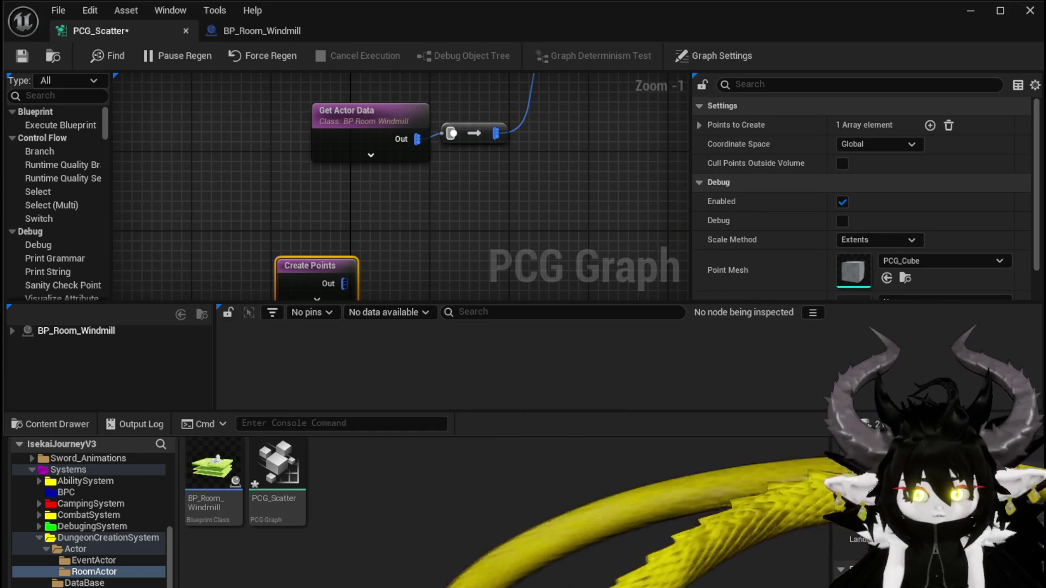
pyautogui.moveTo(381, 217); pyautogui.dragTo(368, 142)
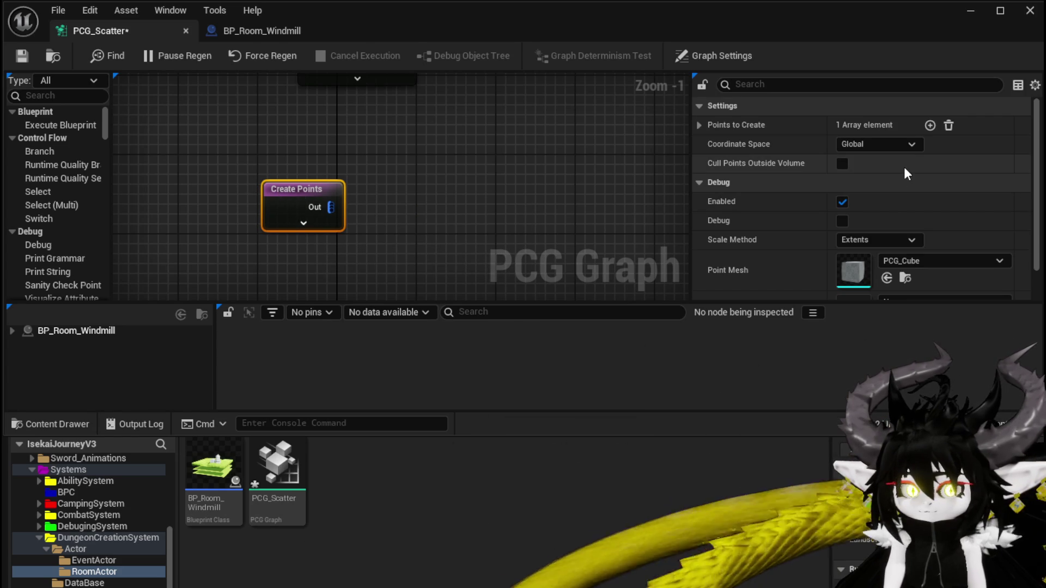
pyautogui.click(877, 145)
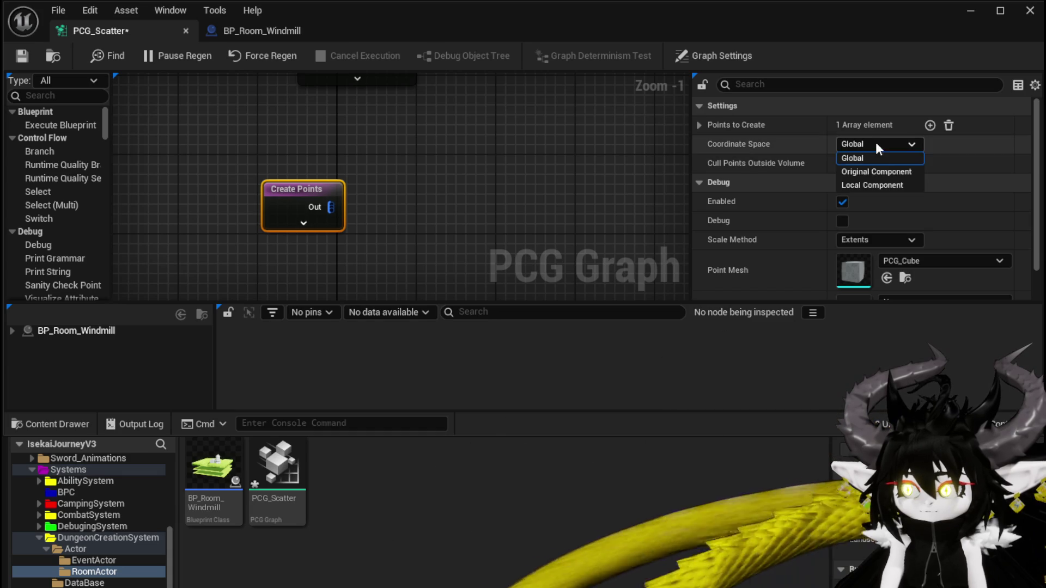
pyautogui.click(872, 185)
pyautogui.click(21, 55)
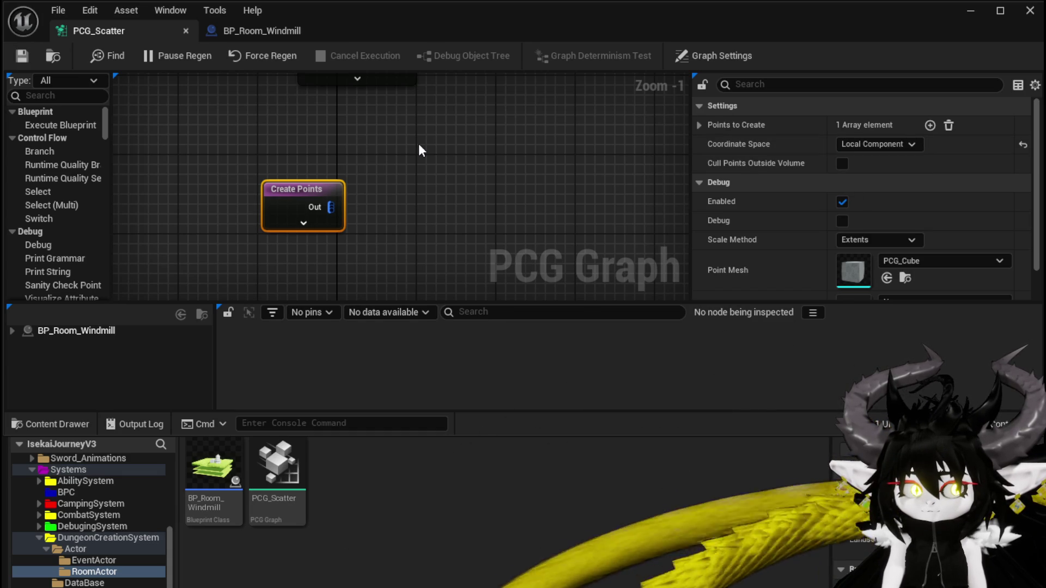
pyautogui.moveTo(322, 185)
pyautogui.mouseDown()
pyautogui.moveTo(350, 169)
pyautogui.moveTo(329, 158)
pyautogui.mouseUp()
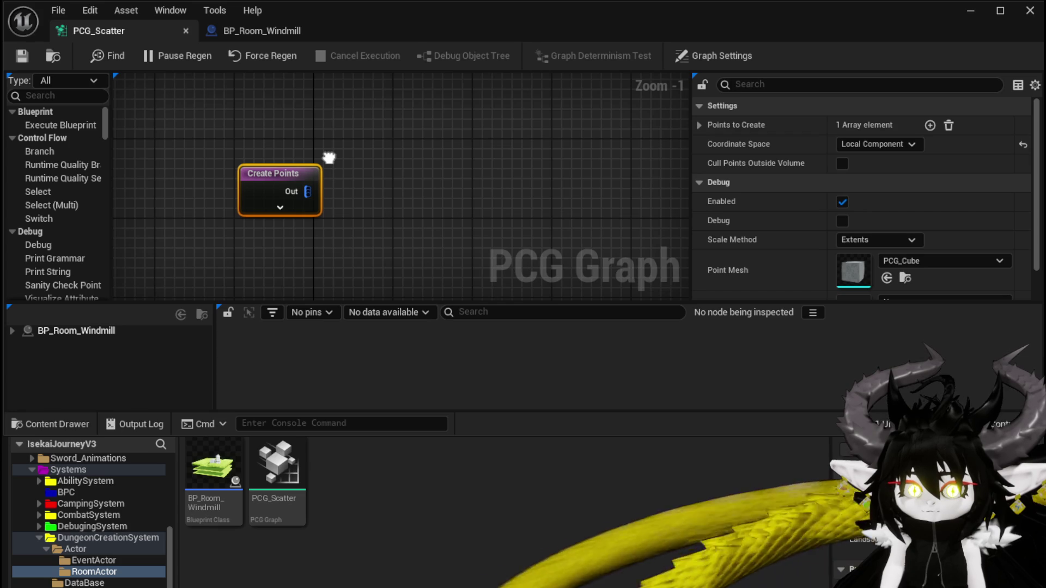
# Inspect the Create Points node with BP_Room_Windmill as the debug object
pyautogui.rightClick(264, 174)
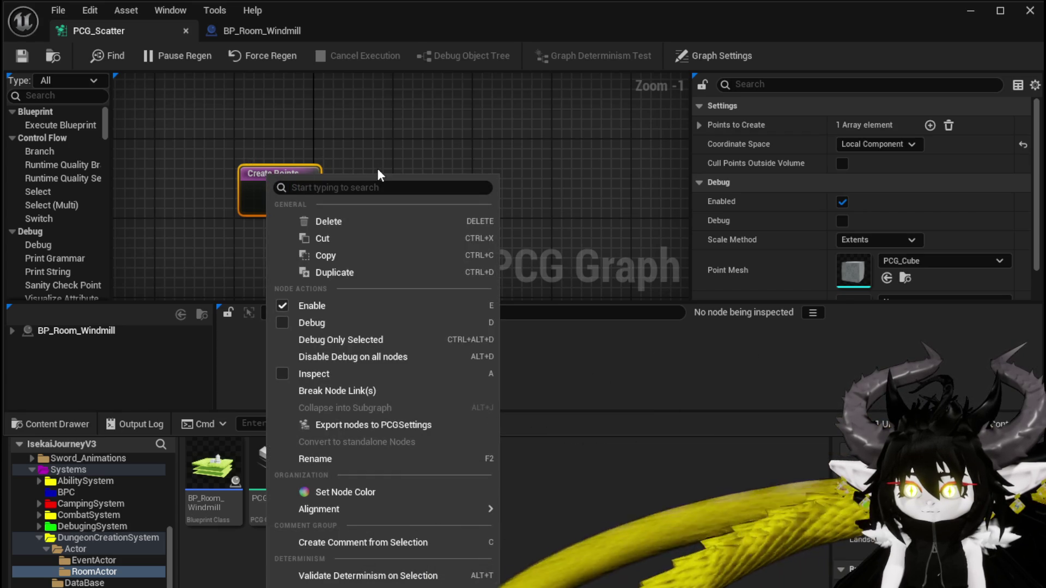
pyautogui.click(286, 374)
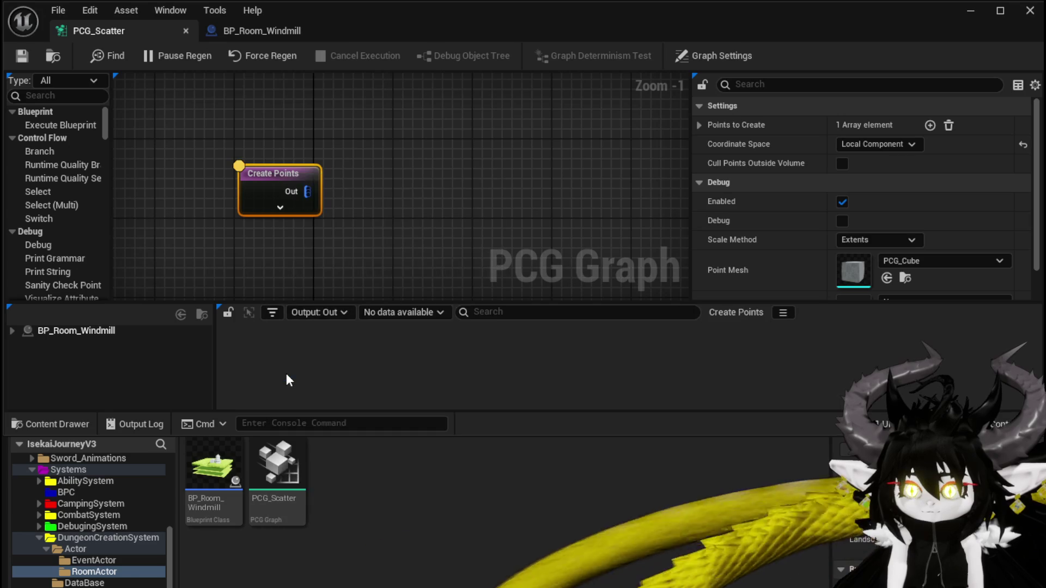
pyautogui.click(107, 333)
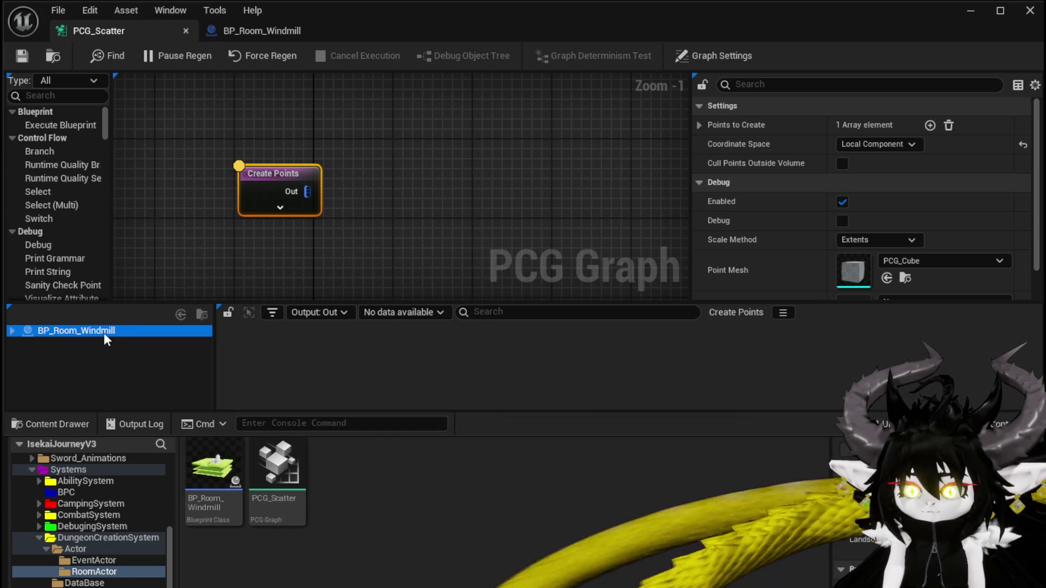
pyautogui.click(87, 339)
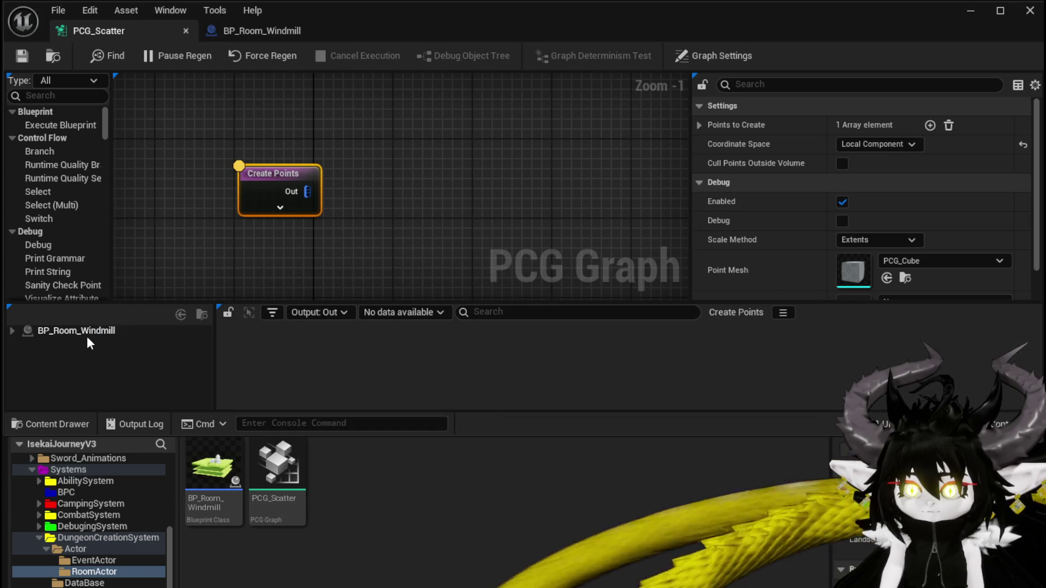
pyautogui.click(87, 331)
pyautogui.click(316, 313)
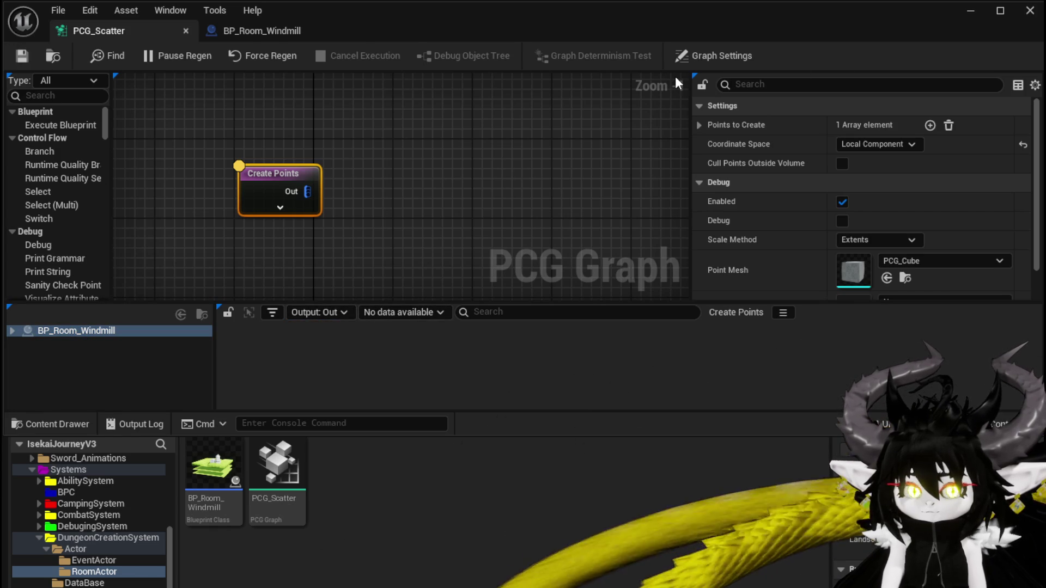
# Delete the old scatter node chain, leaving only Create Points, and save PCG_Scatter
pyautogui.scroll(-4, 363, 210)
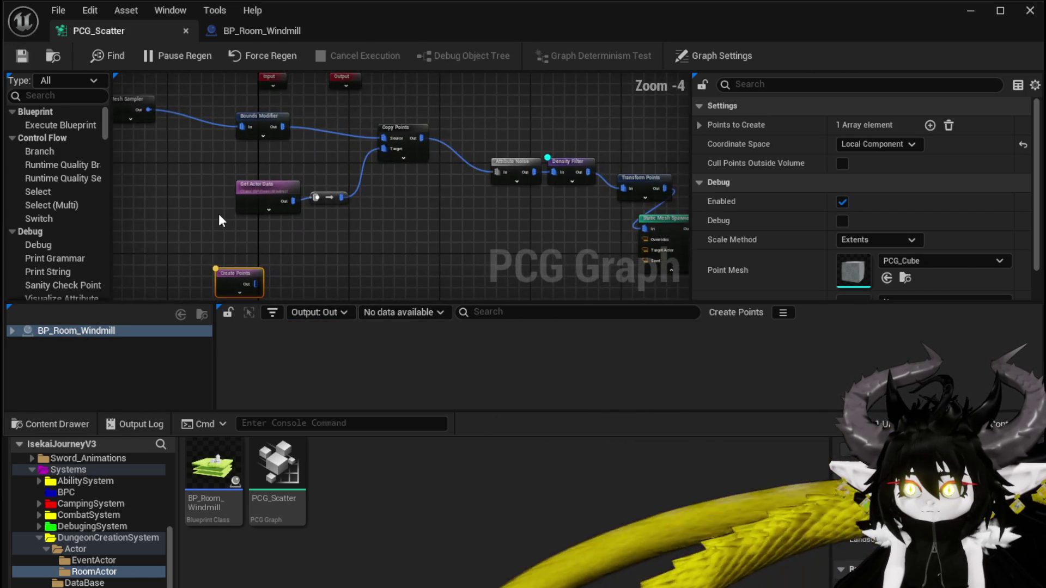
pyautogui.scroll(-1, 222, 220)
pyautogui.moveTo(135, 254); pyautogui.dragTo(545, 129)
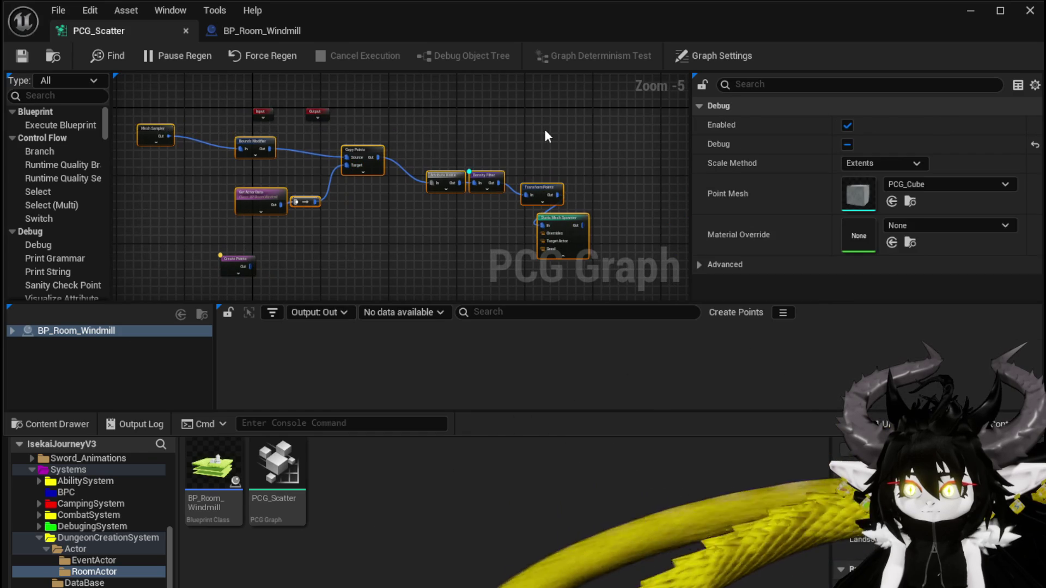
pyautogui.press('Delete')
pyautogui.moveTo(339, 176); pyautogui.dragTo(393, 148)
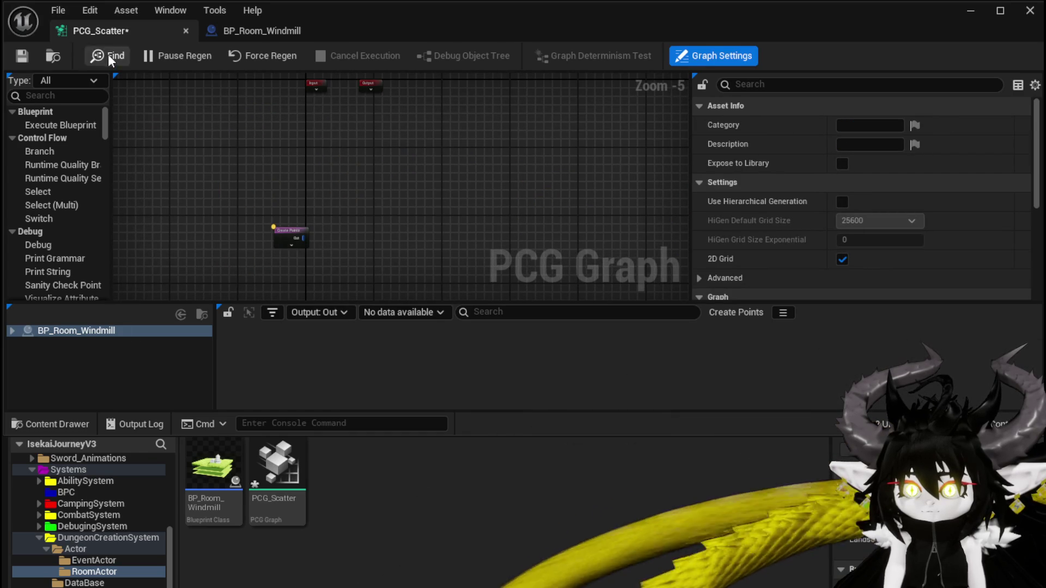
pyautogui.hotkey('ctrl', 's')
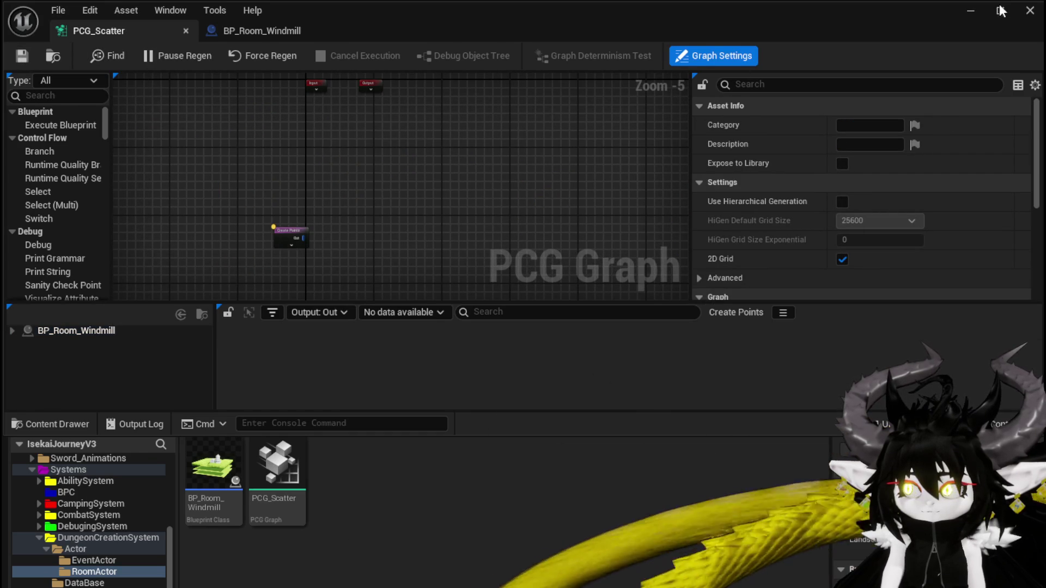
pyautogui.click(971, 10)
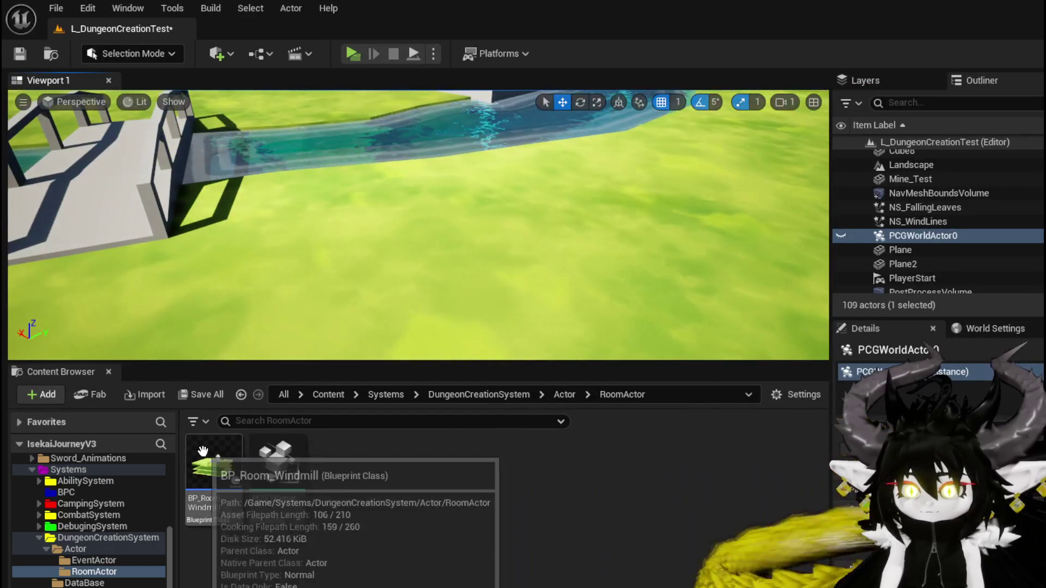
# Open BP_Room_Windmill, select its PCG component, and switch to the PCG_Scatter graph
pyautogui.click(213, 465)
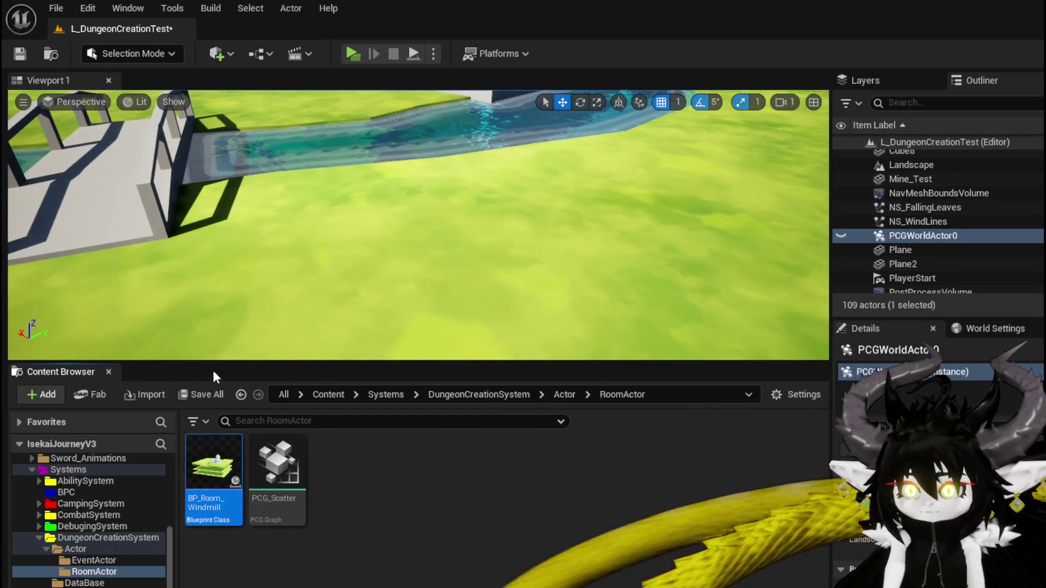
pyautogui.doubleClick(213, 463)
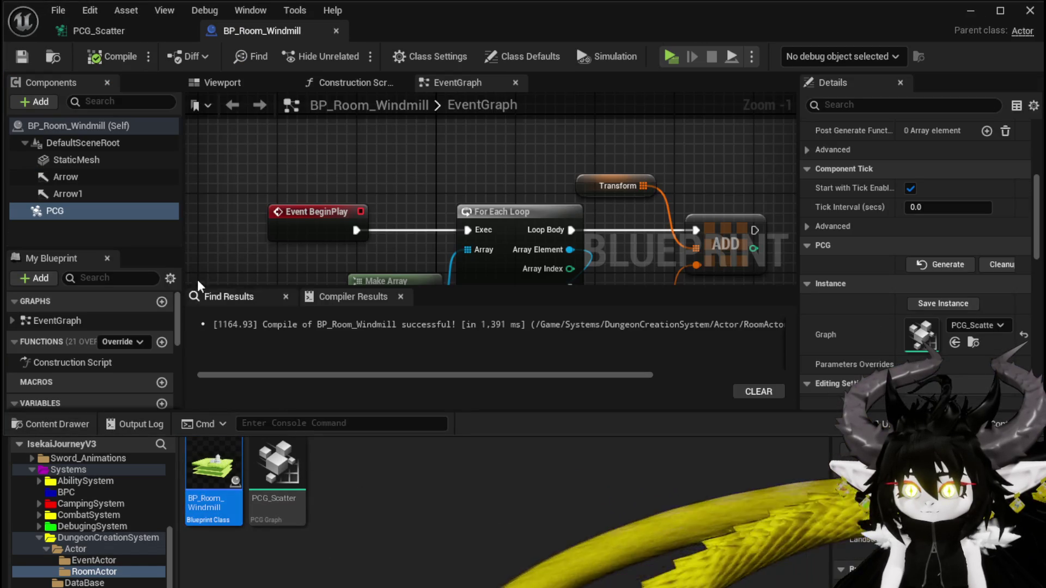
pyautogui.click(54, 211)
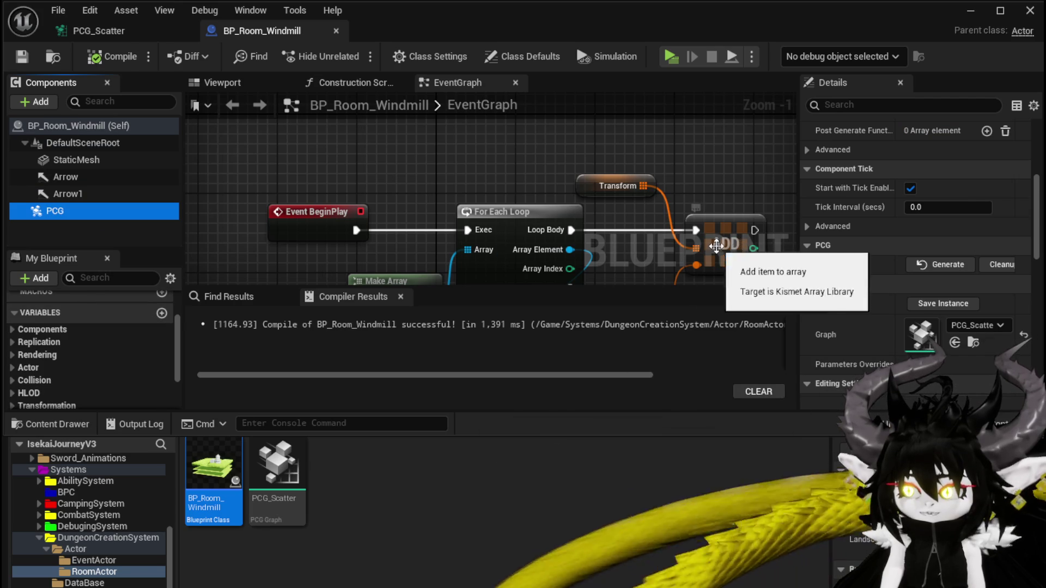
pyautogui.scroll(-4, 491, 213)
pyautogui.scroll(3, 387, 208)
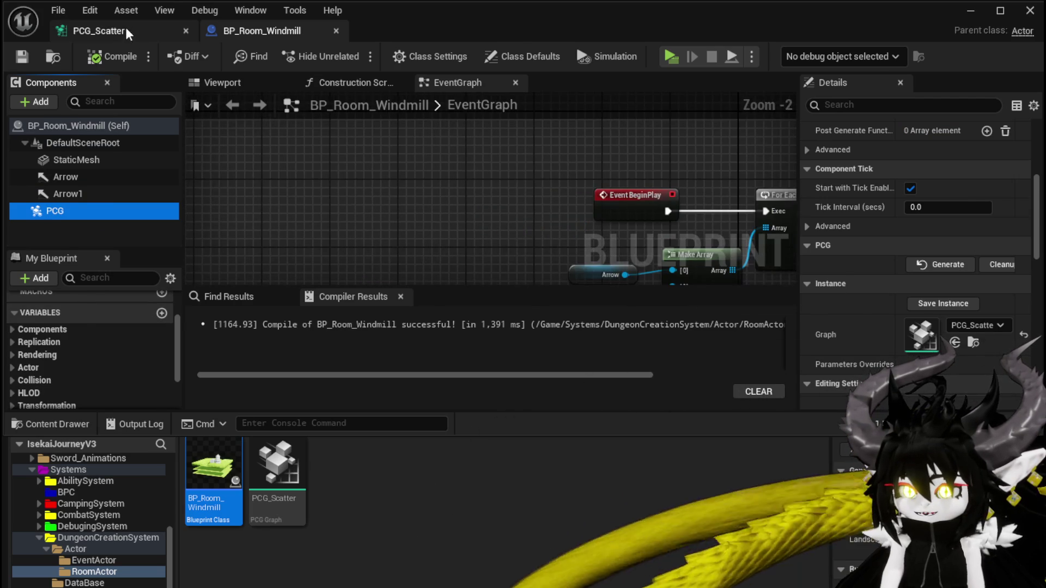
pyautogui.click(109, 31)
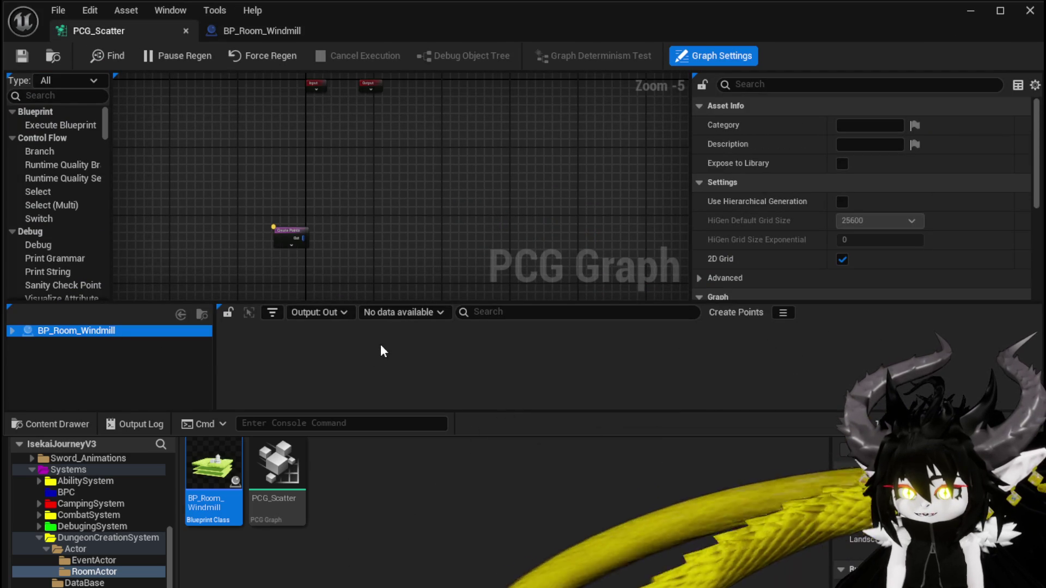
# Move the Create Points node up and left and expand its Points to Create list
pyautogui.click(282, 233)
pyautogui.moveTo(281, 229); pyautogui.dragTo(262, 144)
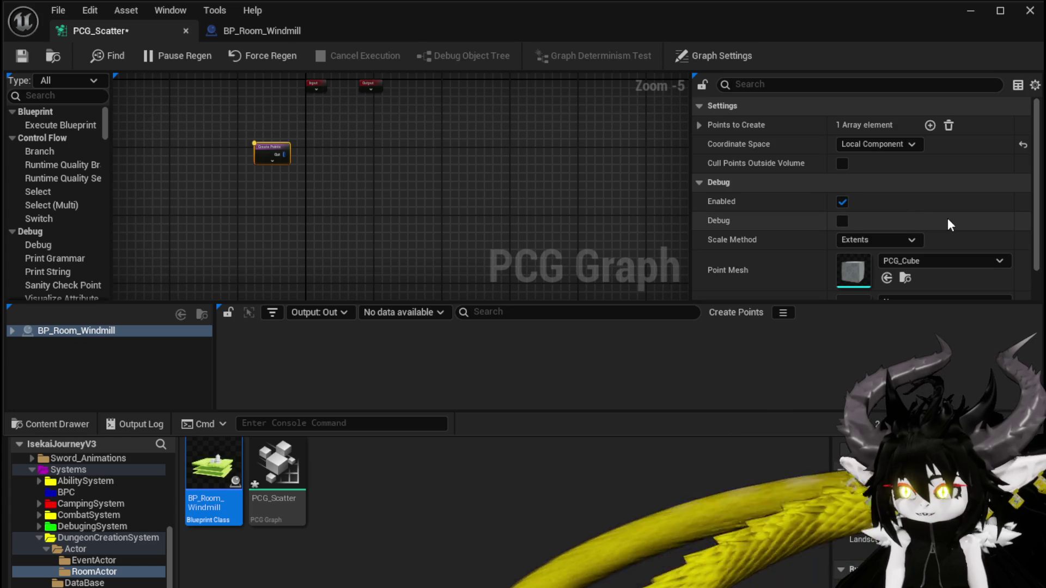
pyautogui.click(700, 124)
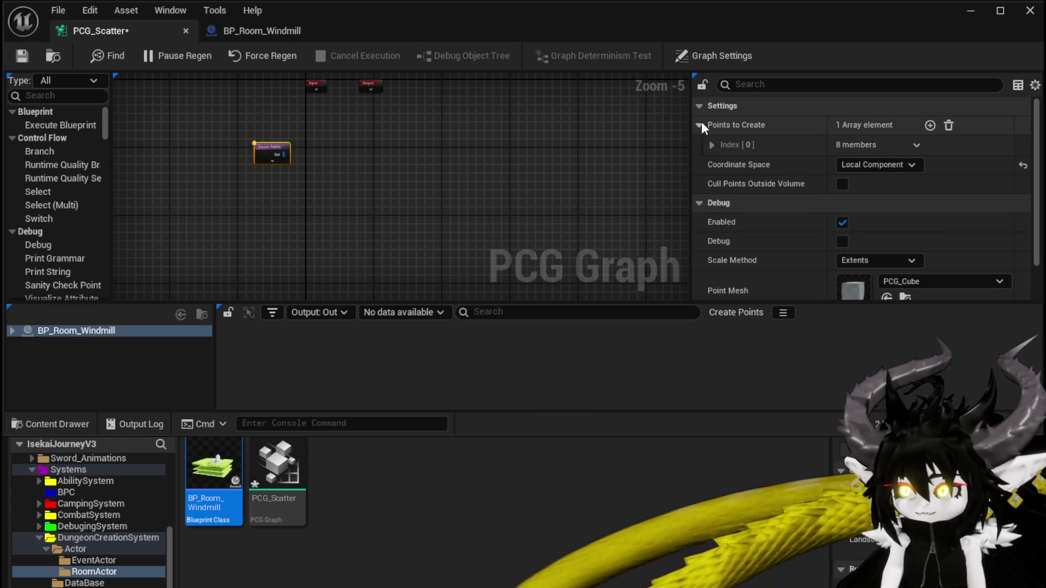
# Expand point [0] (density 1.0, bounds -1.0 to 1.0, steepness 0.5) and debug BP_Room_Windmill
pyautogui.click(712, 145)
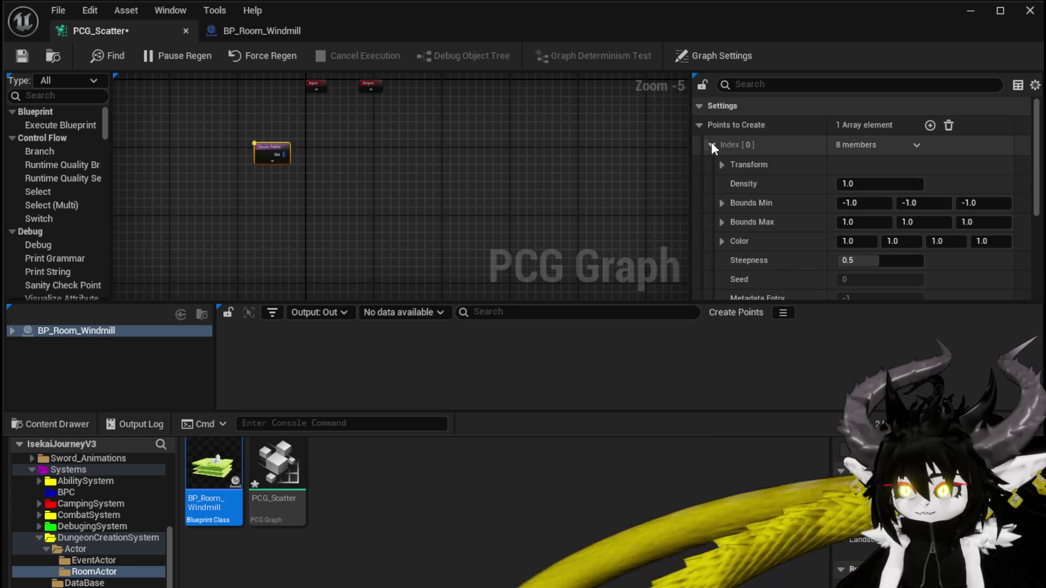
pyautogui.scroll(-4, 786, 165)
pyautogui.scroll(3, 786, 166)
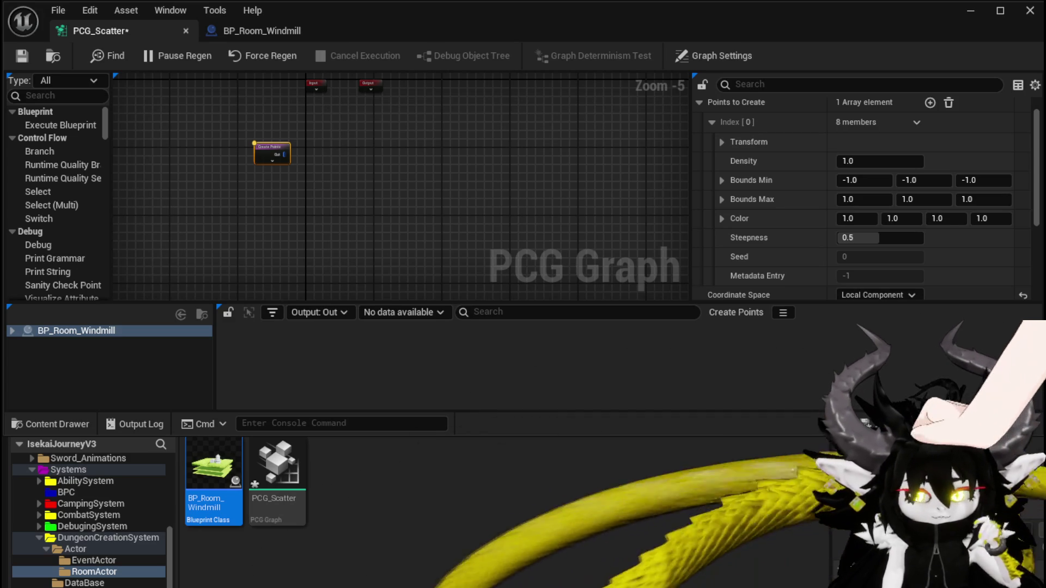
pyautogui.click(76, 331)
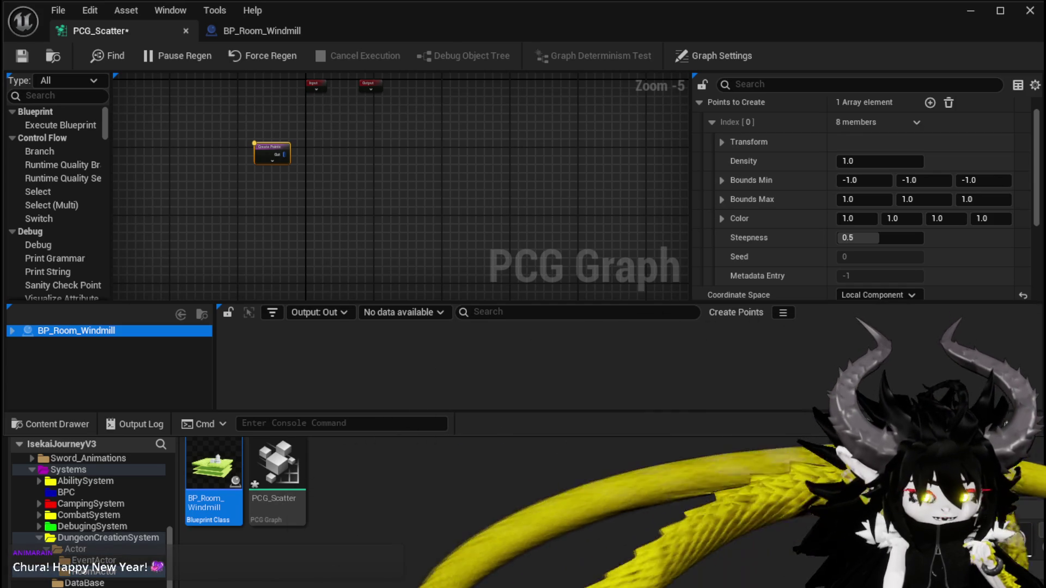
pyautogui.scroll(3, 305, 241)
pyautogui.moveTo(340, 166); pyautogui.dragTo(331, 164)
pyautogui.click(88, 335)
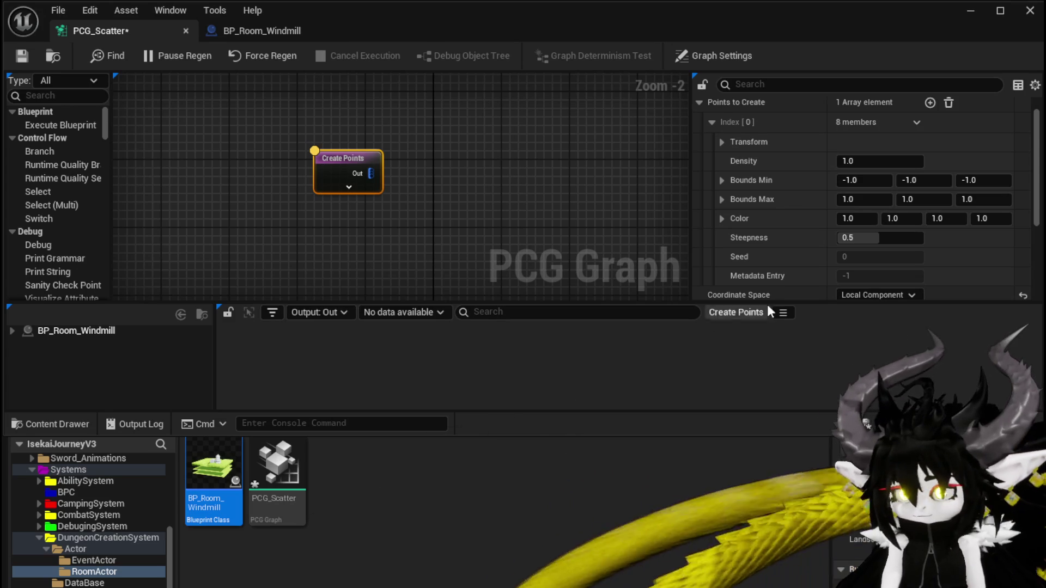
pyautogui.scroll(3, 490, 229)
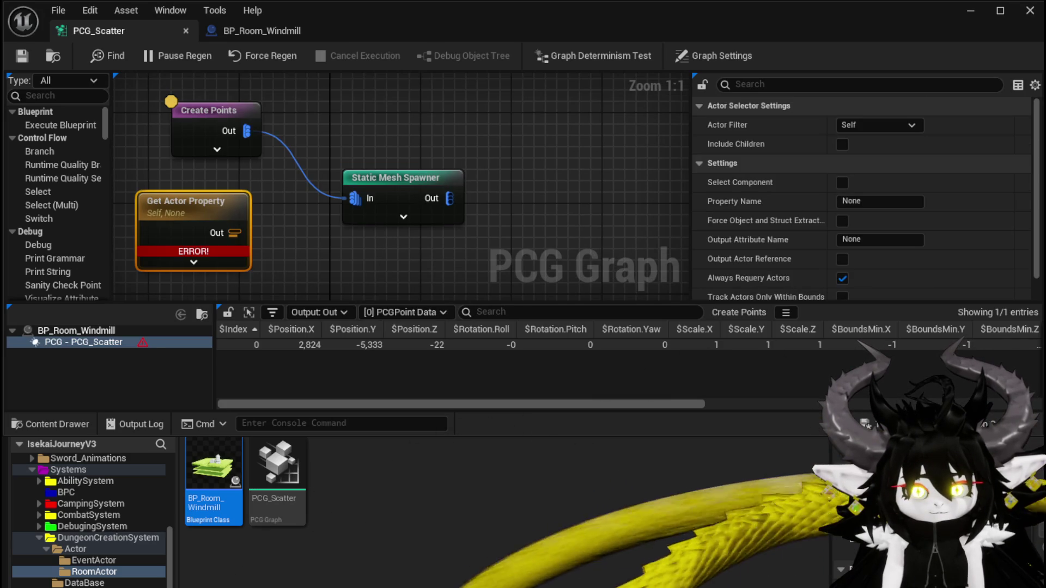
# Reposition the Static Mesh Spawner node and review its Details, collapsing the Debug settings
pyautogui.moveTo(399, 174); pyautogui.dragTo(467, 140)
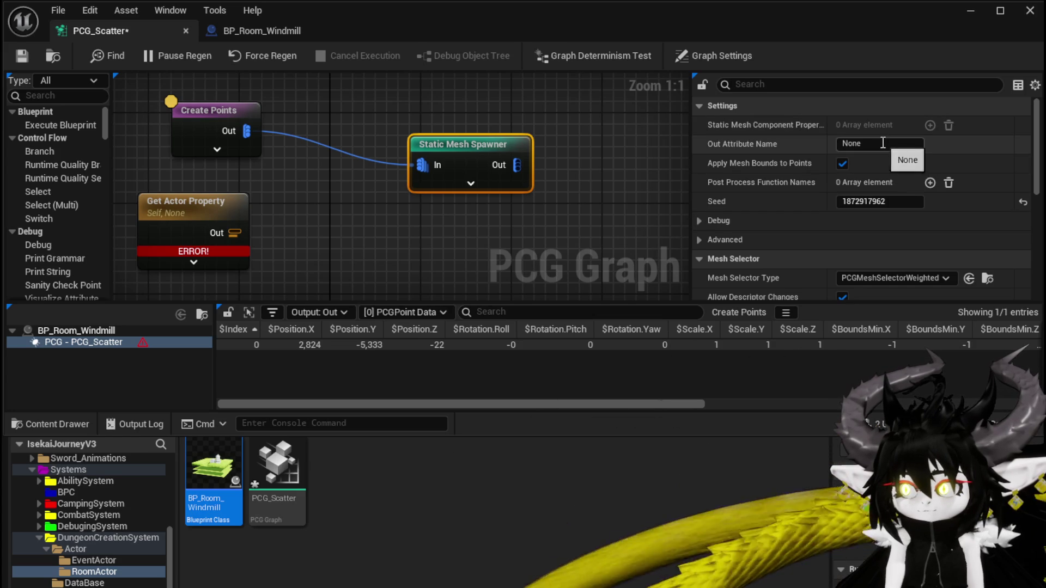
pyautogui.scroll(-10, 741, 200)
pyautogui.scroll(10, 743, 210)
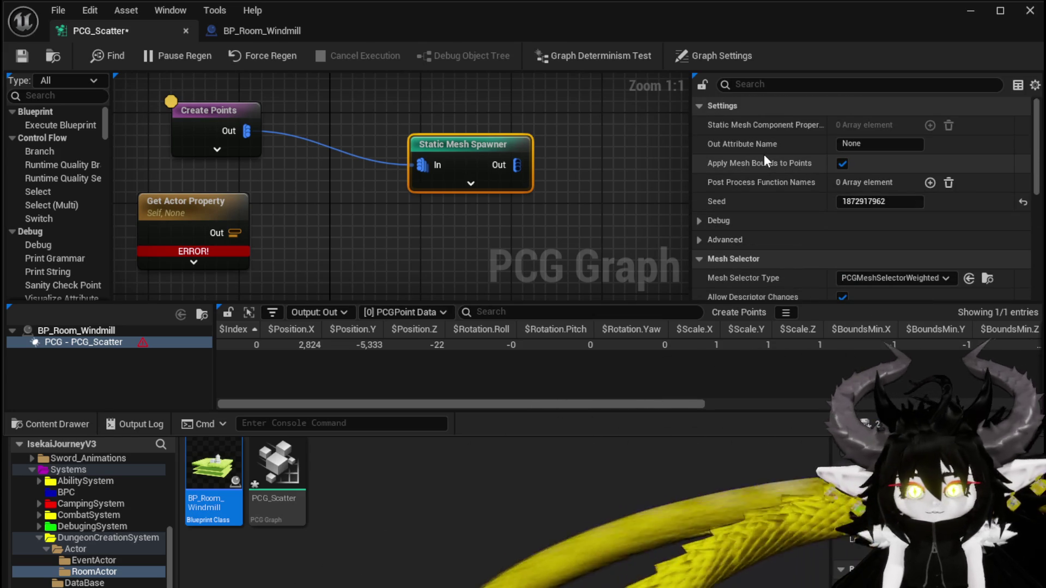
pyautogui.moveTo(786, 168)
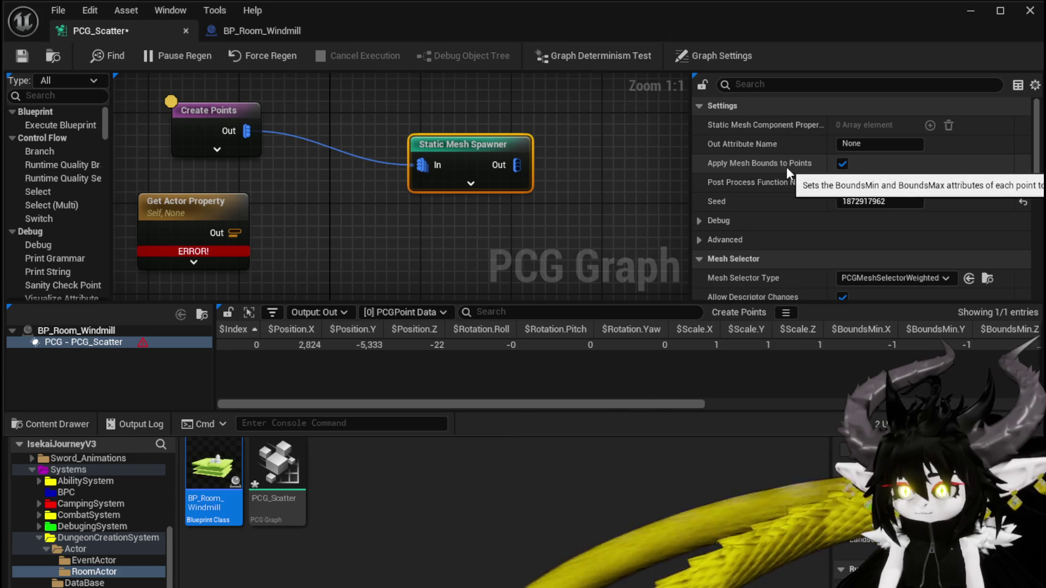
pyautogui.scroll(-2, 787, 168)
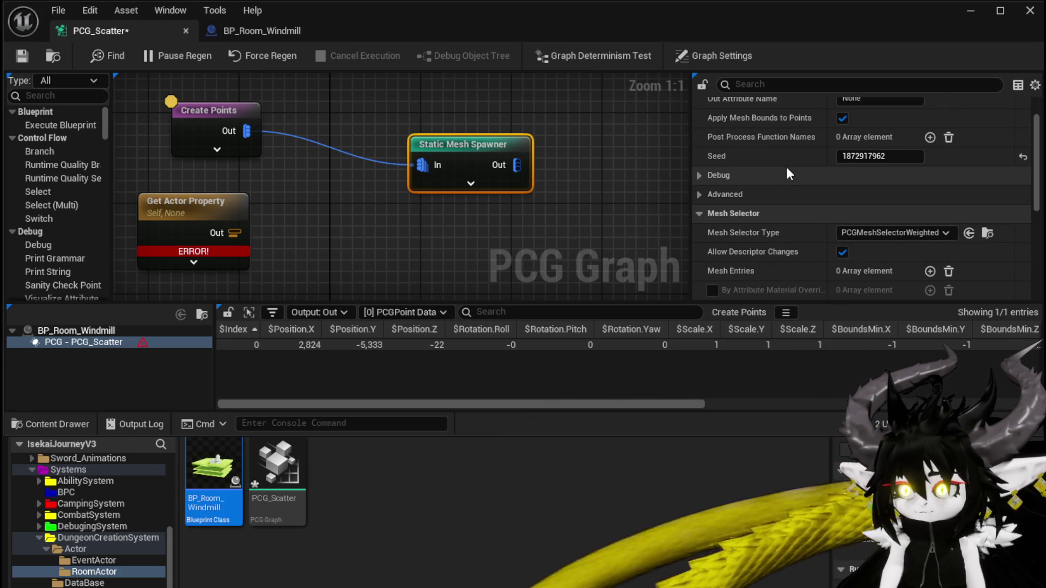
pyautogui.scroll(-2, 786, 168)
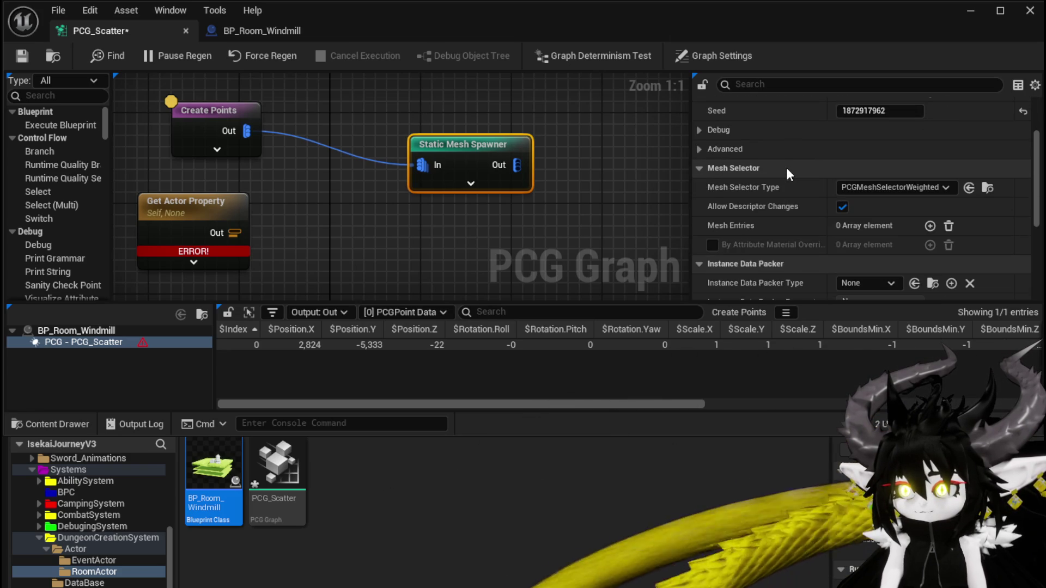
pyautogui.scroll(-2, 786, 168)
pyautogui.scroll(-3, 786, 168)
pyautogui.scroll(-5, 786, 168)
pyautogui.scroll(3, 786, 168)
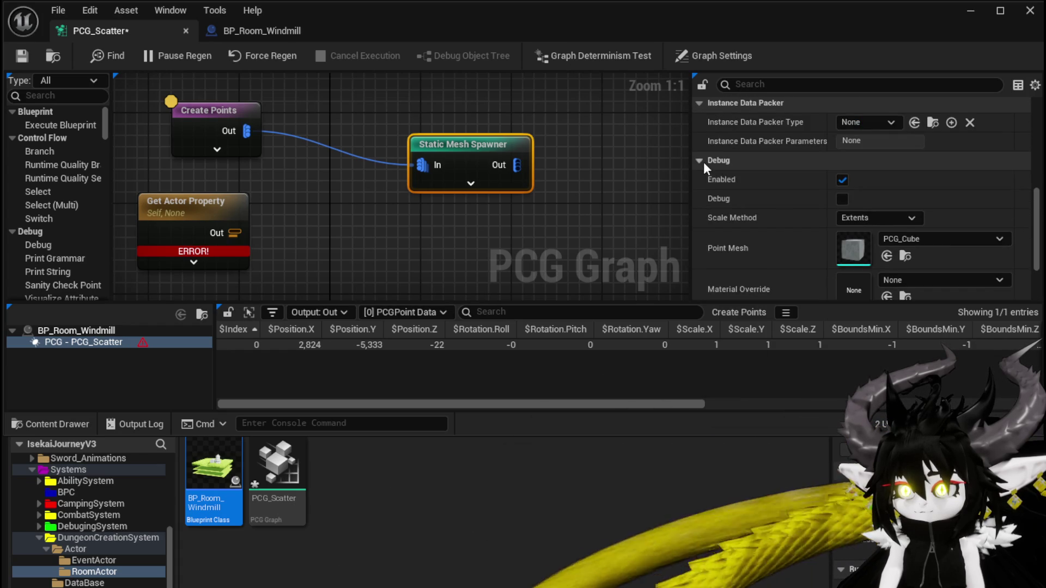
pyautogui.click(704, 162)
pyautogui.scroll(5, 778, 176)
pyautogui.click(766, 87)
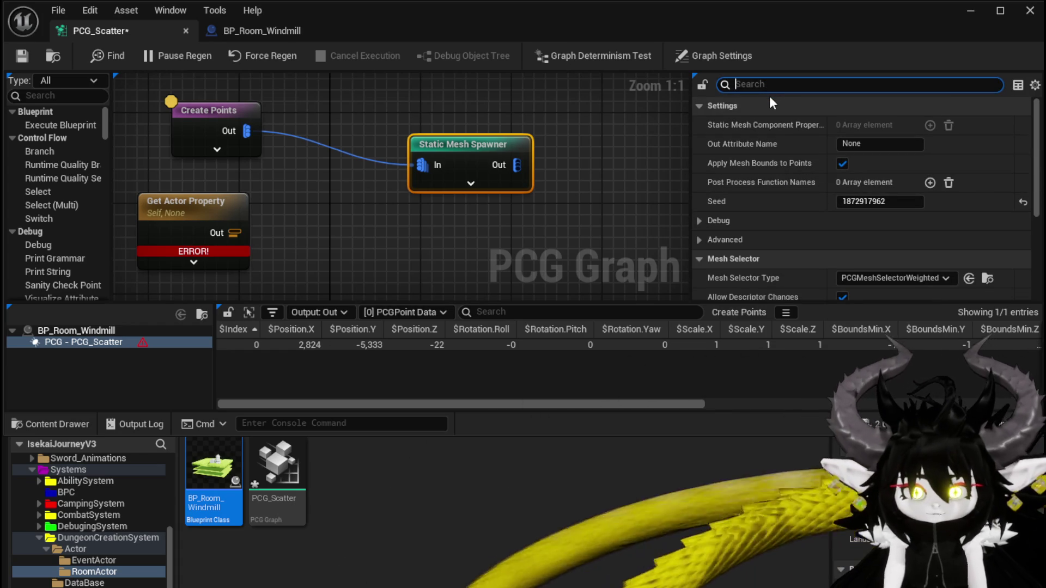
# Filter the spawner's Details by 'Name' and set Out Attribute Name to Mesh
pyautogui.write('Name')
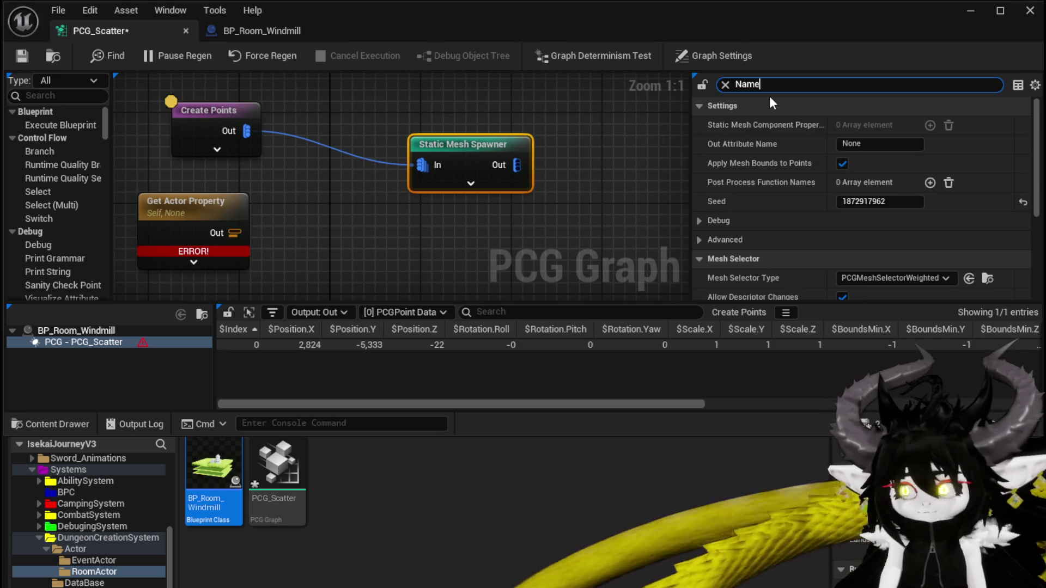
pyautogui.press('Tab')
pyautogui.write('Mesh')
pyautogui.press('Return')
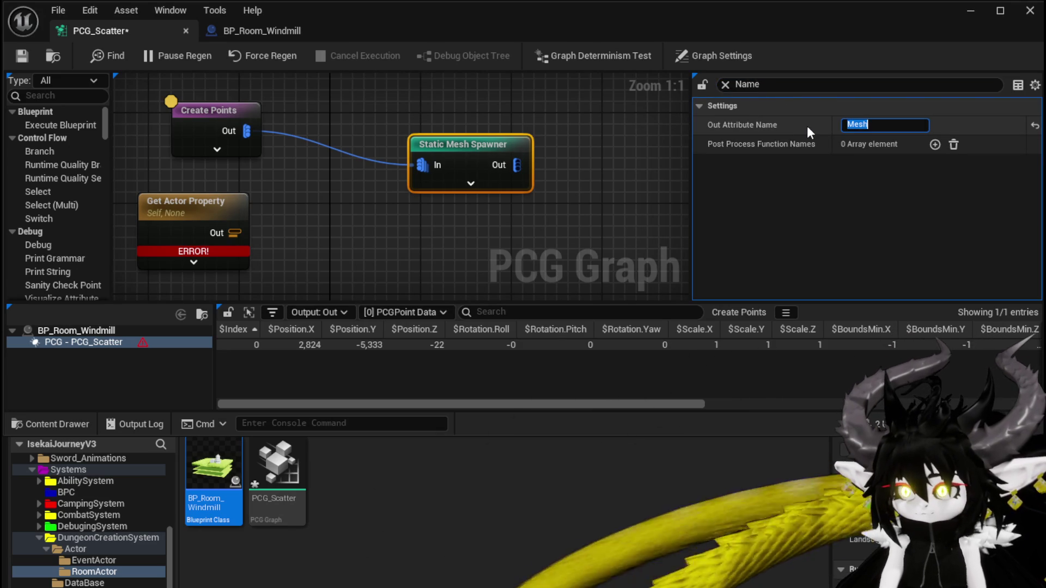
# Change Out Attribute Name to StaticMesh, matching BP_Room_Windmill's mesh component name
pyautogui.click(274, 34)
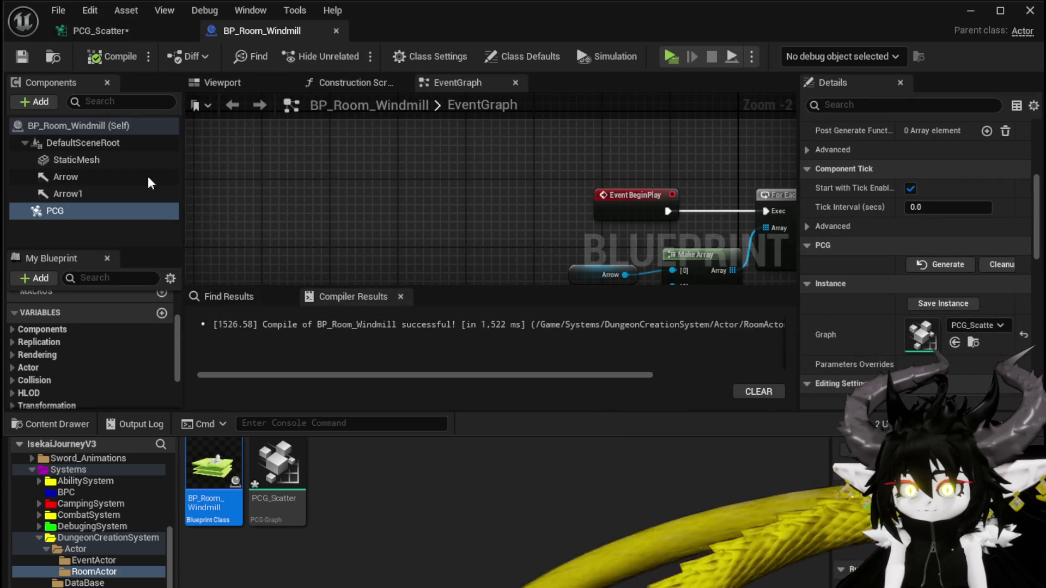
pyautogui.click(82, 159)
pyautogui.click(79, 158)
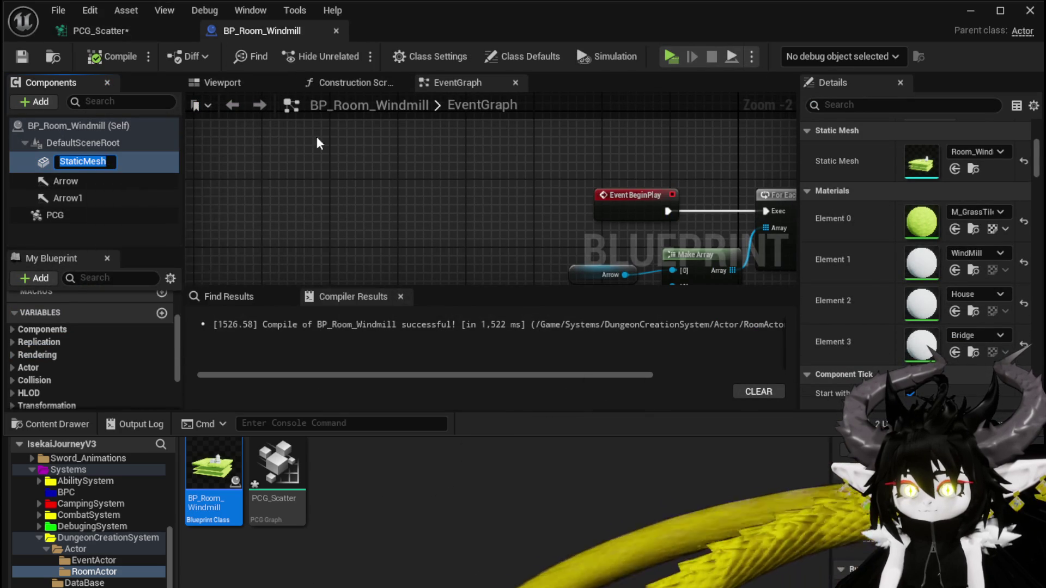
pyautogui.click(101, 31)
pyautogui.write('StaticMesh')
pyautogui.press('Return')
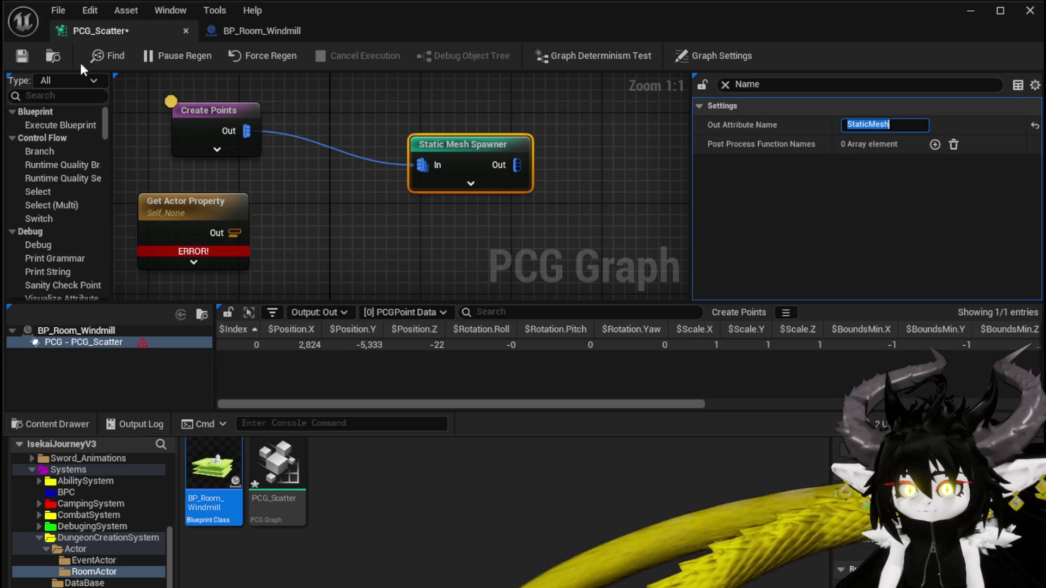
# Save the changes in BP_Room_Windmill and select the Get Actor Property node
pyautogui.click(263, 34)
pyautogui.click(22, 59)
pyautogui.click(113, 37)
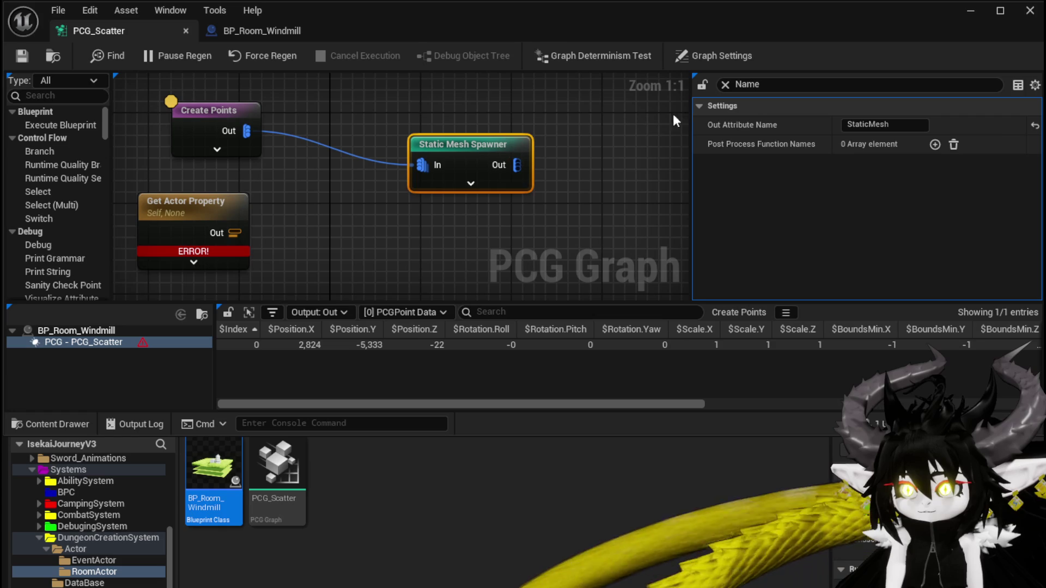
pyautogui.click(185, 211)
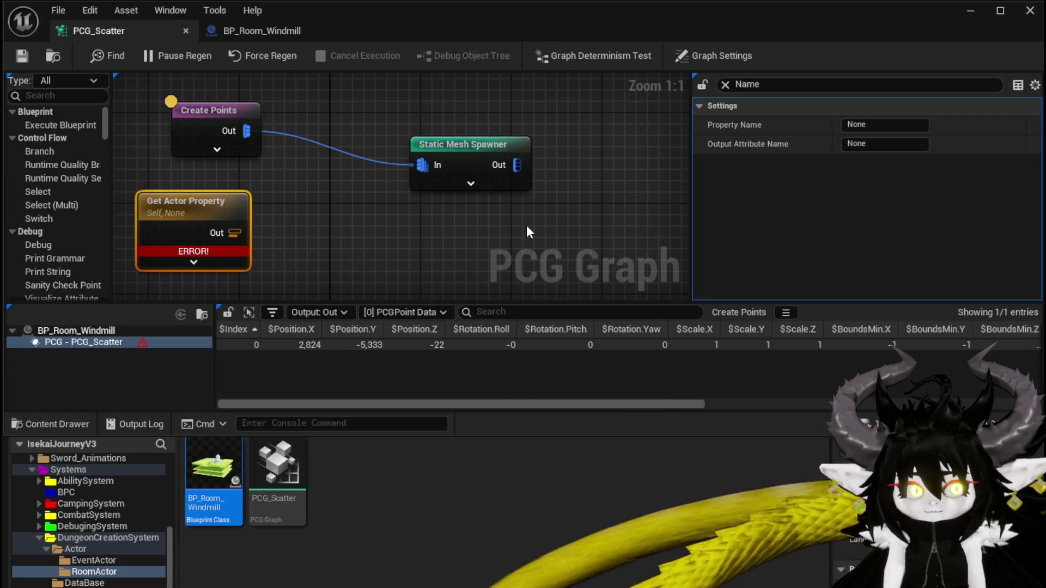
# Set Get Actor Property to read StaticMesh and save the graph
pyautogui.click(856, 124)
pyautogui.write('StaticMesh')
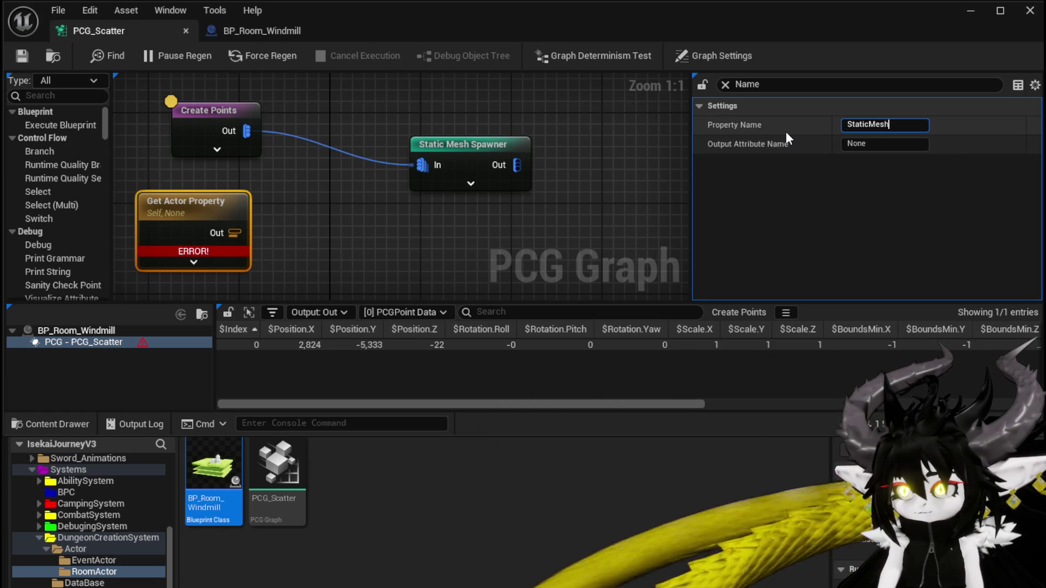
pyautogui.press('Return')
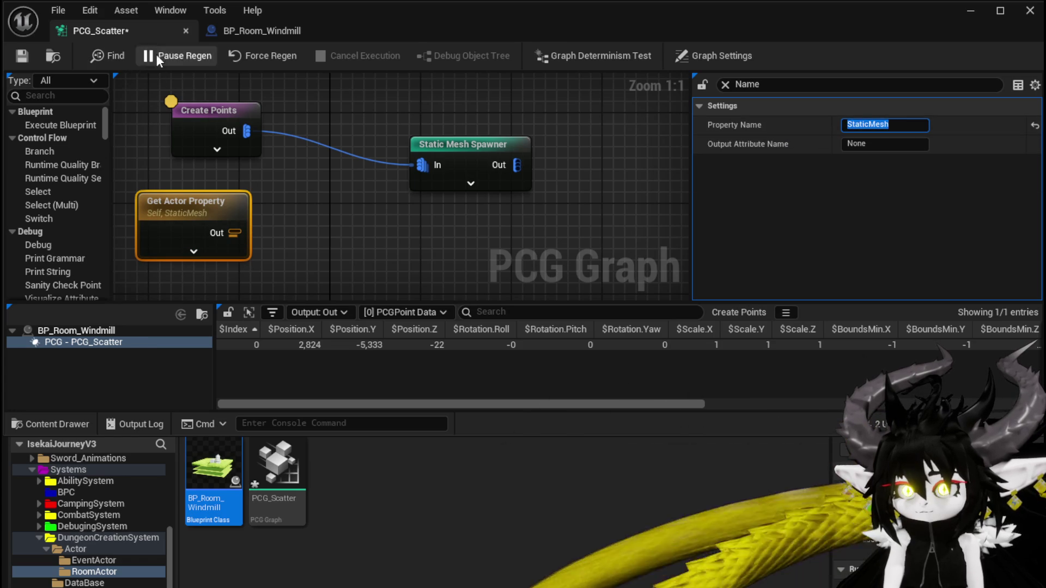
pyautogui.click(22, 55)
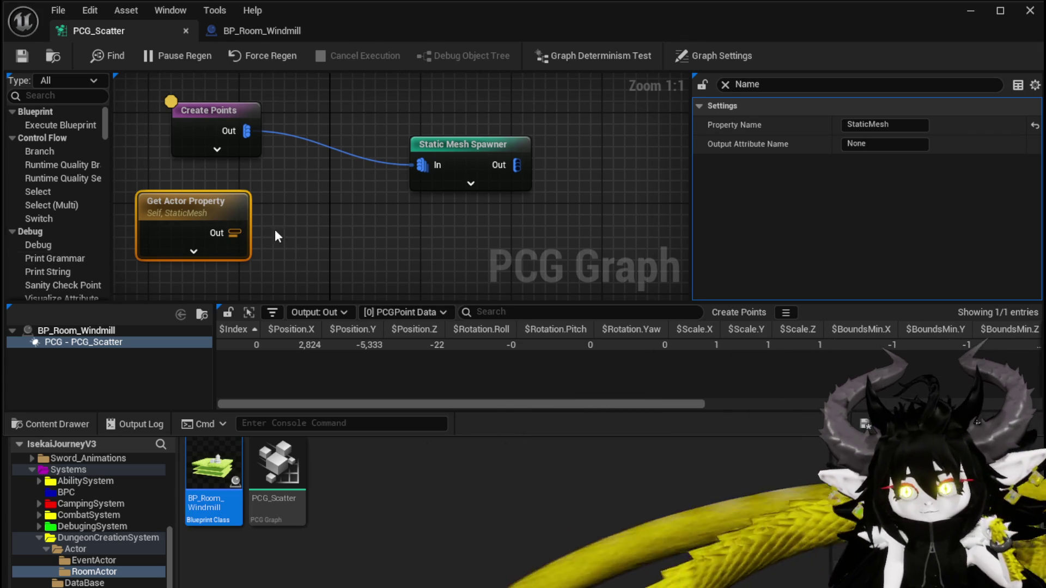
# Inspect Get Actor Property's output while debugging on the room's PCG component
pyautogui.moveTo(332, 214)
pyautogui.mouseDown()
pyautogui.moveTo(323, 189)
pyautogui.moveTo(336, 185)
pyautogui.mouseUp()
pyautogui.rightClick(181, 171)
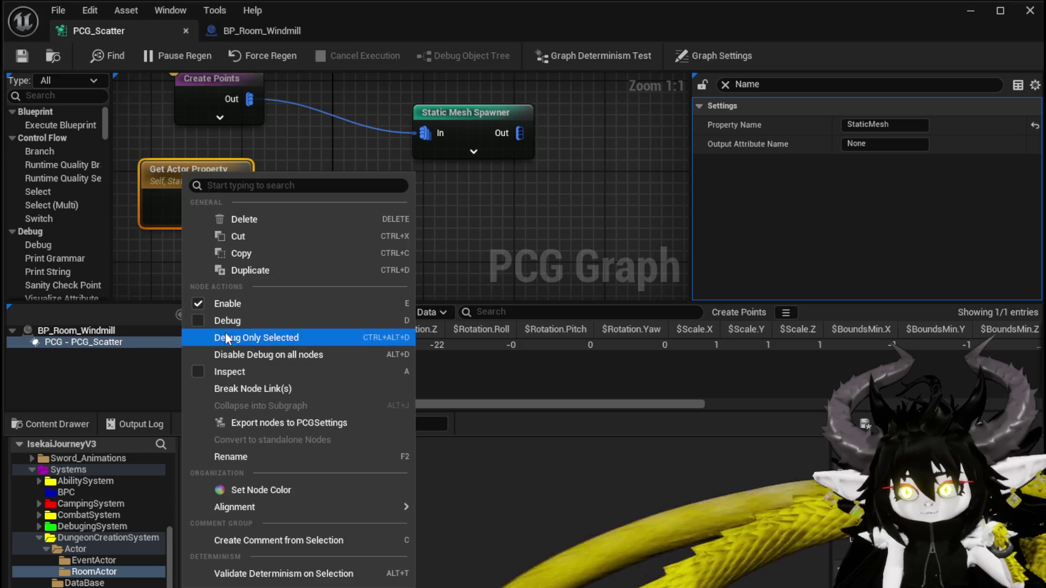
pyautogui.click(194, 371)
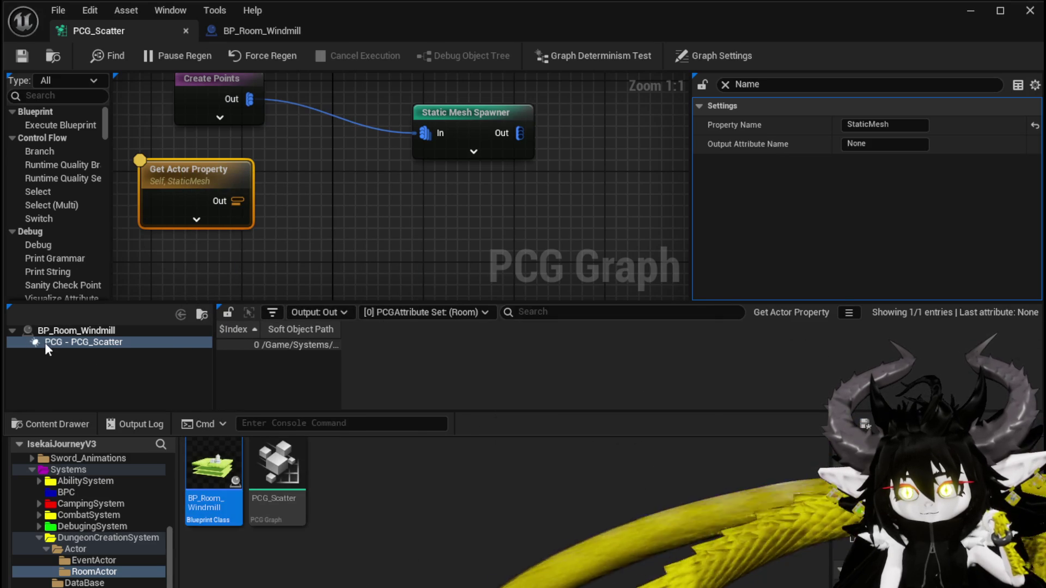
pyautogui.click(41, 344)
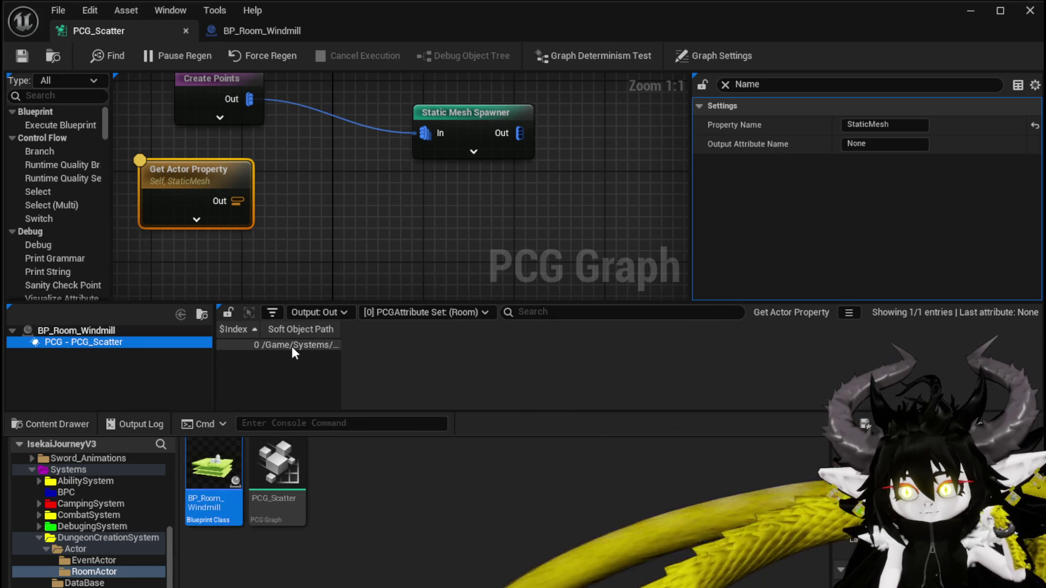
pyautogui.click(353, 181)
pyautogui.moveTo(353, 181)
pyautogui.mouseDown()
pyautogui.moveTo(298, 187)
pyautogui.moveTo(368, 191)
pyautogui.moveTo(377, 156)
pyautogui.mouseUp()
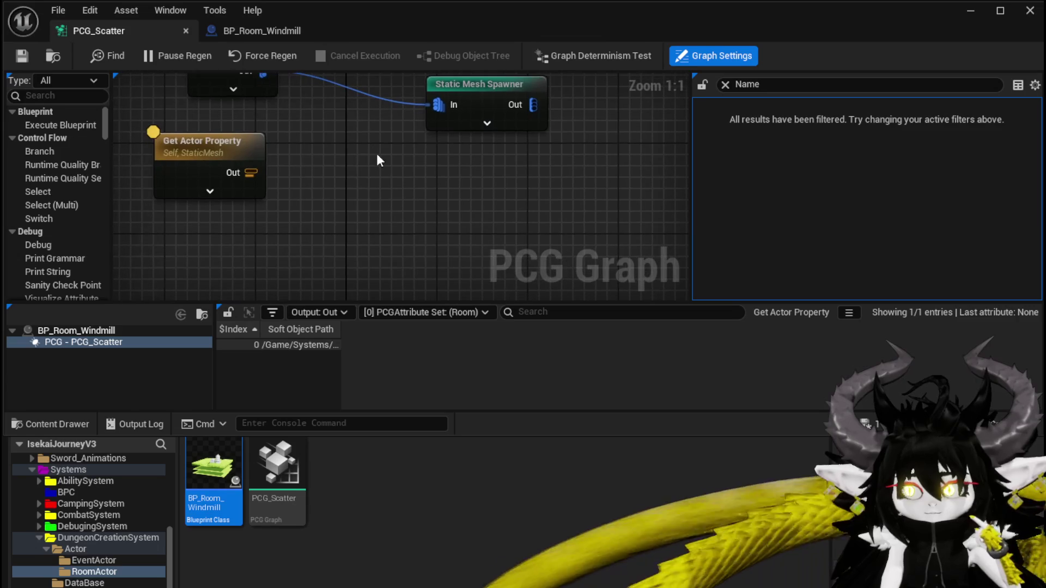
# Make room in the graph and add an Add Attribute node fed by Create Points
pyautogui.moveTo(232, 145); pyautogui.dragTo(211, 174)
pyautogui.moveTo(424, 127)
pyautogui.mouseDown()
pyautogui.moveTo(374, 172)
pyautogui.moveTo(465, 114)
pyautogui.moveTo(476, 92)
pyautogui.mouseUp()
pyautogui.moveTo(292, 192); pyautogui.dragTo(288, 175)
pyautogui.moveTo(208, 99); pyautogui.dragTo(284, 176)
pyautogui.write('add at')
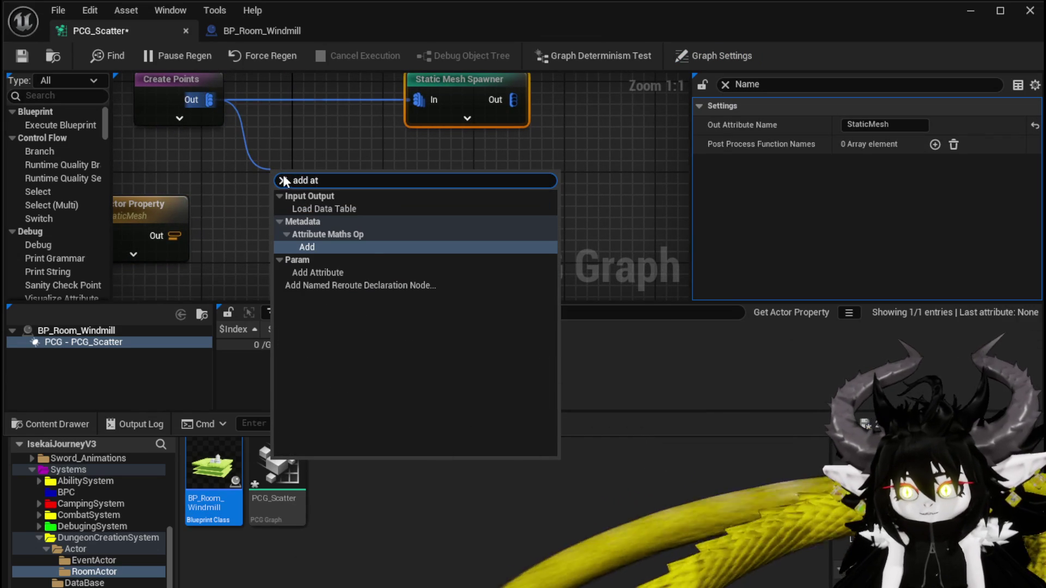
pyautogui.click(305, 272)
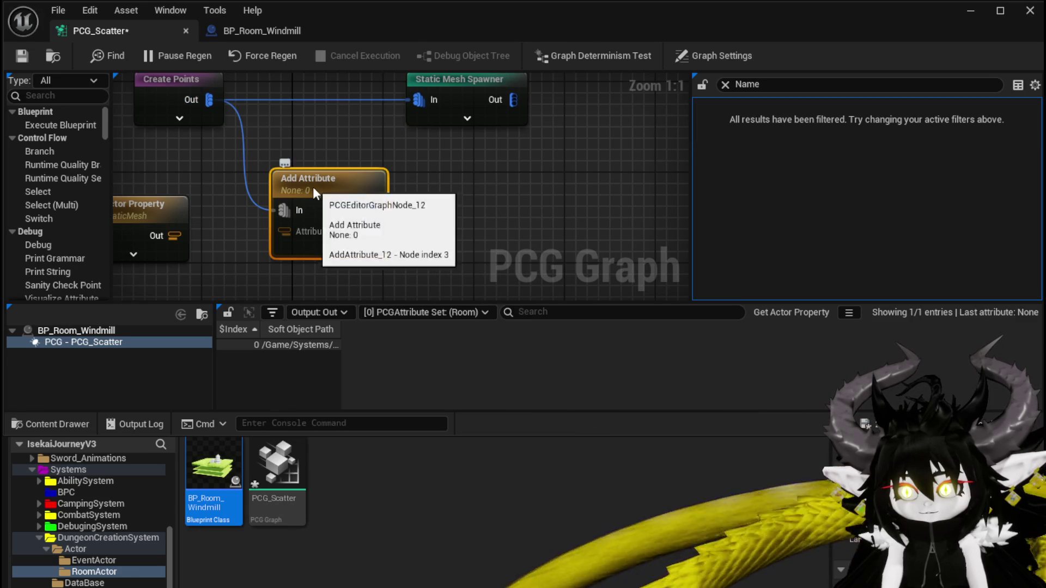
pyautogui.click(725, 84)
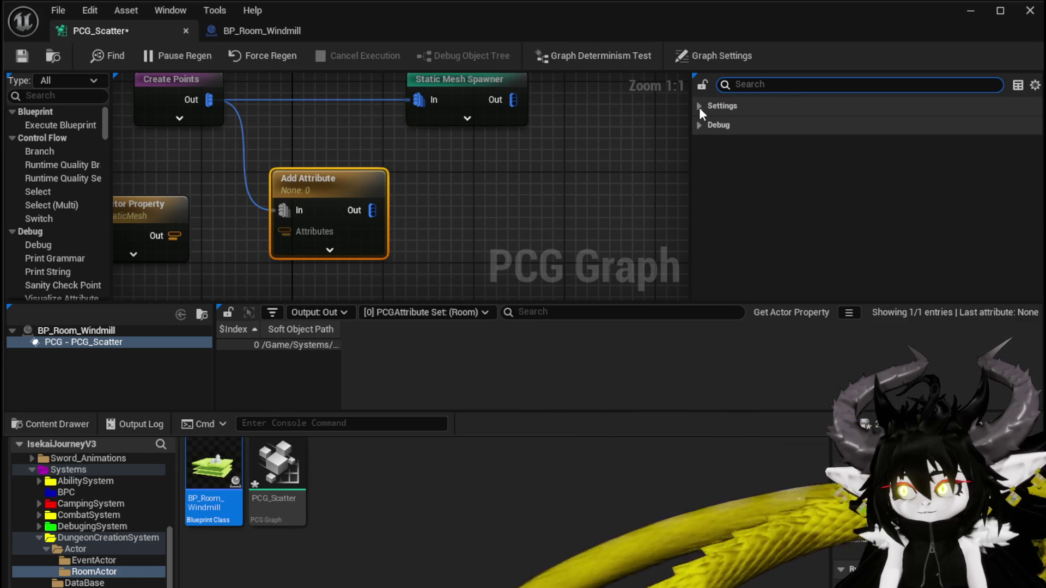
pyautogui.click(697, 106)
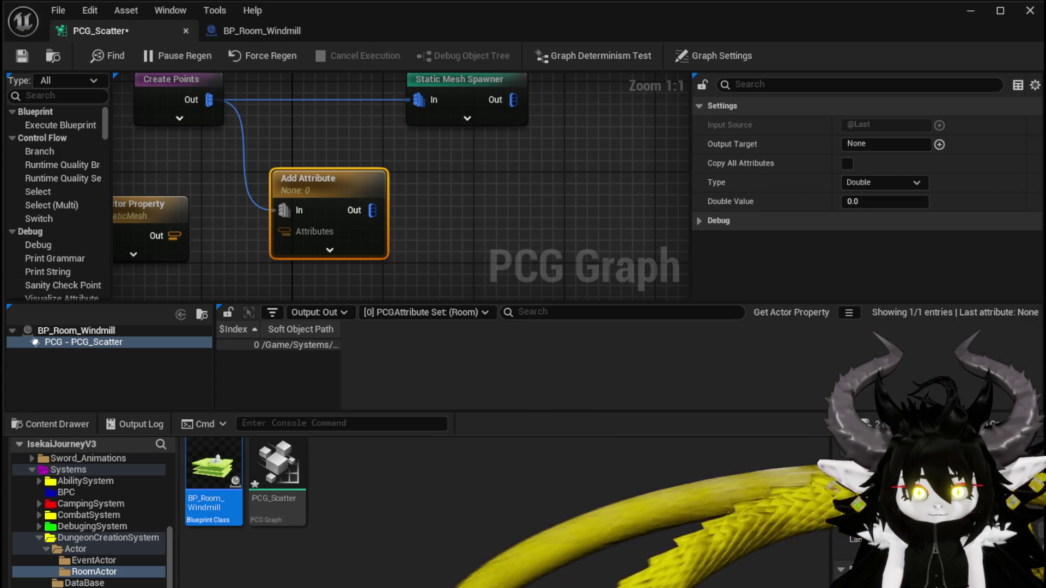
# Set Add Attribute's Output Target to StaticMesh and wire Get Actor Property into Attributes
pyautogui.click(843, 144)
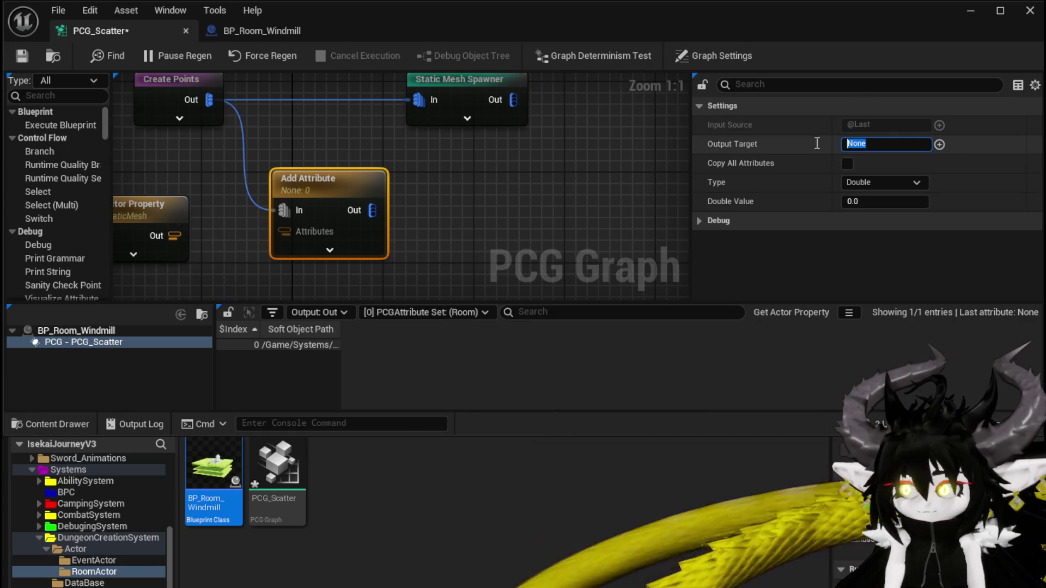
pyautogui.write('StaticMesh')
pyautogui.press('Return')
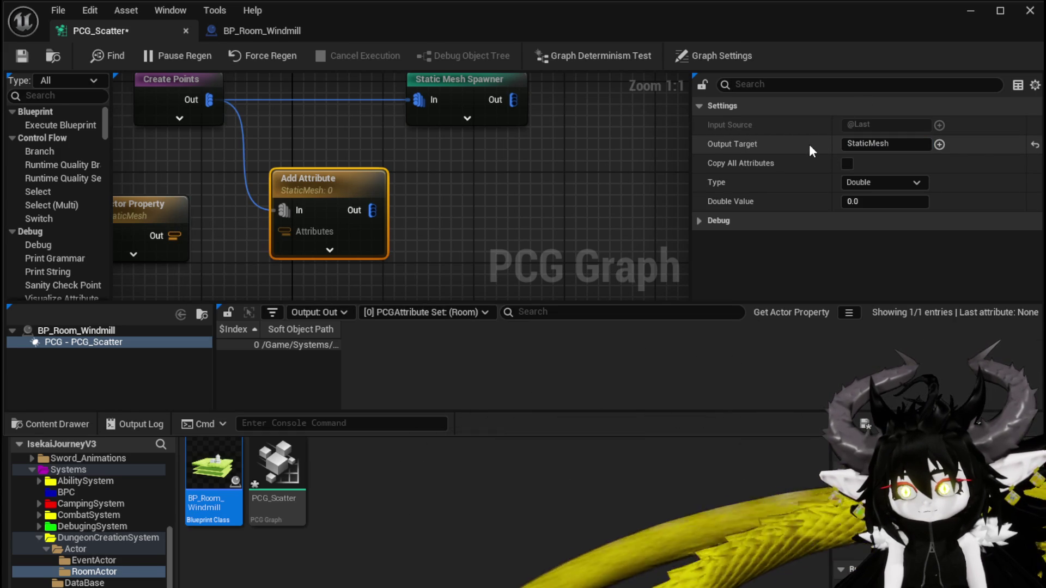
pyautogui.moveTo(166, 241); pyautogui.dragTo(282, 228)
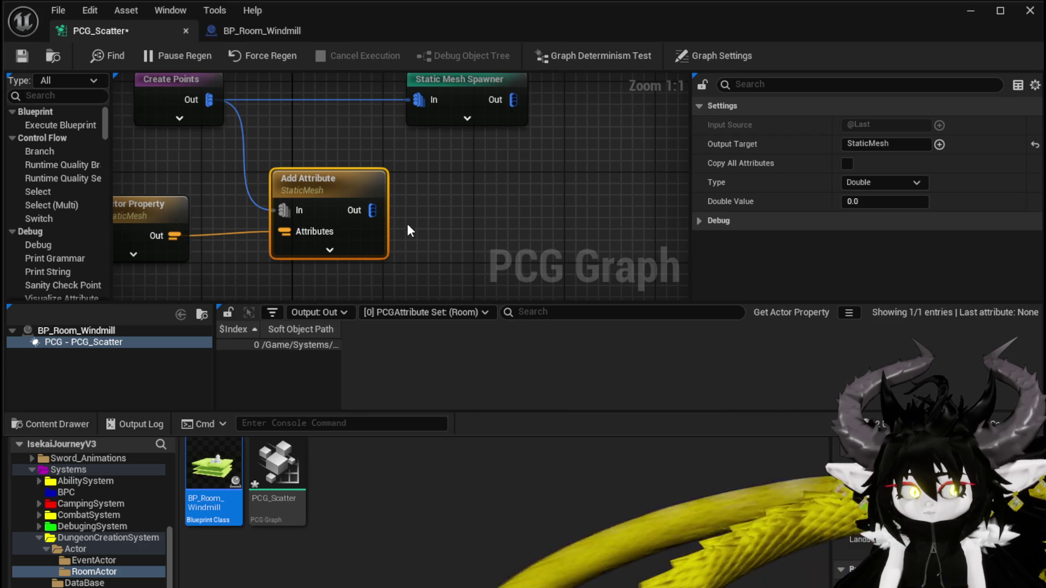
pyautogui.moveTo(326, 185); pyautogui.dragTo(302, 187)
pyautogui.moveTo(414, 186)
pyautogui.mouseDown()
pyautogui.moveTo(374, 182)
pyautogui.moveTo(445, 198)
pyautogui.mouseUp()
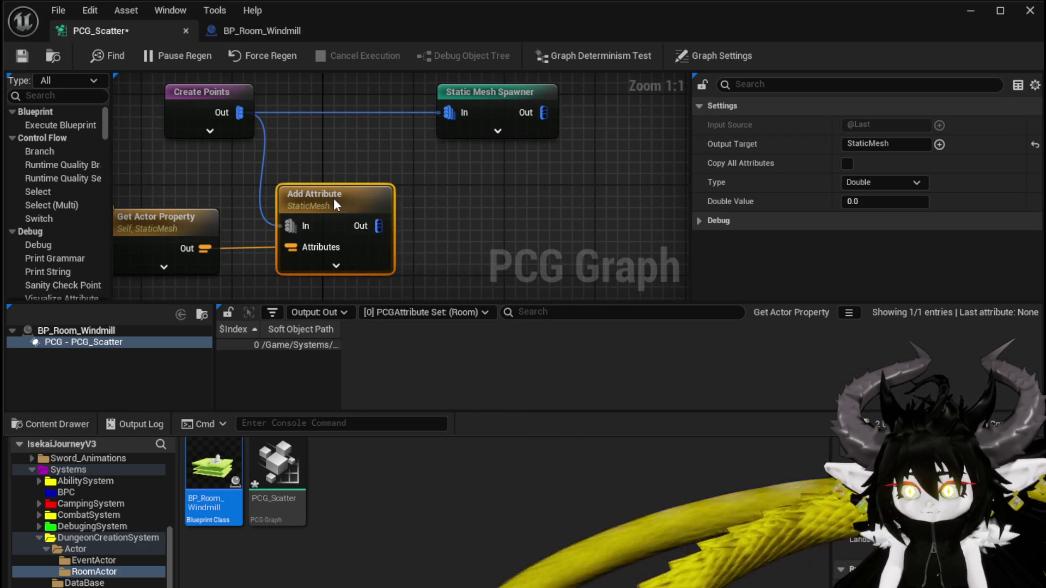
# Inspect Add Attribute's output, connect it to Static Mesh Spawner, and drop the direct Create Points link
pyautogui.rightClick(334, 198)
pyautogui.click(365, 394)
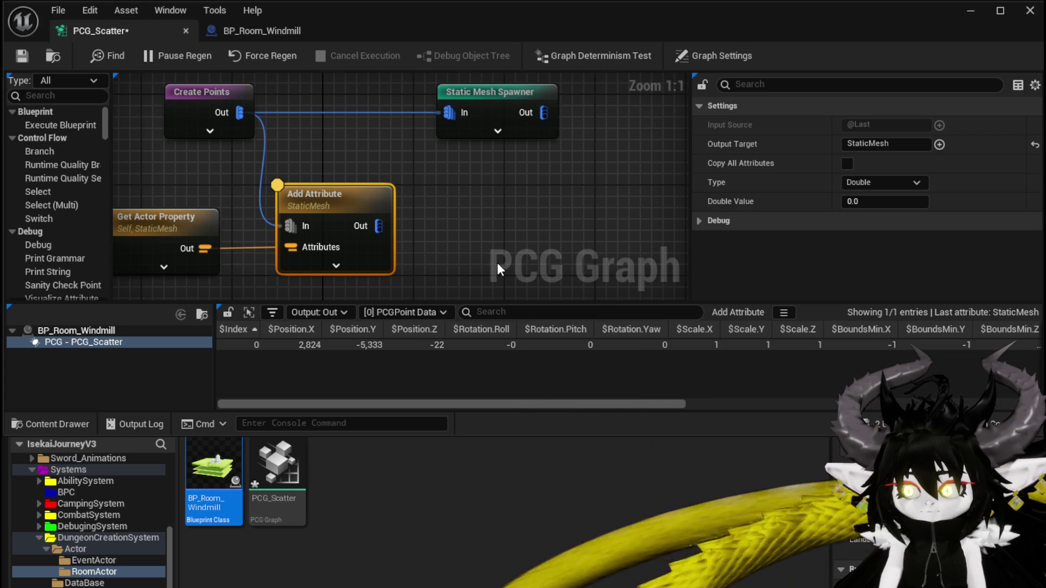
pyautogui.moveTo(348, 191); pyautogui.dragTo(312, 207)
pyautogui.moveTo(343, 241); pyautogui.dragTo(409, 133)
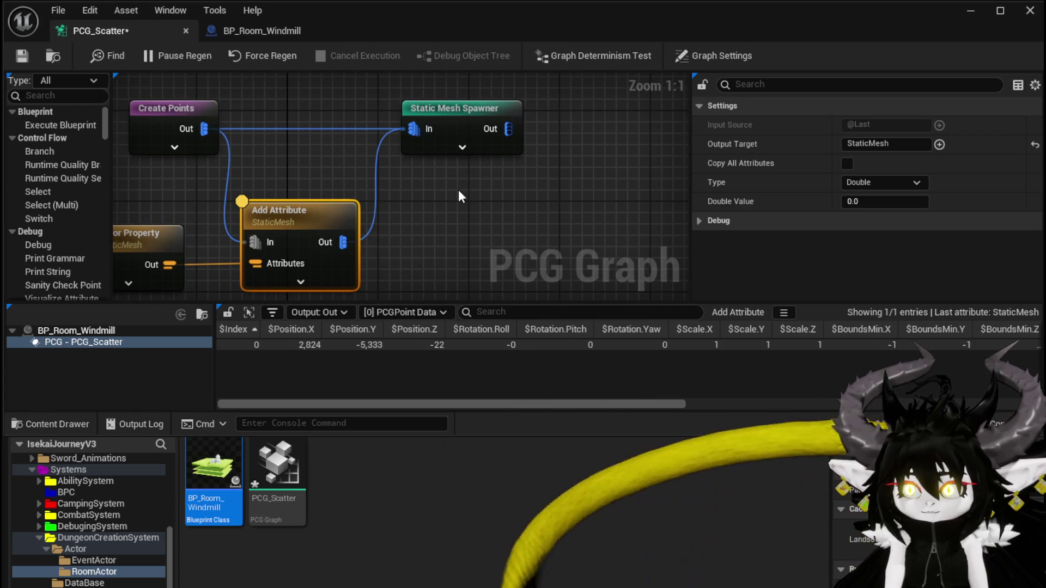
pyautogui.keyDown('alt'); pyautogui.click(301, 131); pyautogui.keyUp('alt')
# Set the Static Mesh Spawner's Mesh Selector Type to PCGMeshSelectorByAttribute
pyautogui.click(310, 147)
pyautogui.moveTo(311, 147)
pyautogui.mouseDown()
pyautogui.moveTo(400, 200)
pyautogui.moveTo(335, 198)
pyautogui.mouseUp()
pyautogui.click(352, 106)
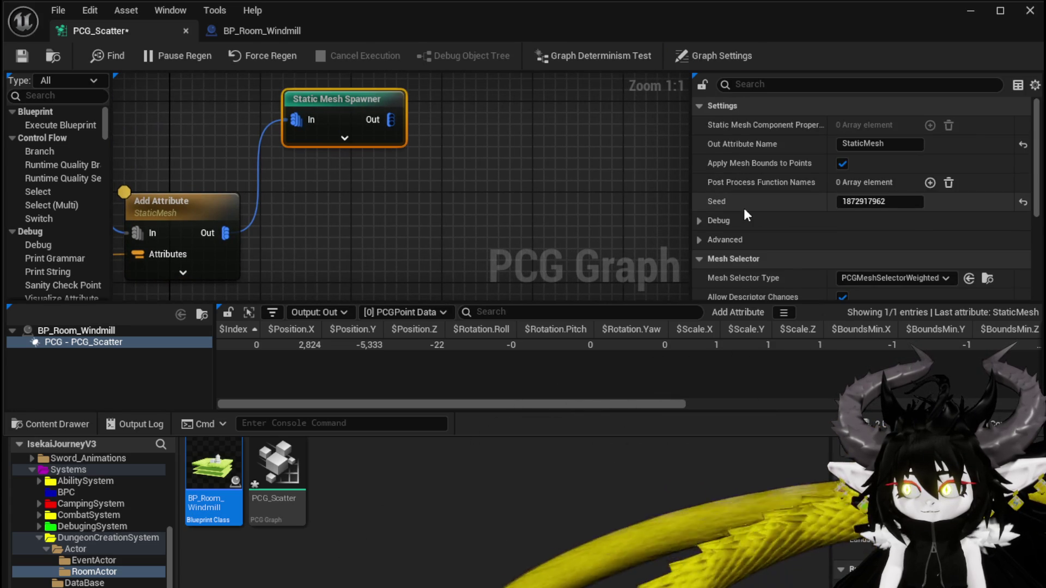
pyautogui.click(867, 278)
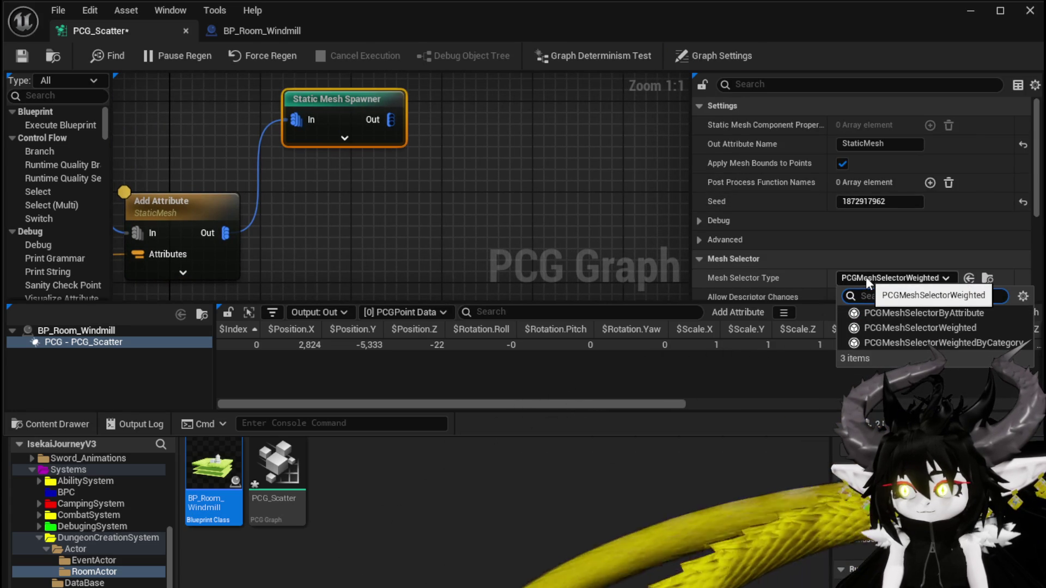
pyautogui.click(875, 313)
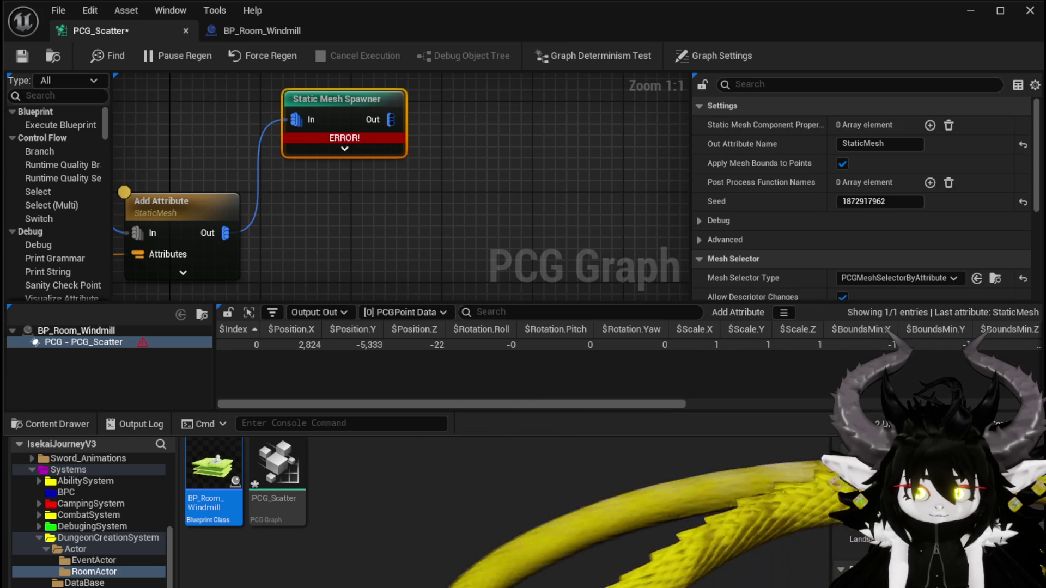
# Set the spawner's Attribute Name to StaticMesh and return to the level editor
pyautogui.scroll(-1, 861, 201)
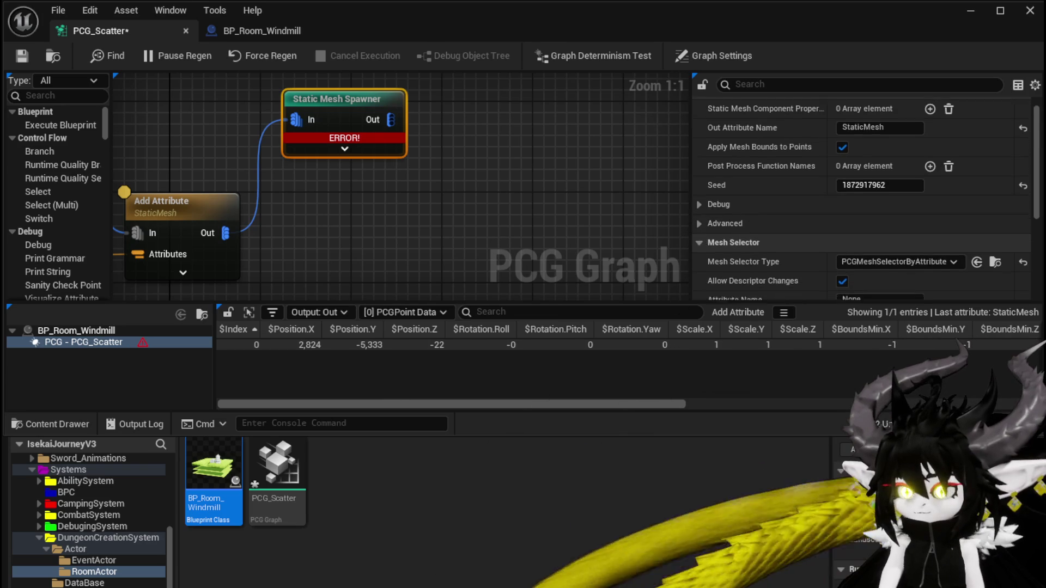
pyautogui.scroll(-5, 698, 152)
pyautogui.click(874, 224)
pyautogui.write('StaticMesh')
pyautogui.press('Return')
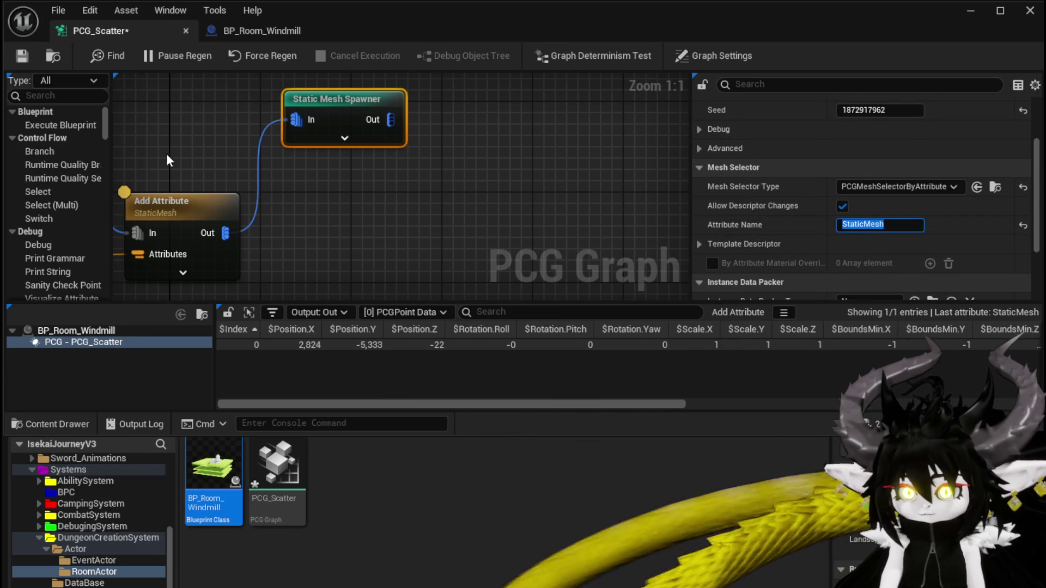
pyautogui.click(23, 57)
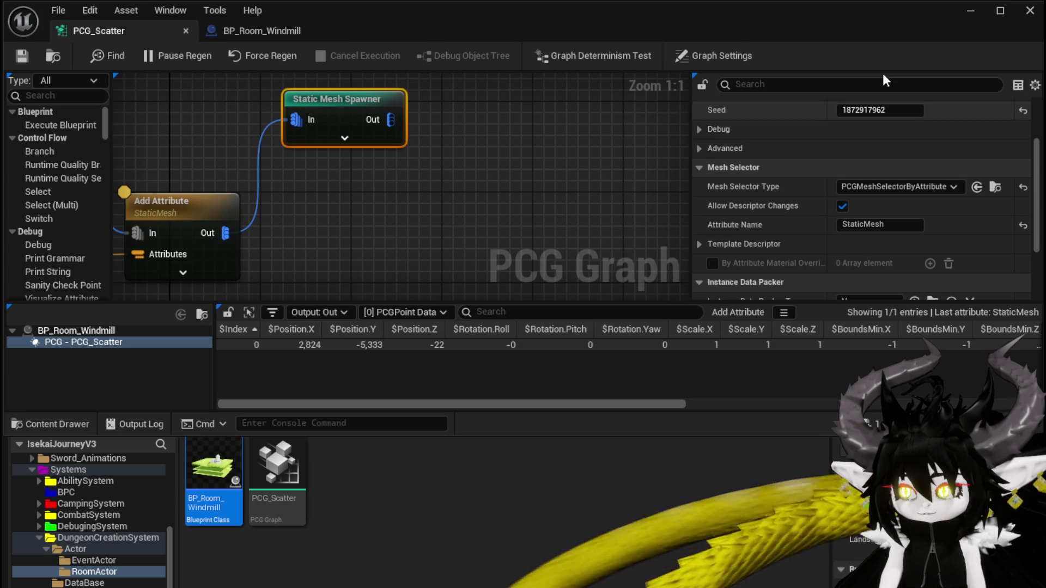
pyautogui.click(1028, 10)
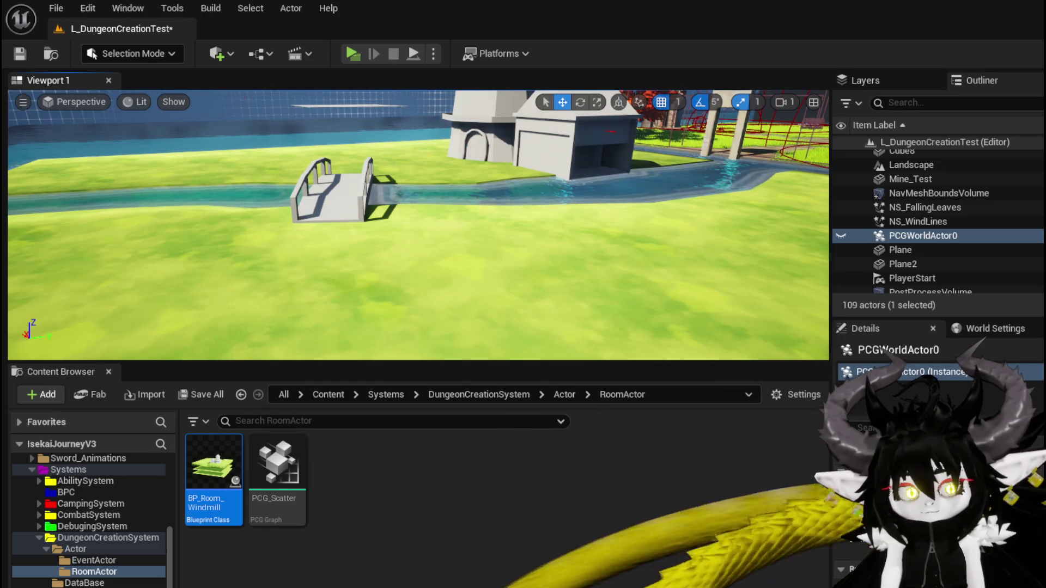
# Fly to the windmill room, select its grass floor and frame BP_Room_Windmill
pyautogui.moveTo(414, 228); pyautogui.dragTo(490, 196)
pyautogui.moveTo(446, 229); pyautogui.dragTo(425, 260)
pyautogui.click(471, 261)
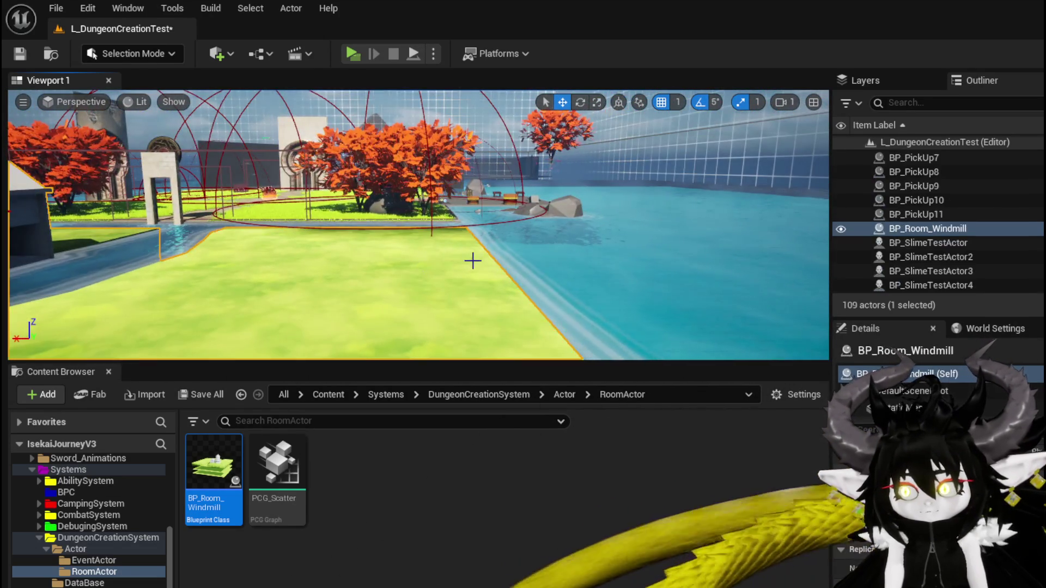
pyautogui.press('f')
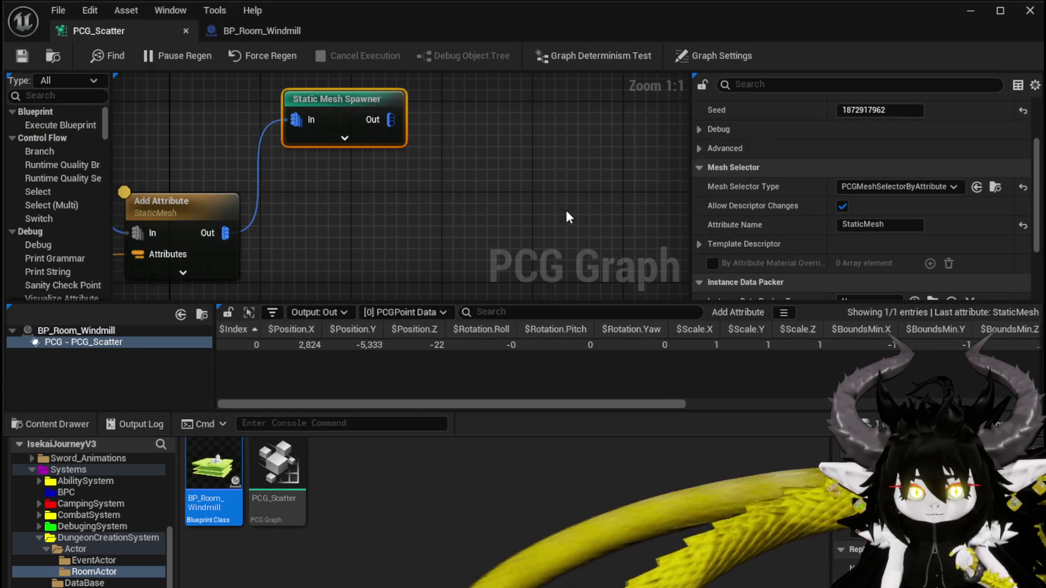
# Add a Mesh Sampler node taking its mesh from input, placed beside the Static Mesh Spawner
pyautogui.moveTo(446, 202); pyautogui.dragTo(556, 189)
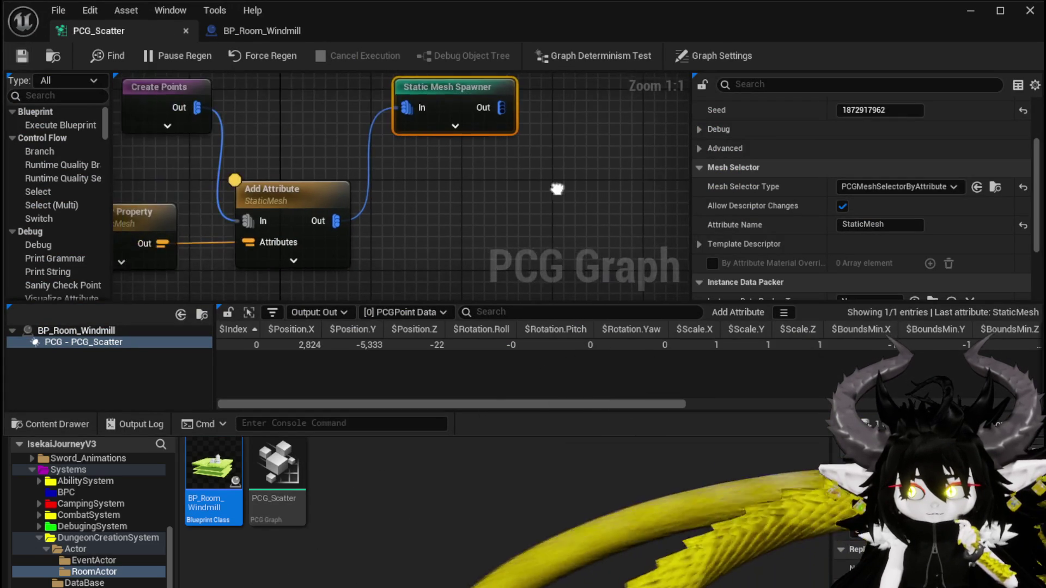
pyautogui.scroll(-2, 556, 189)
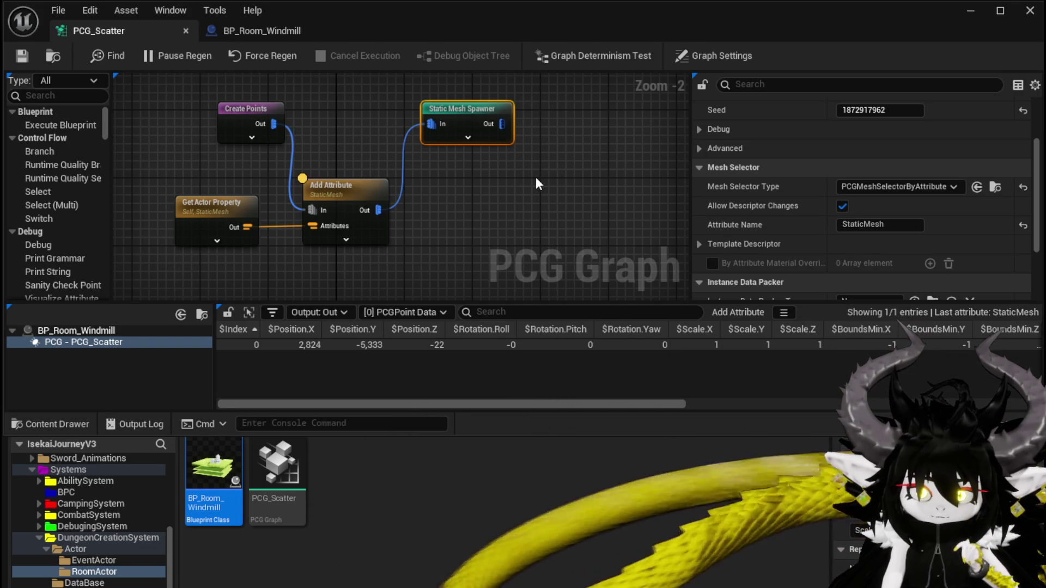
pyautogui.moveTo(537, 182)
pyautogui.mouseDown()
pyautogui.moveTo(411, 169)
pyautogui.moveTo(434, 201)
pyautogui.moveTo(366, 172)
pyautogui.mouseUp()
pyautogui.rightClick(386, 156)
pyautogui.write('mesh sampler')
pyautogui.press('Return')
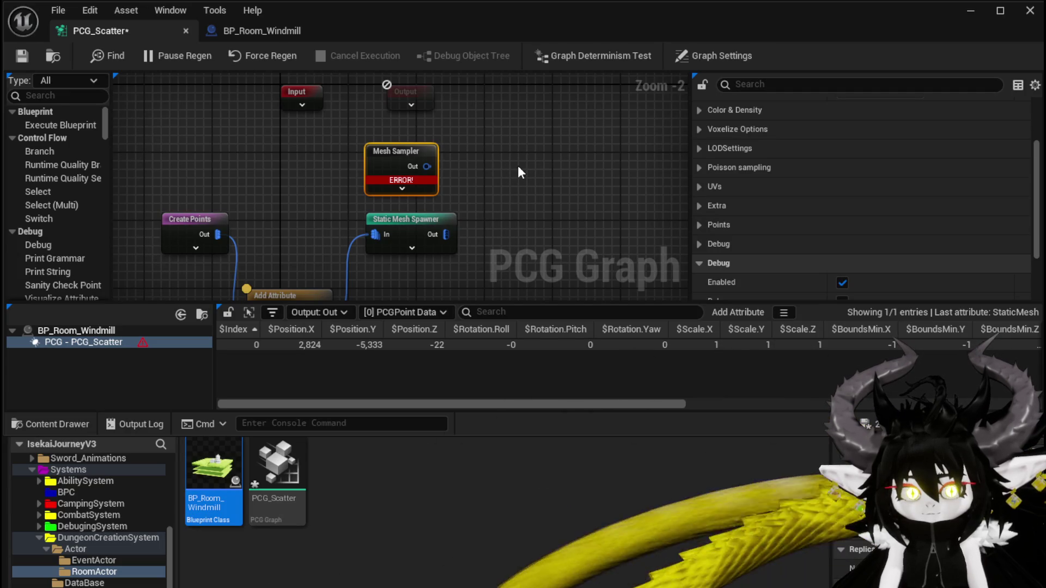
pyautogui.scroll(3, 814, 179)
pyautogui.scroll(1, 819, 165)
pyautogui.click(842, 125)
pyautogui.moveTo(524, 173); pyautogui.dragTo(429, 152)
pyautogui.moveTo(303, 122)
pyautogui.mouseDown()
pyautogui.moveTo(400, 246)
pyautogui.moveTo(393, 149)
pyautogui.moveTo(403, 112)
pyautogui.mouseUp()
# Paste a copy of Get Actor Property, wire it into Mesh Sampler, and save PCG_Scatter
pyautogui.scroll(-1, 403, 112)
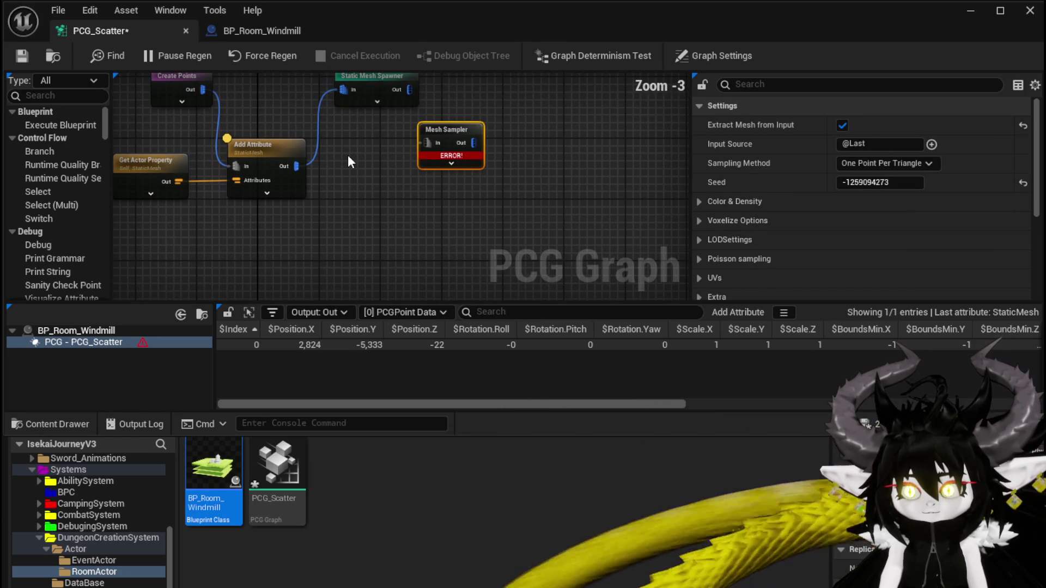
pyautogui.moveTo(348, 154)
pyautogui.mouseDown()
pyautogui.moveTo(366, 139)
pyautogui.moveTo(425, 220)
pyautogui.mouseUp()
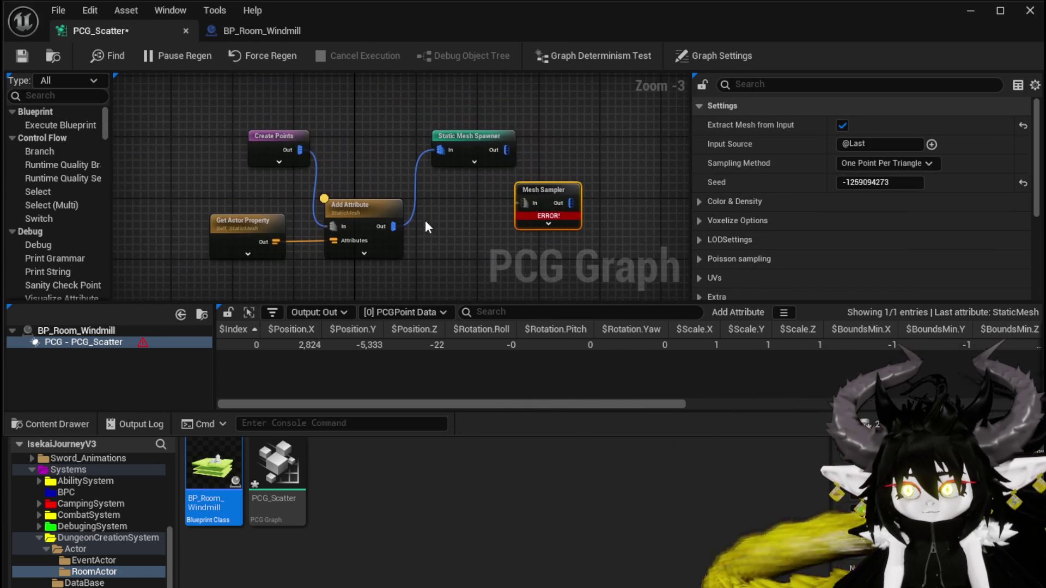
pyautogui.click(216, 248)
pyautogui.moveTo(215, 248); pyautogui.dragTo(212, 146)
pyautogui.click(223, 206)
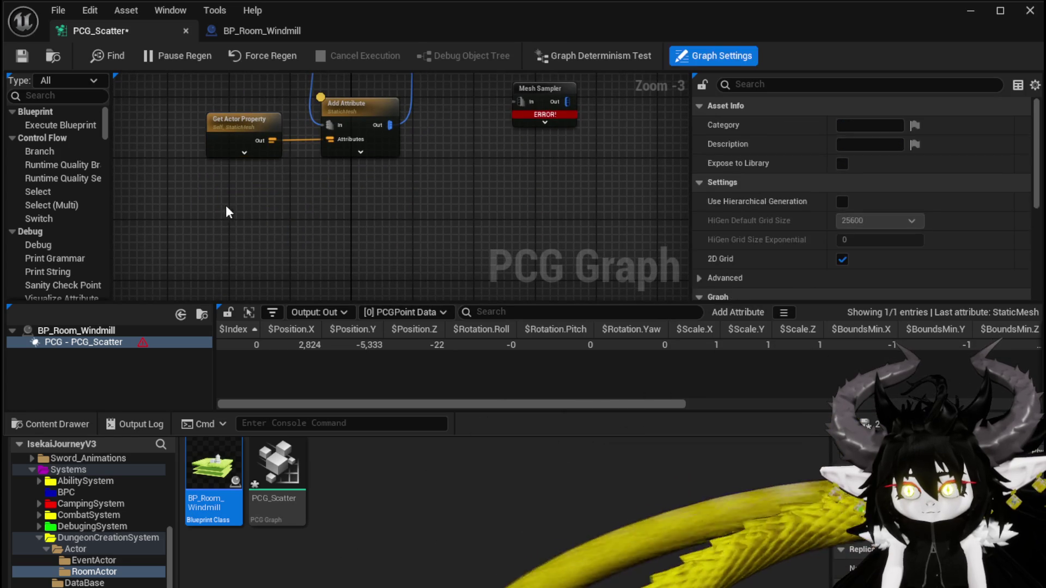
pyautogui.hotkey('ctrl', 'v')
pyautogui.moveTo(552, 98); pyautogui.dragTo(388, 224)
pyautogui.moveTo(305, 240)
pyautogui.mouseDown()
pyautogui.moveTo(380, 233)
pyautogui.moveTo(365, 225)
pyautogui.mouseUp()
pyautogui.moveTo(273, 222); pyautogui.dragTo(249, 214)
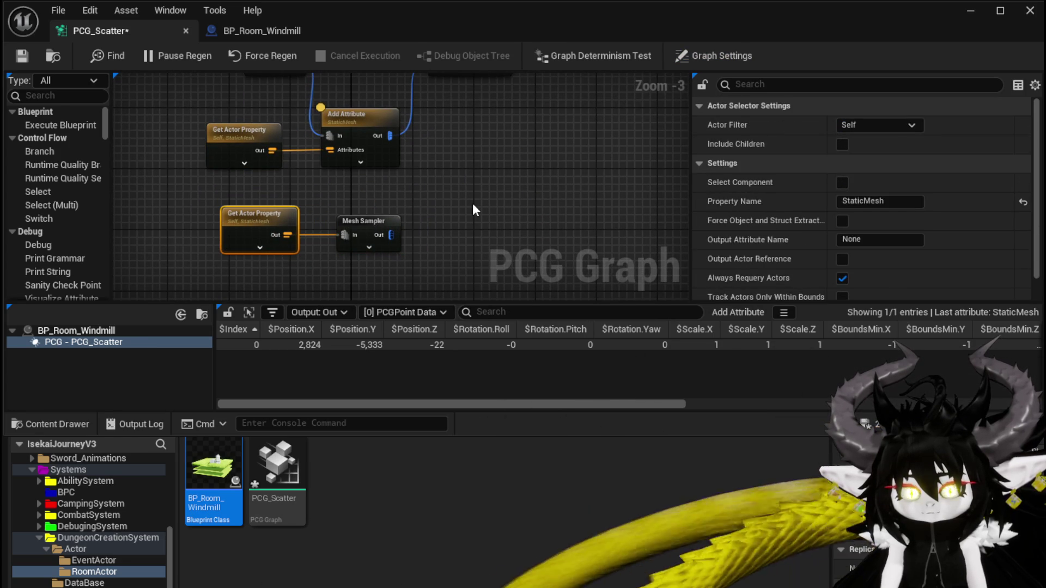
pyautogui.click(22, 56)
# Move the copied Get Actor Property and Mesh Sampler pair higher in the graph
pyautogui.moveTo(352, 185); pyautogui.dragTo(324, 232)
pyautogui.scroll(-1, 321, 232)
pyautogui.click(333, 265)
pyautogui.moveTo(416, 249)
pyautogui.mouseDown()
pyautogui.moveTo(350, 175)
pyautogui.moveTo(411, 231)
pyautogui.moveTo(400, 235)
pyautogui.mouseUp()
pyautogui.scroll(1, 348, 174)
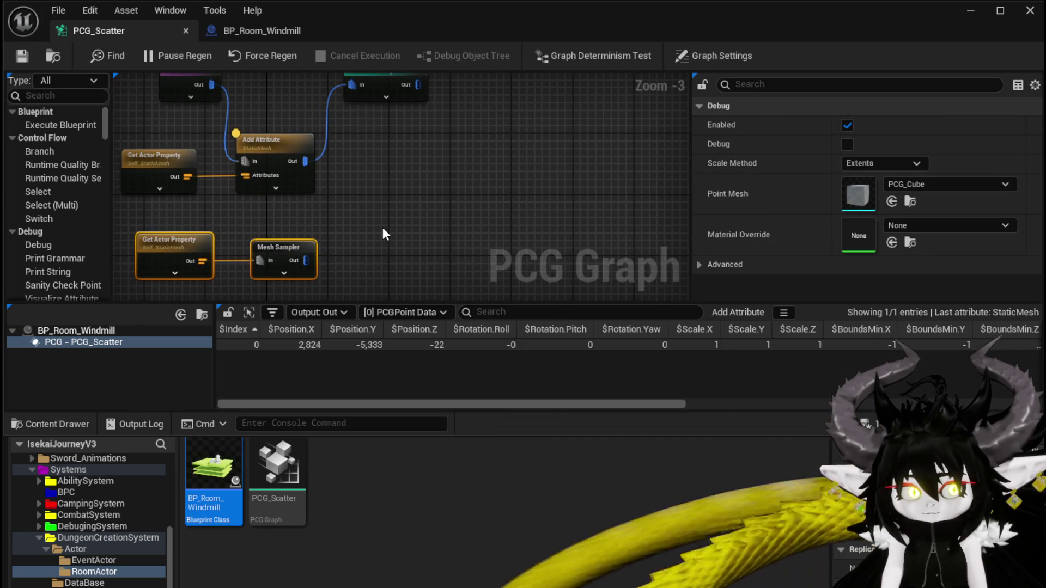
pyautogui.scroll(-1, 308, 253)
pyautogui.moveTo(224, 275)
pyautogui.mouseDown()
pyautogui.moveTo(287, 104)
pyautogui.moveTo(306, 94)
pyautogui.mouseUp()
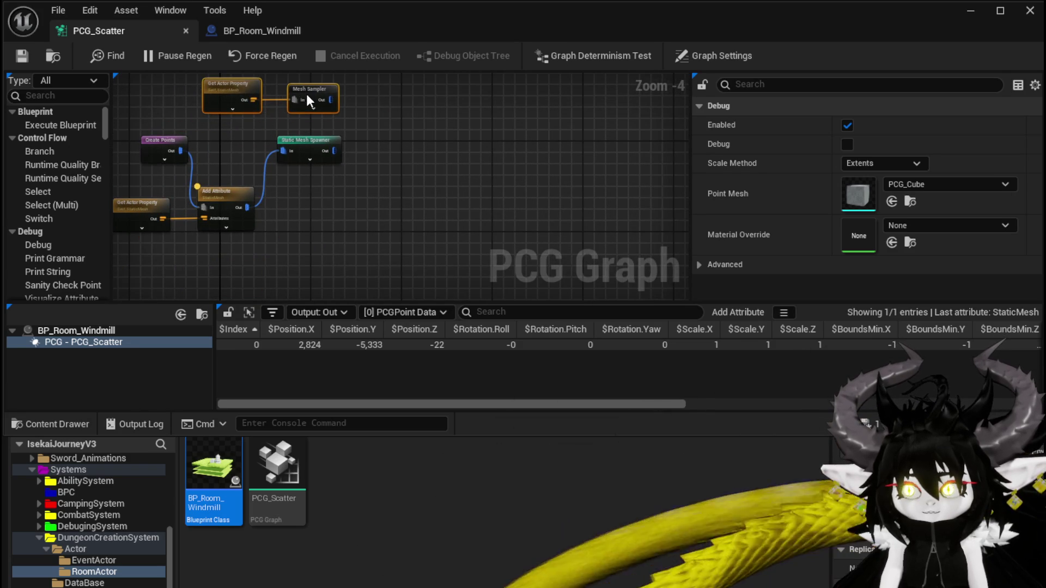
pyautogui.scroll(4, 377, 127)
# Add a Copy Points node with Mesh Sampler as Source and Static Mesh Spawner as Target
pyautogui.moveTo(305, 151)
pyautogui.mouseDown()
pyautogui.moveTo(427, 217)
pyautogui.moveTo(443, 201)
pyautogui.mouseUp()
pyautogui.write('c')
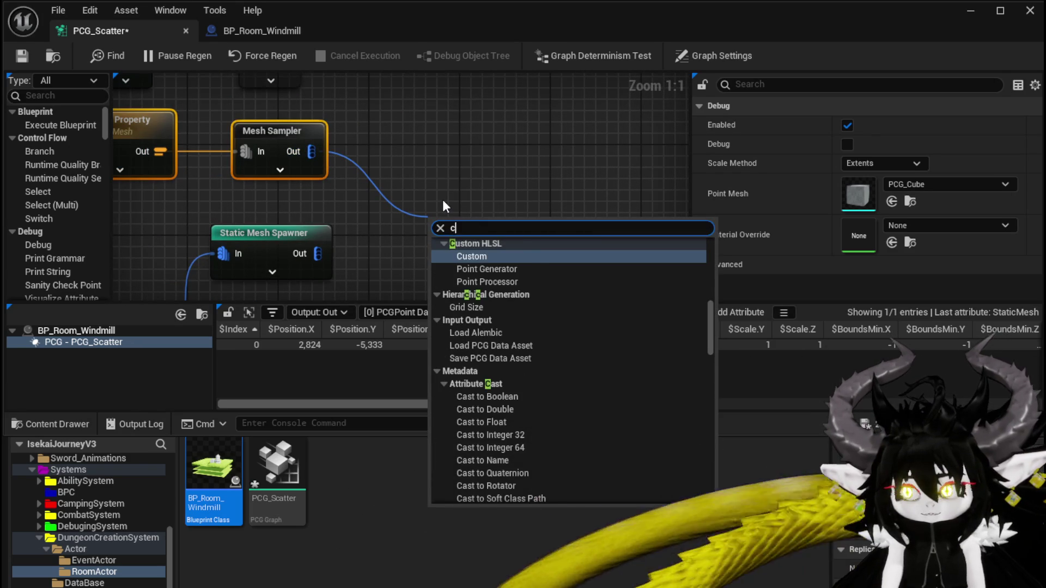
pyautogui.write('opy')
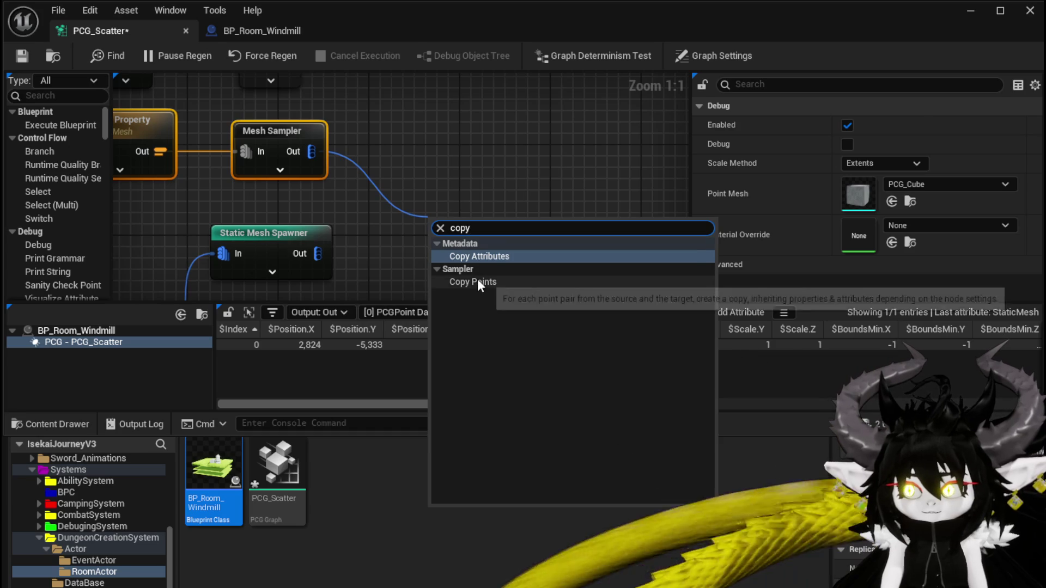
pyautogui.click(478, 281)
pyautogui.moveTo(317, 253); pyautogui.dragTo(439, 218)
pyautogui.moveTo(474, 176); pyautogui.dragTo(332, 150)
pyautogui.click(336, 210)
pyautogui.moveTo(485, 224); pyautogui.dragTo(441, 109)
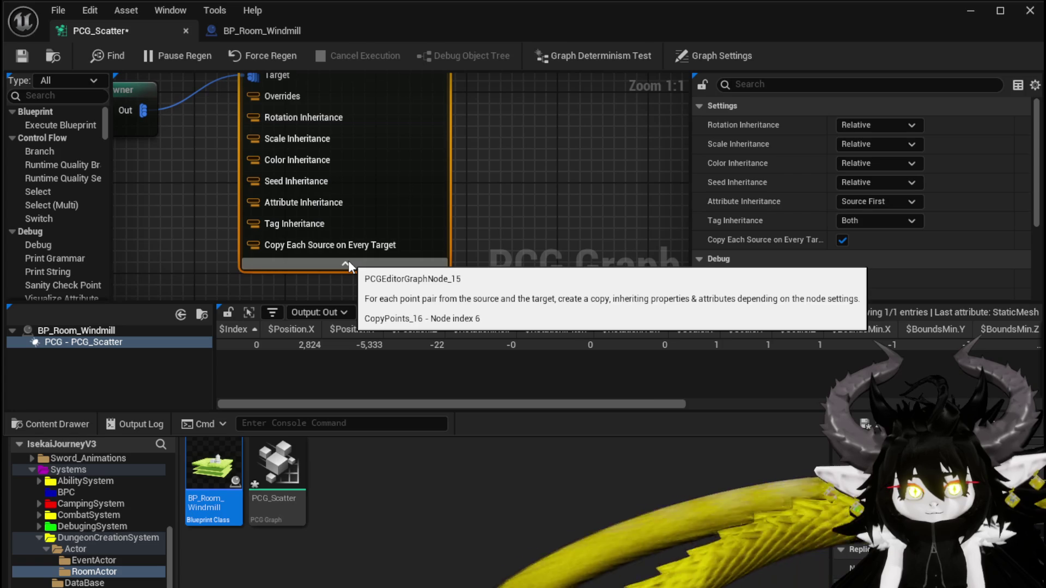
pyautogui.click(349, 263)
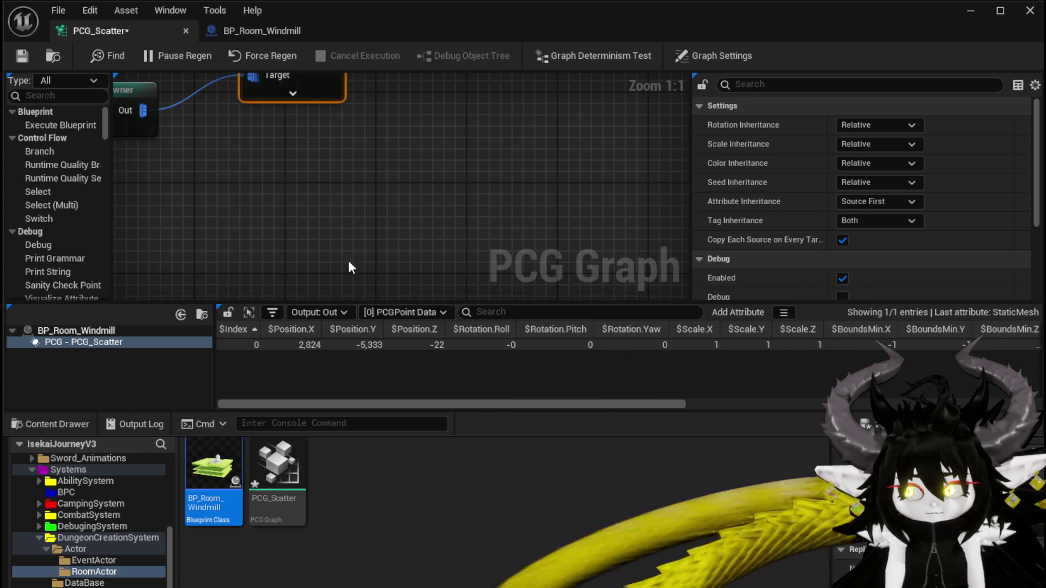
pyautogui.rightClick(312, 123)
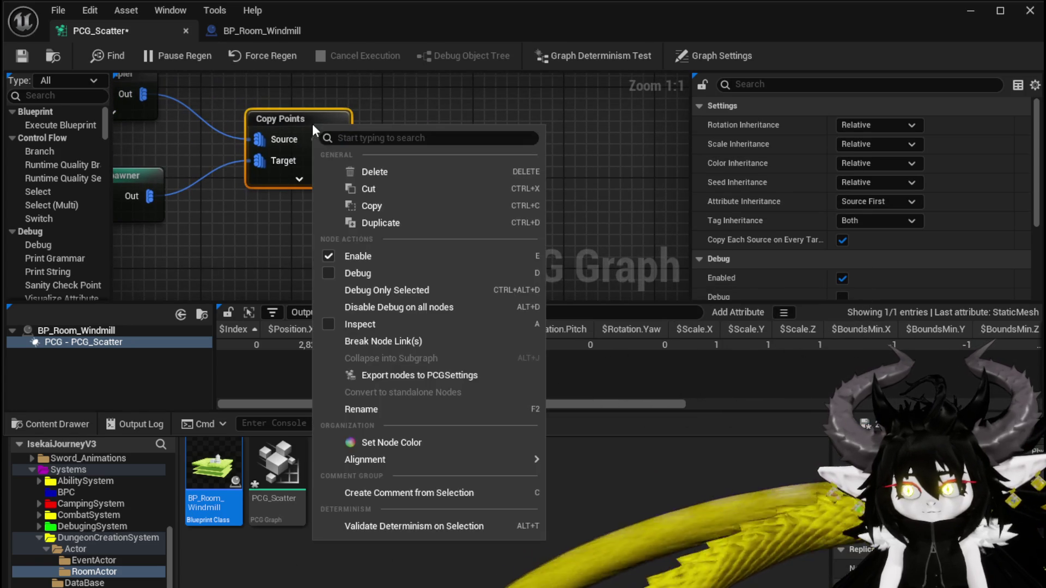
# Enable Debug on Copy Points, save the graph, and switch to the level
pyautogui.click(383, 272)
pyautogui.click(21, 56)
pyautogui.click(1030, 10)
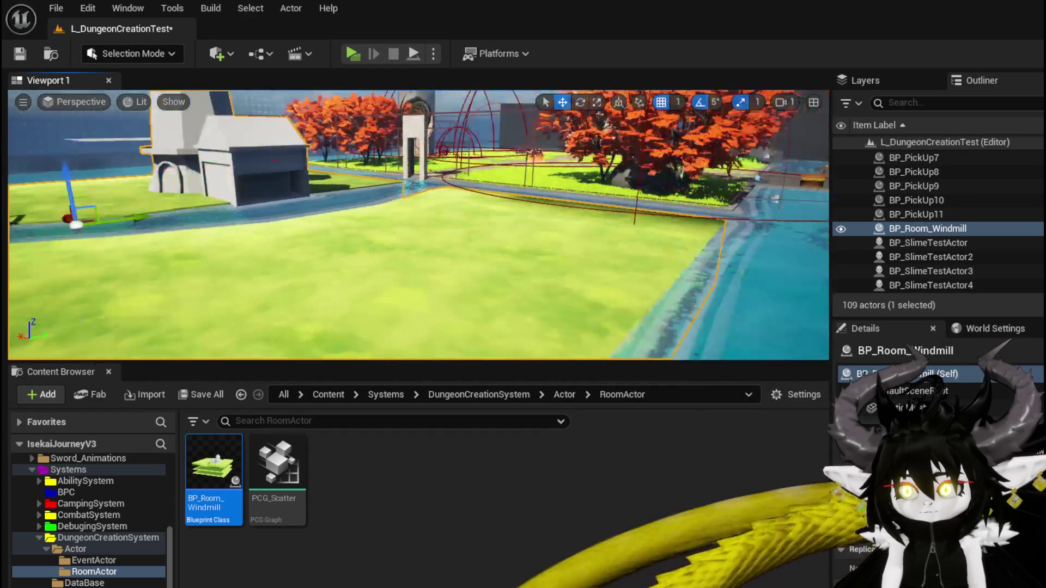
# Zoom and turn the level camera to inspect the debug points, then return to PCG_Scatter
pyautogui.scroll(-5, 419, 224)
pyautogui.scroll(6, 418, 225)
pyautogui.scroll(5, 419, 224)
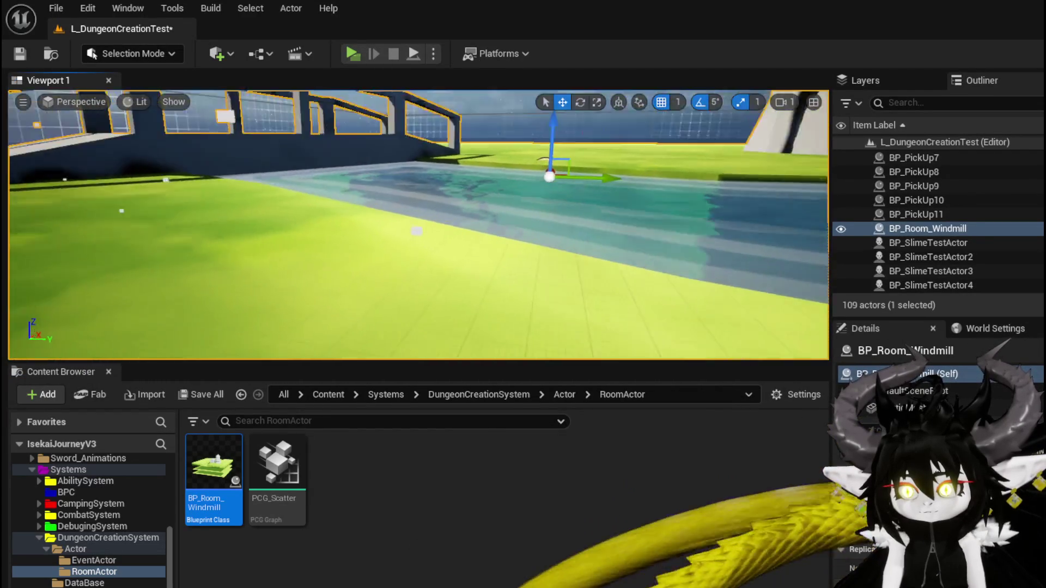
pyautogui.scroll(-5, 419, 225)
pyautogui.scroll(8, 418, 224)
pyautogui.scroll(-4, 418, 225)
pyautogui.scroll(6, 418, 224)
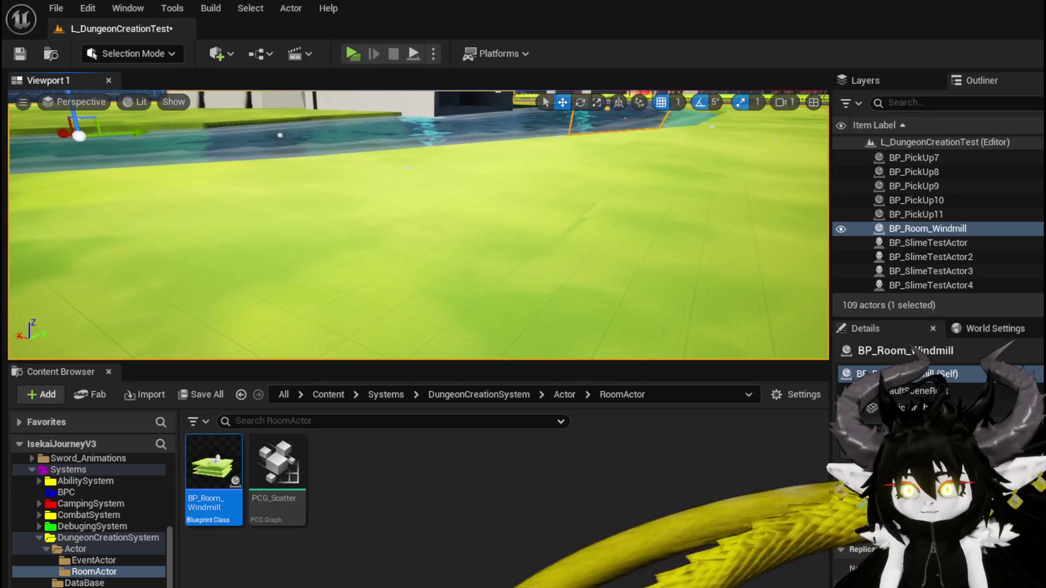
pyautogui.moveTo(545, 191); pyautogui.dragTo(443, 192)
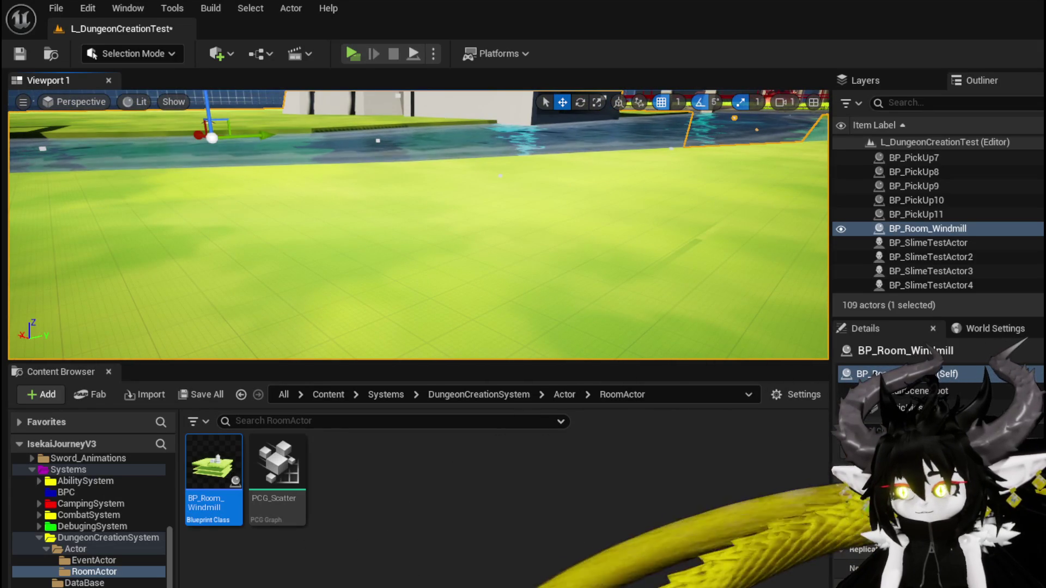
pyautogui.hotkey('alt', 'Tab')
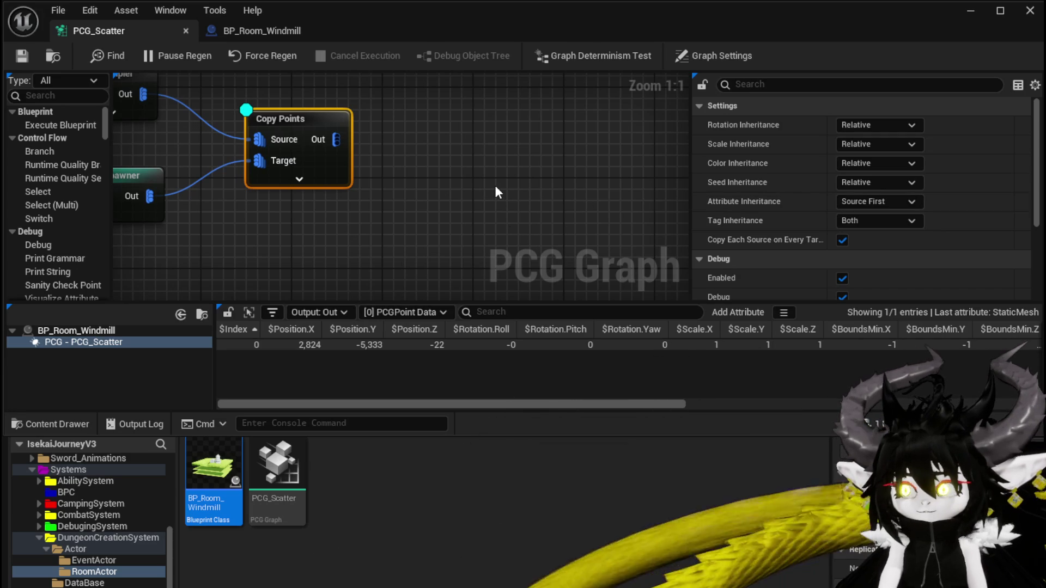
# Switch Mesh Sampler's Sampling Method to Poisson Sampling, save, and check the level over the water
pyautogui.moveTo(496, 192); pyautogui.dragTo(576, 277)
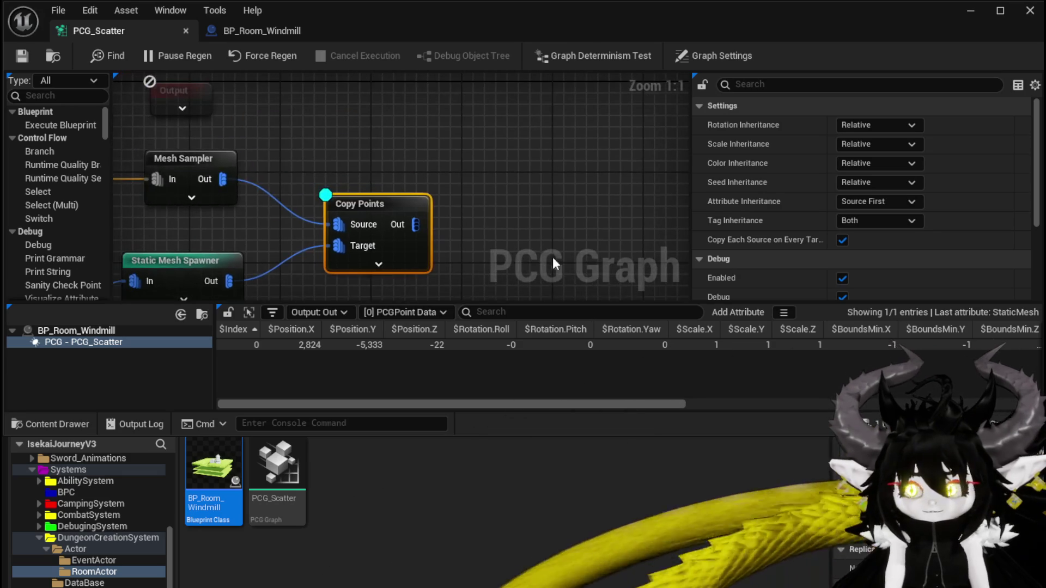
pyautogui.click(180, 158)
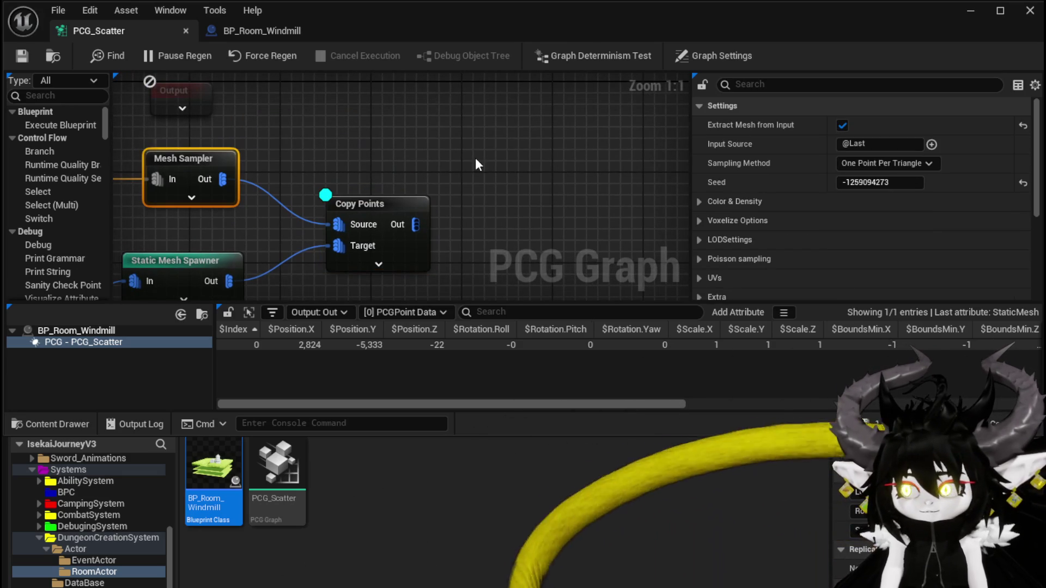
pyautogui.click(856, 164)
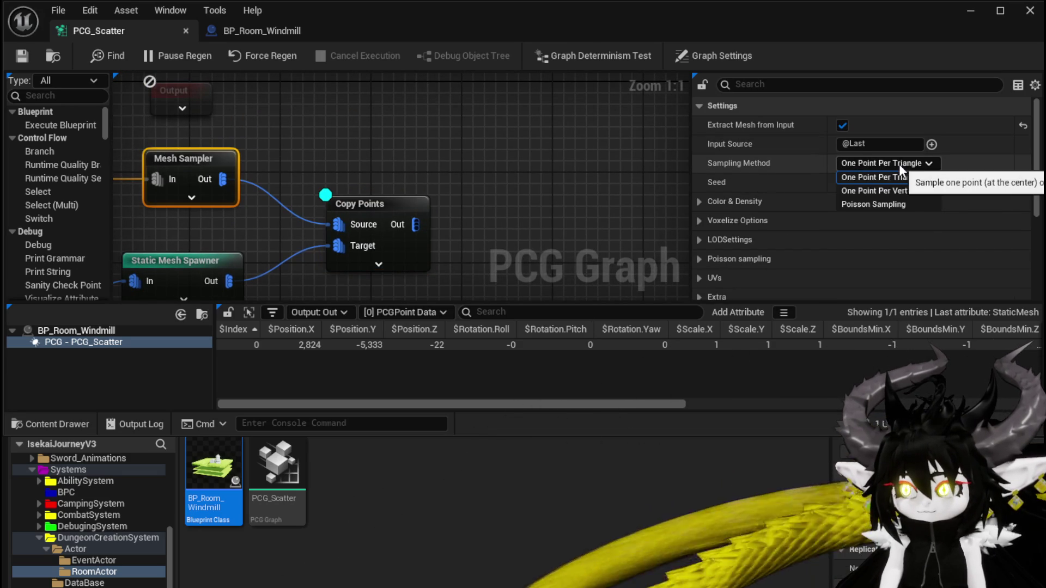
pyautogui.click(913, 165)
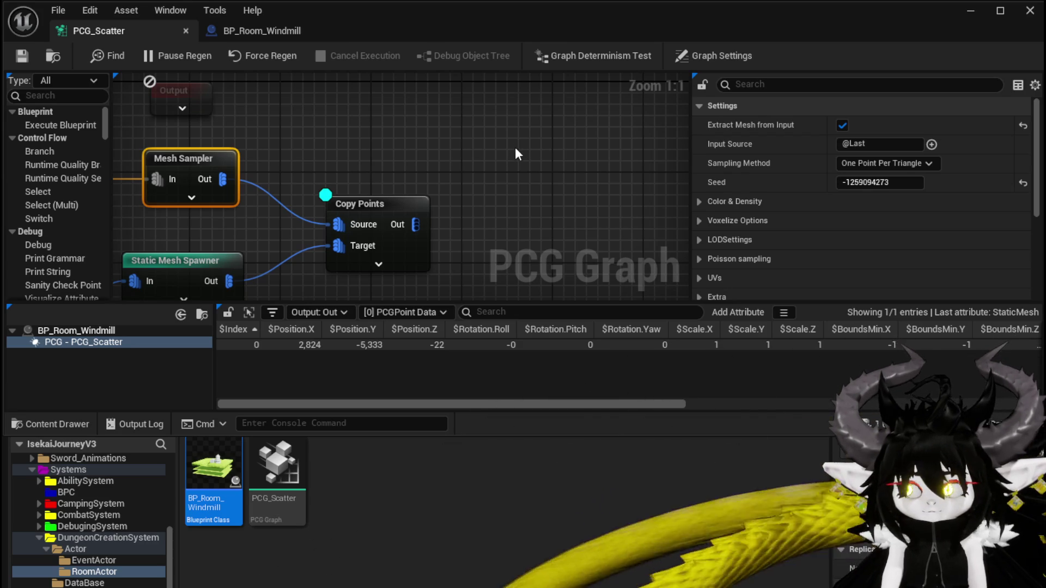
pyautogui.click(861, 164)
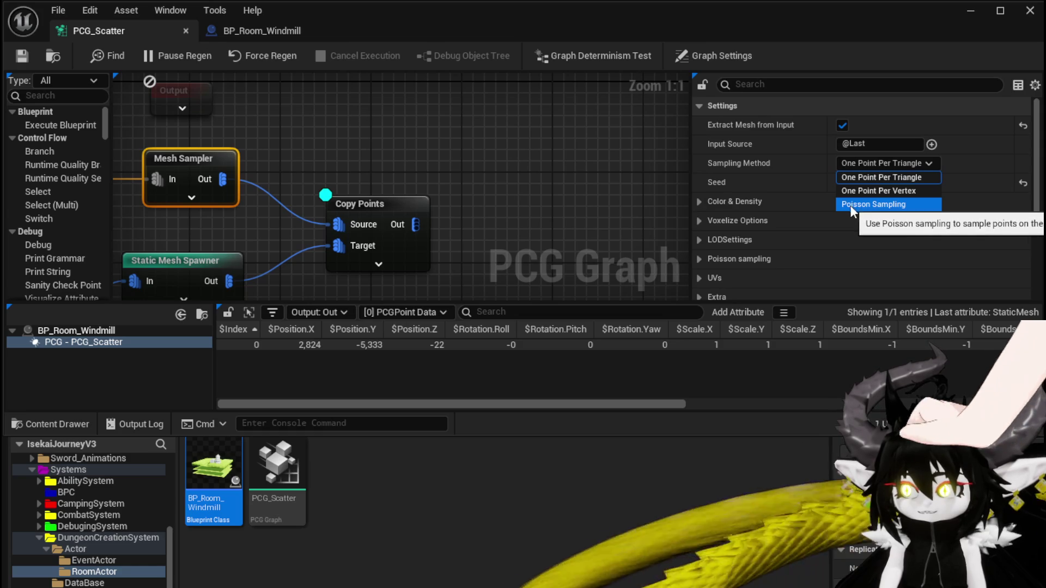
pyautogui.click(885, 207)
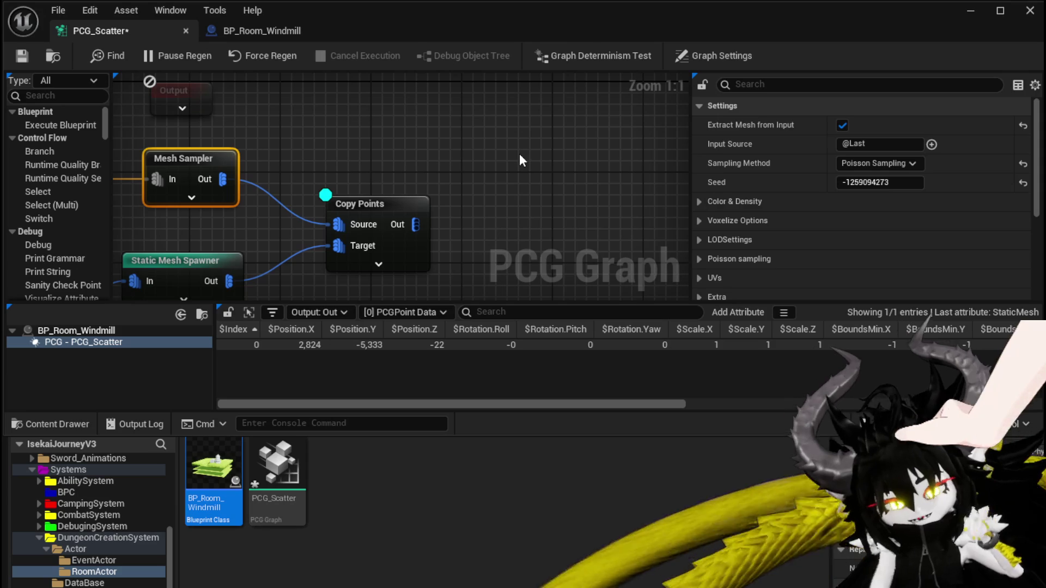
pyautogui.click(21, 56)
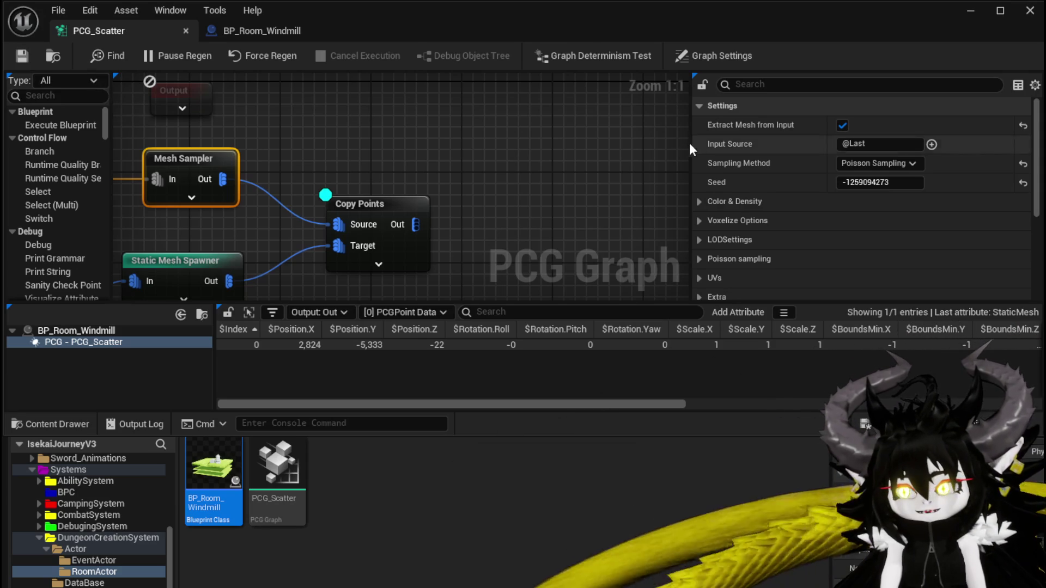
pyautogui.click(972, 10)
pyautogui.moveTo(418, 224)
pyautogui.mouseDown()
pyautogui.moveTo(395, 292)
pyautogui.moveTo(406, 248)
pyautogui.moveTo(529, 158)
pyautogui.mouseUp()
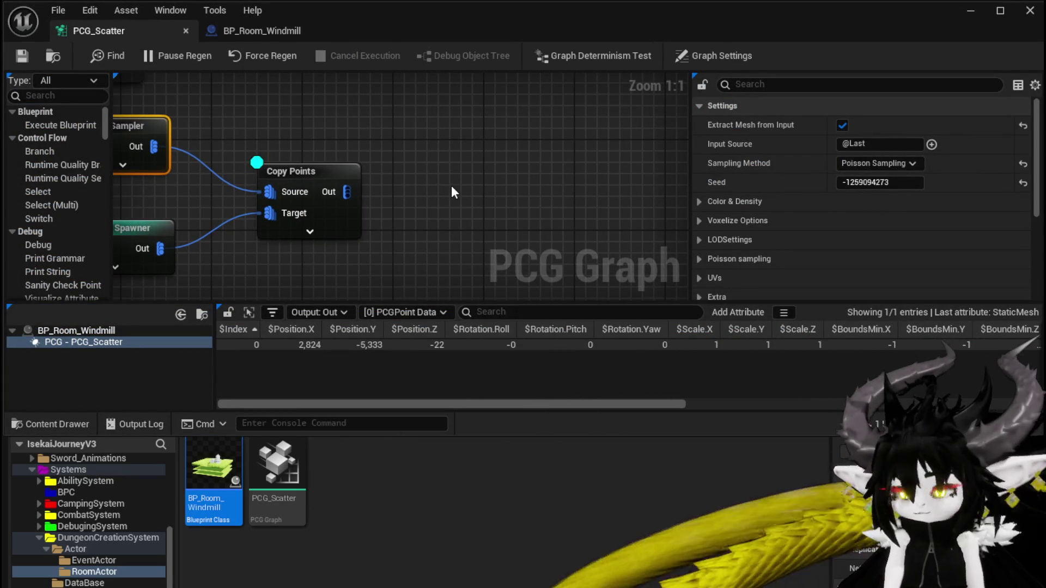
# Expand the Mesh Sampler's Poisson Sampling Options to reach the Sampling Radius field
pyautogui.scroll(-2, 814, 180)
pyautogui.scroll(-1, 811, 193)
pyautogui.scroll(1, 810, 195)
pyautogui.scroll(2, 810, 191)
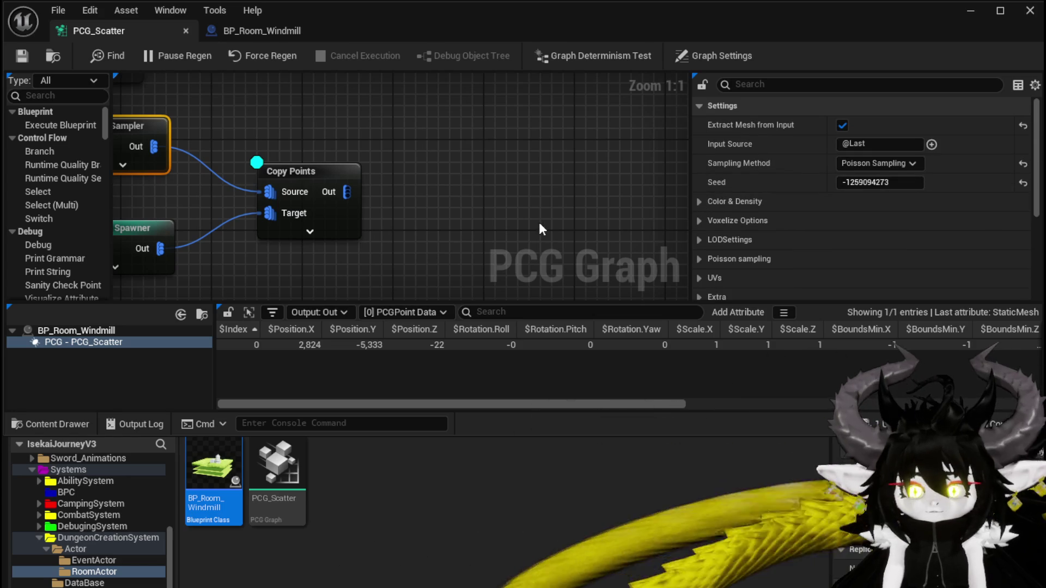
pyautogui.click(699, 259)
pyautogui.scroll(-3, 597, 246)
pyautogui.click(710, 277)
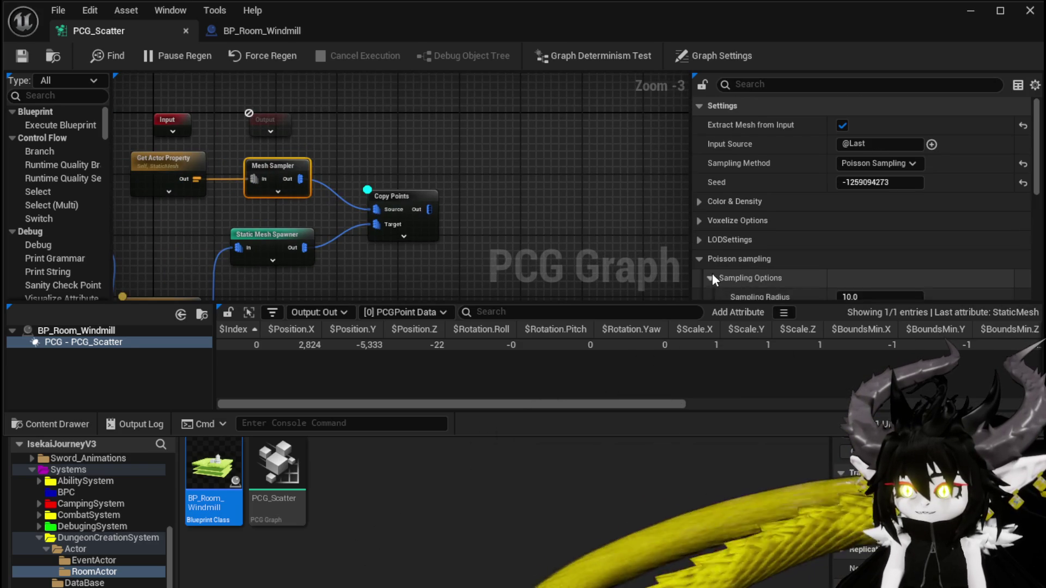
pyautogui.scroll(-3, 730, 267)
pyautogui.click(891, 206)
pyautogui.write('3')
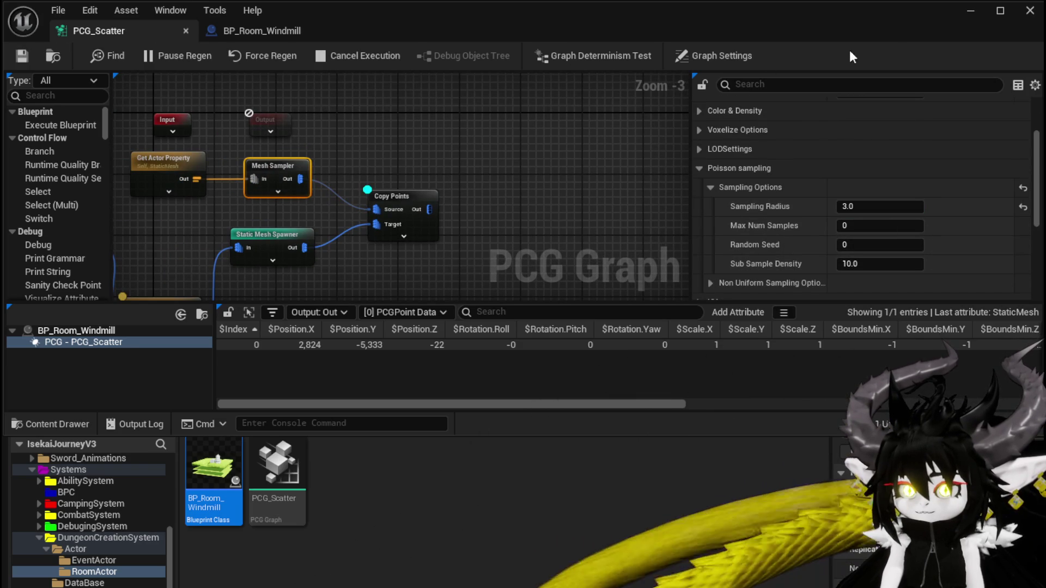
# Enter a Sampling Radius of 10 and save PCG_Scatter
pyautogui.click(963, 20)
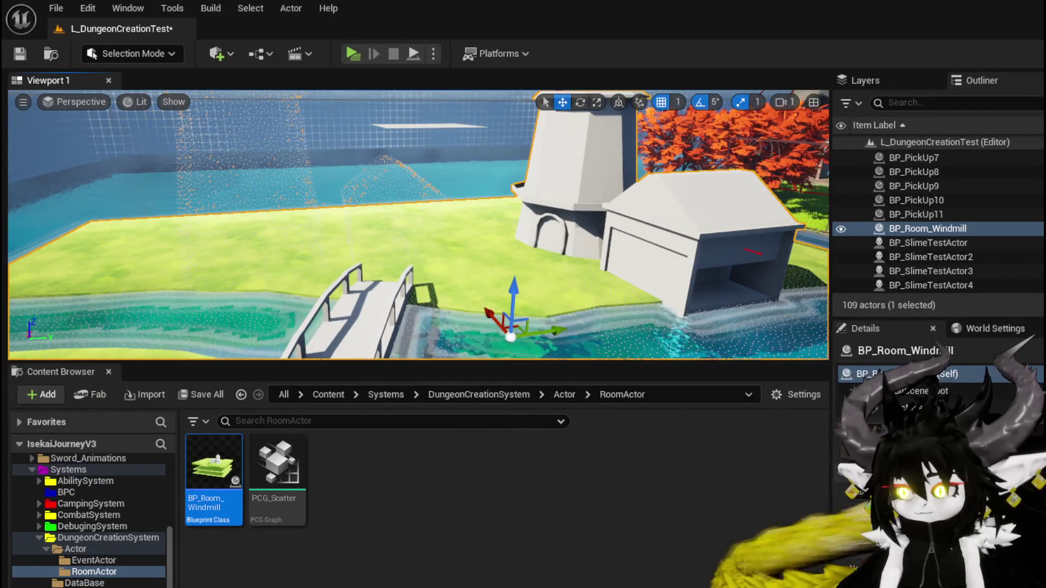
pyautogui.hotkey('alt', 'Tab')
pyautogui.click(874, 207)
pyautogui.write('10')
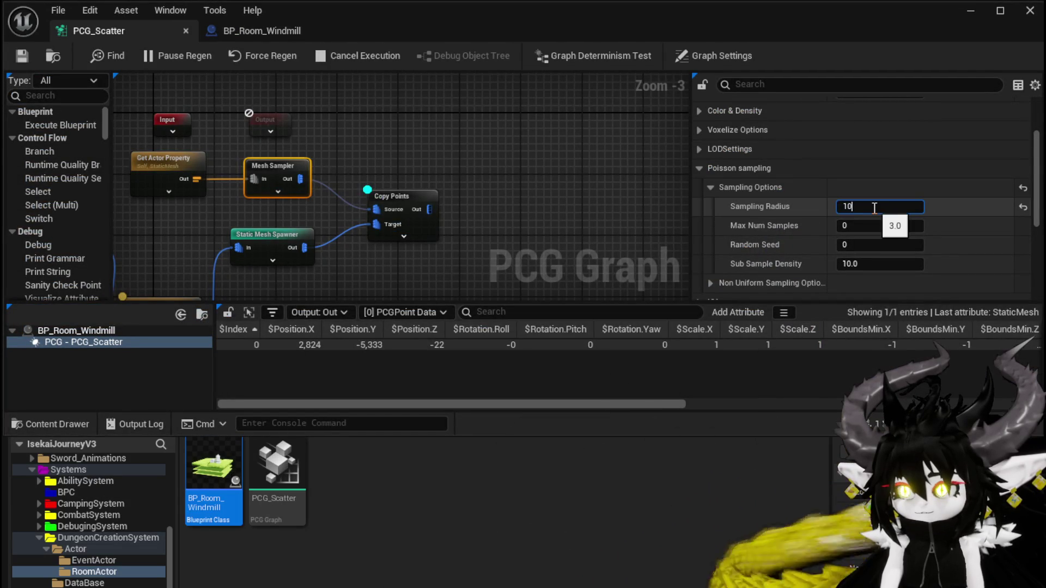
pyautogui.click(22, 57)
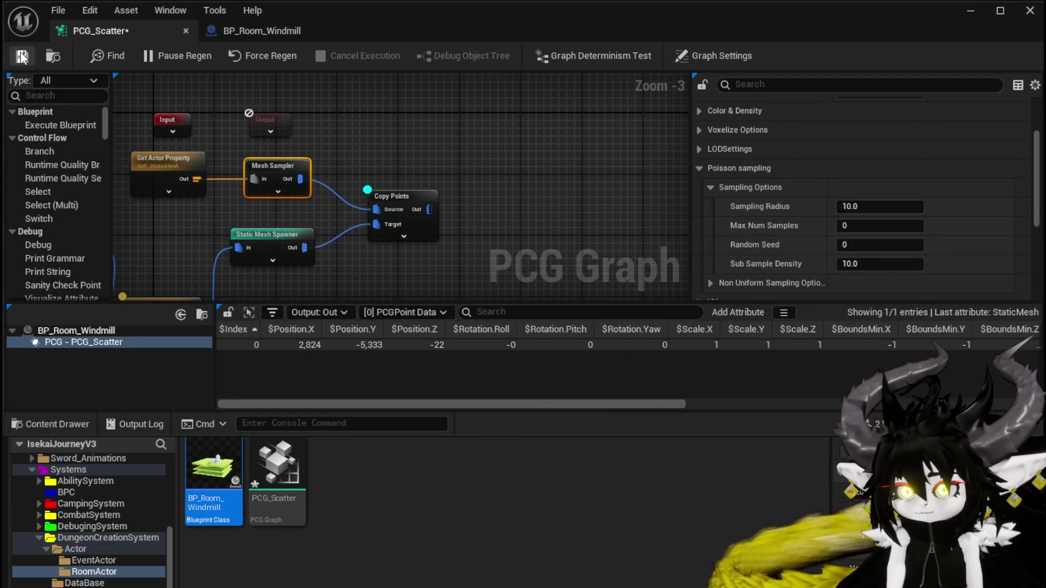
pyautogui.click(167, 164)
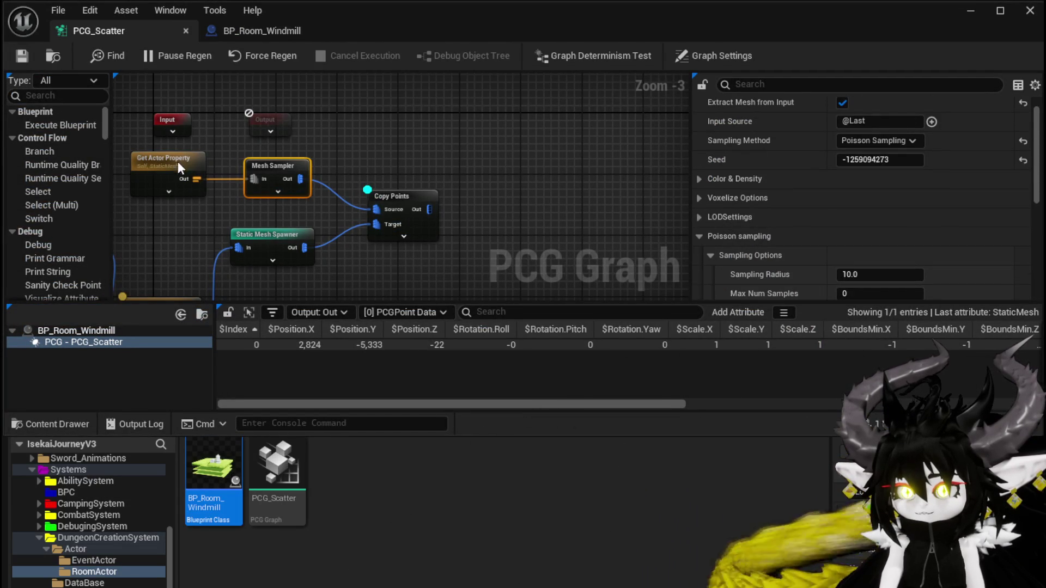
# Rearrange the Create Points and Get Actor Property nodes to make room
pyautogui.moveTo(382, 245)
pyautogui.mouseDown()
pyautogui.moveTo(508, 128)
pyautogui.moveTo(416, 238)
pyautogui.moveTo(512, 267)
pyautogui.mouseUp()
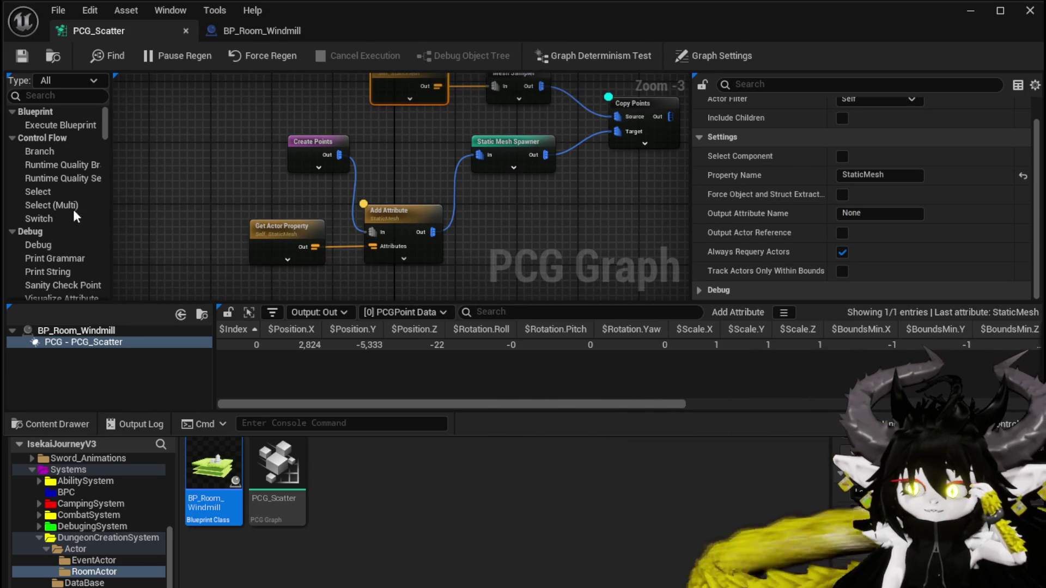
pyautogui.moveTo(405, 136)
pyautogui.mouseDown()
pyautogui.moveTo(377, 223)
pyautogui.moveTo(266, 141)
pyautogui.mouseUp()
pyautogui.moveTo(370, 216)
pyautogui.mouseDown()
pyautogui.moveTo(388, 259)
pyautogui.moveTo(400, 238)
pyautogui.moveTo(438, 240)
pyautogui.mouseUp()
pyautogui.moveTo(250, 177); pyautogui.dragTo(192, 175)
pyautogui.moveTo(310, 121)
pyautogui.mouseDown()
pyautogui.moveTo(298, 78)
pyautogui.moveTo(327, 169)
pyautogui.moveTo(169, 162)
pyautogui.mouseUp()
pyautogui.moveTo(360, 205); pyautogui.dragTo(388, 237)
# Try a Rotate Around Axis node after Get Actor Property, then delete it, restore the Mesh Sampler link, and save
pyautogui.moveTo(256, 195); pyautogui.dragTo(310, 204)
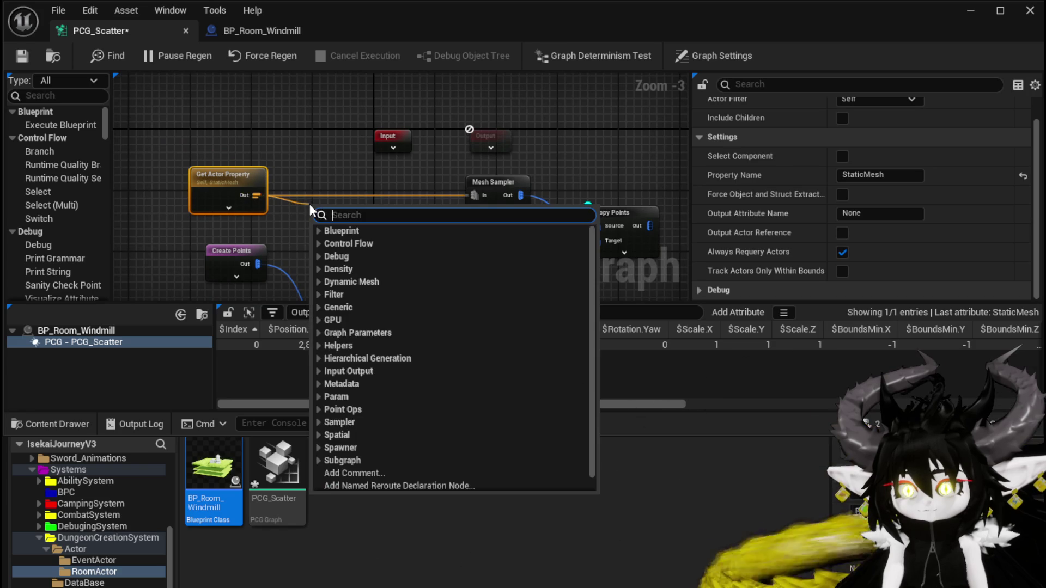
pyautogui.write('Rotate')
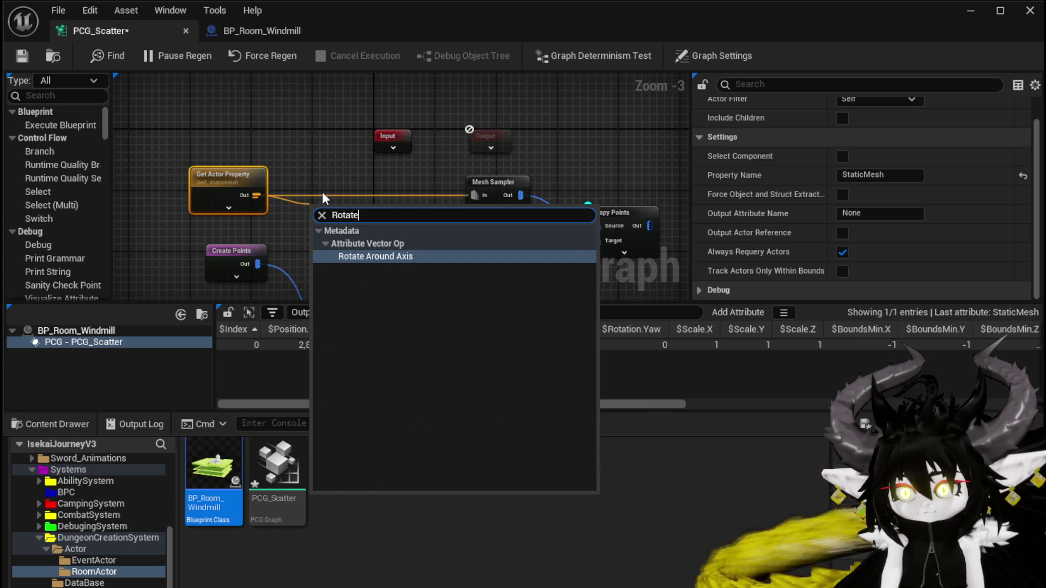
pyautogui.click(386, 257)
pyautogui.moveTo(362, 205)
pyautogui.mouseDown()
pyautogui.moveTo(372, 184)
pyautogui.moveTo(423, 204)
pyautogui.moveTo(394, 206)
pyautogui.mouseUp()
pyautogui.keyDown('alt'); pyautogui.click(436, 195); pyautogui.keyUp('alt')
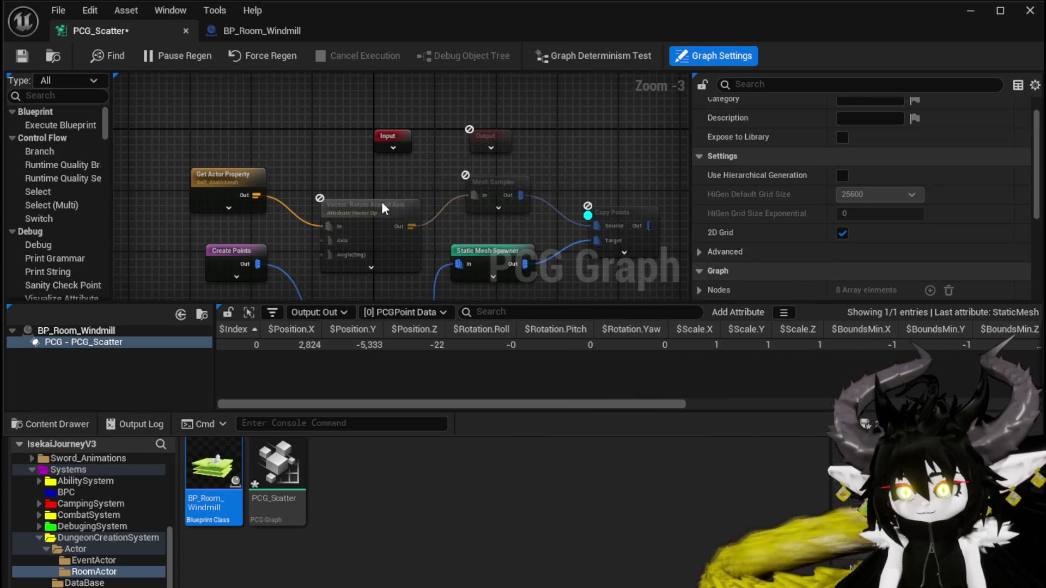
pyautogui.moveTo(256, 199); pyautogui.dragTo(473, 195)
pyautogui.press('Delete')
pyautogui.moveTo(366, 240)
pyautogui.mouseDown()
pyautogui.moveTo(320, 190)
pyautogui.moveTo(320, 215)
pyautogui.mouseUp()
pyautogui.hotkey('ctrl', 's')
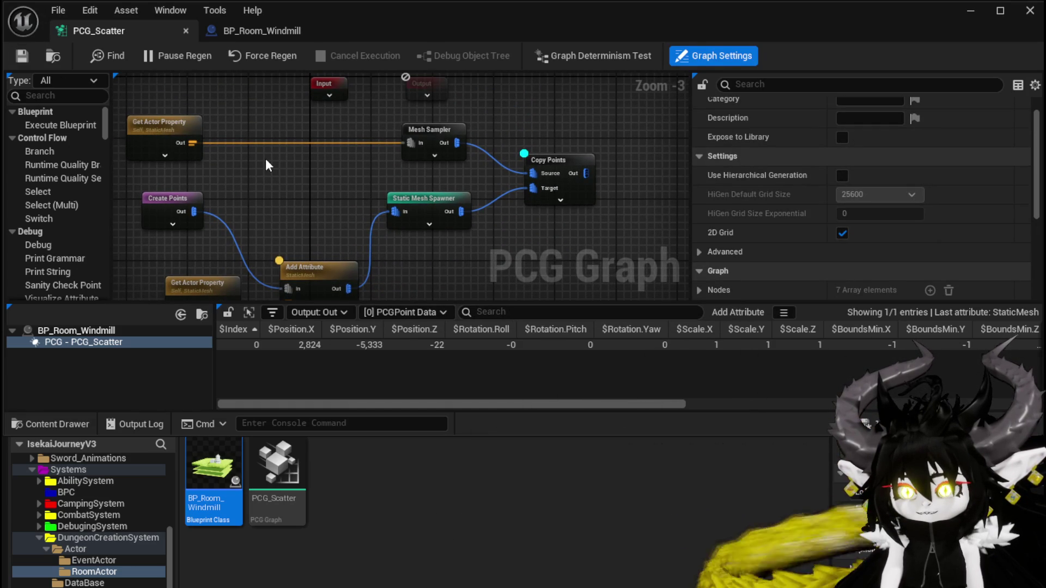
# Add a new Rotate Around Axis node and wire Create Points straight into Add Attribute
pyautogui.moveTo(265, 160); pyautogui.dragTo(329, 103)
pyautogui.moveTo(259, 224); pyautogui.dragTo(190, 224)
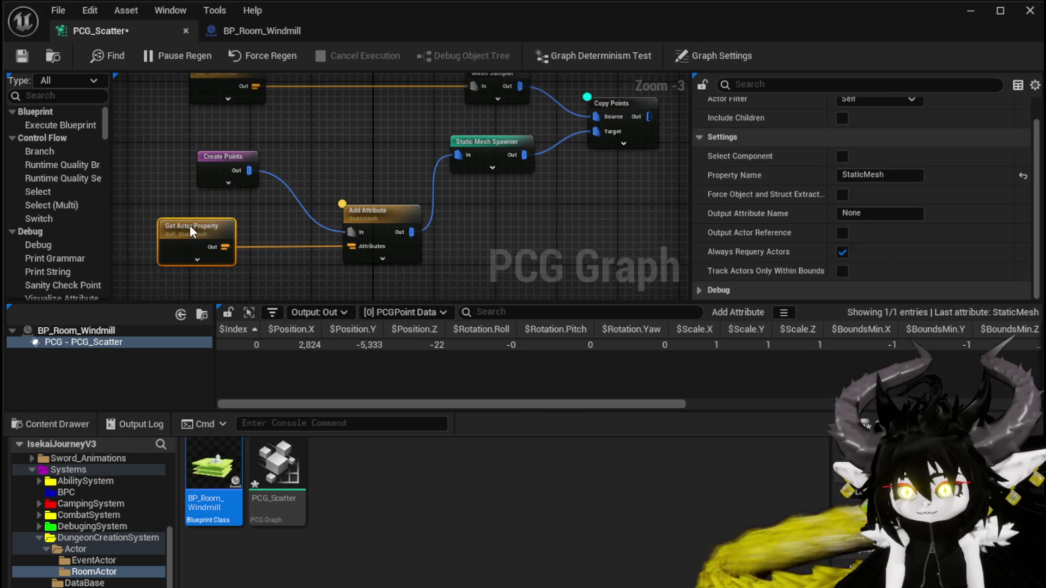
pyautogui.moveTo(219, 157)
pyautogui.mouseDown()
pyautogui.moveTo(181, 156)
pyautogui.moveTo(282, 163)
pyautogui.mouseUp()
pyautogui.write('Rotate')
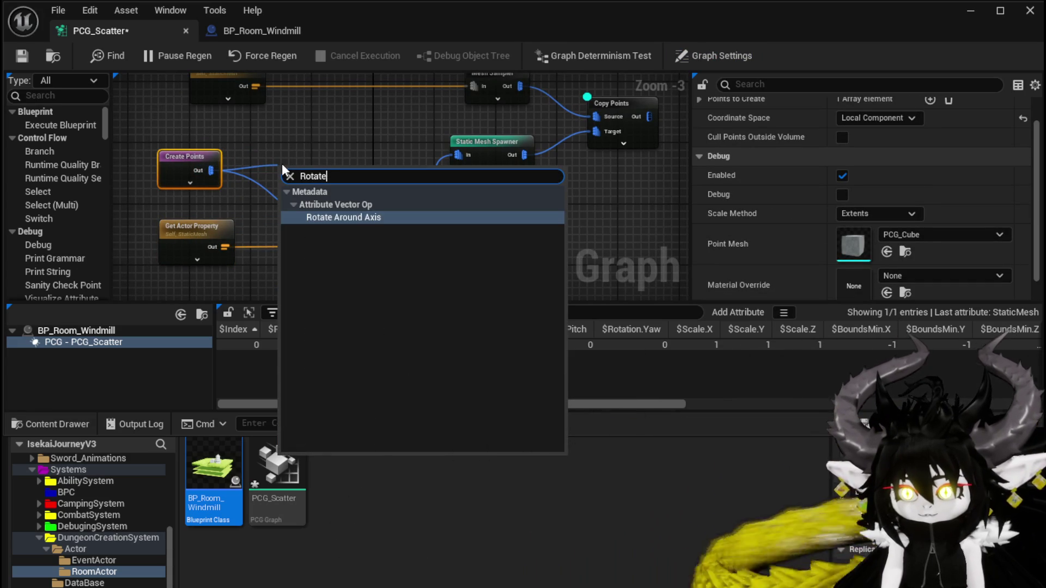
pyautogui.click(356, 217)
pyautogui.moveTo(335, 164); pyautogui.dragTo(287, 126)
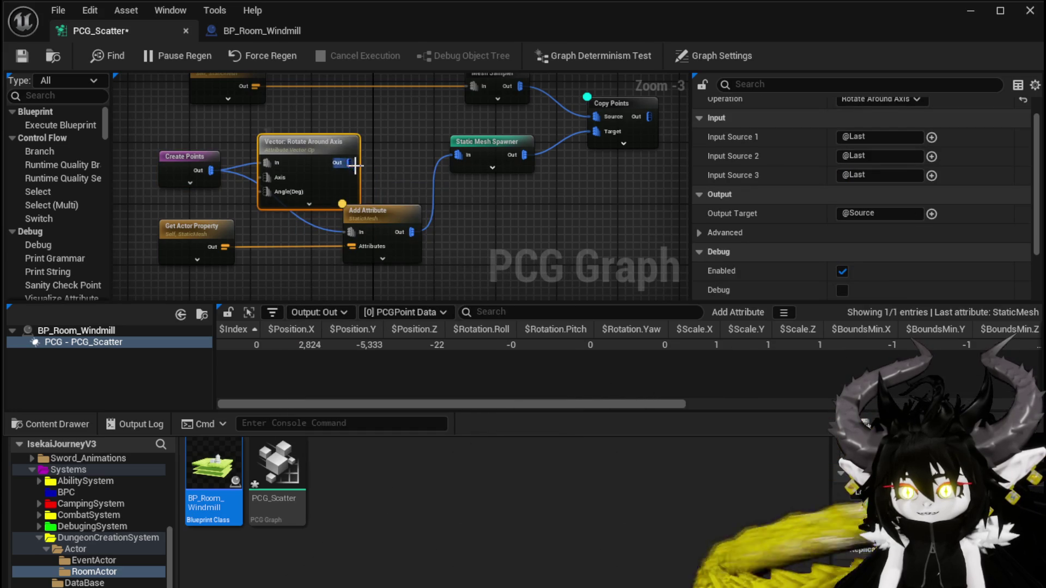
pyautogui.moveTo(327, 154); pyautogui.dragTo(361, 233)
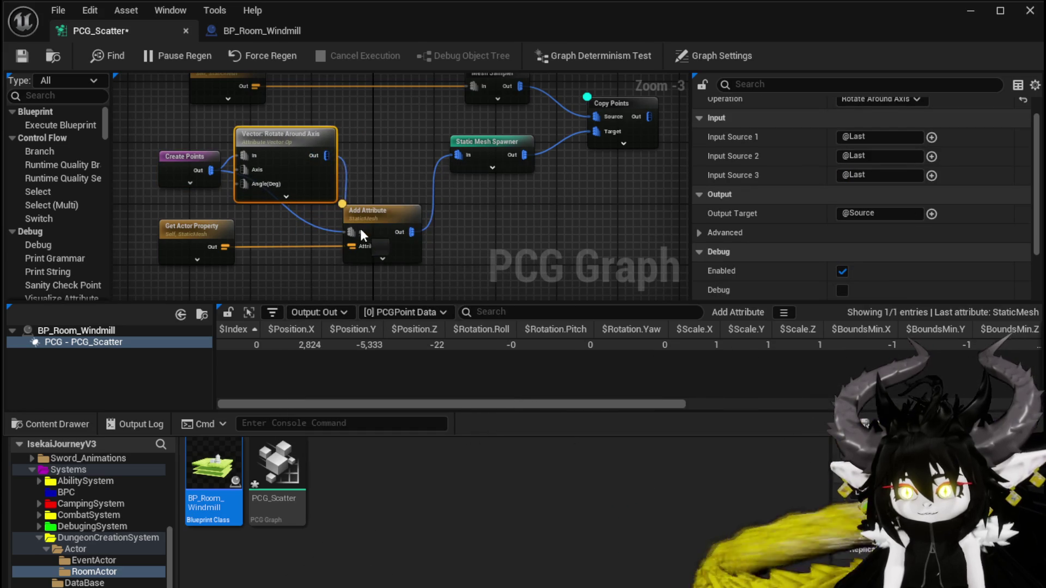
pyautogui.click(312, 224)
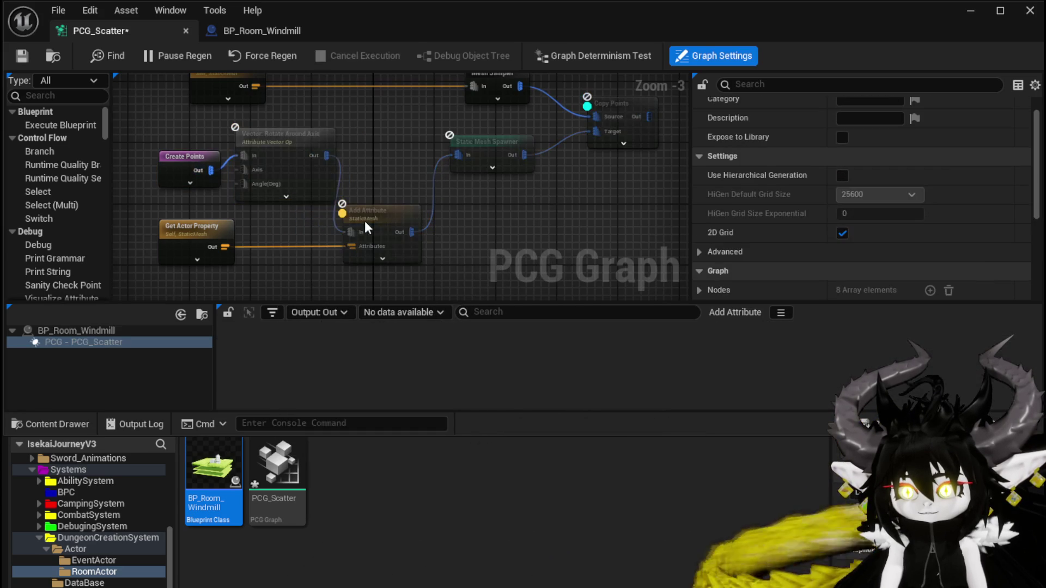
pyautogui.moveTo(210, 170); pyautogui.dragTo(348, 230)
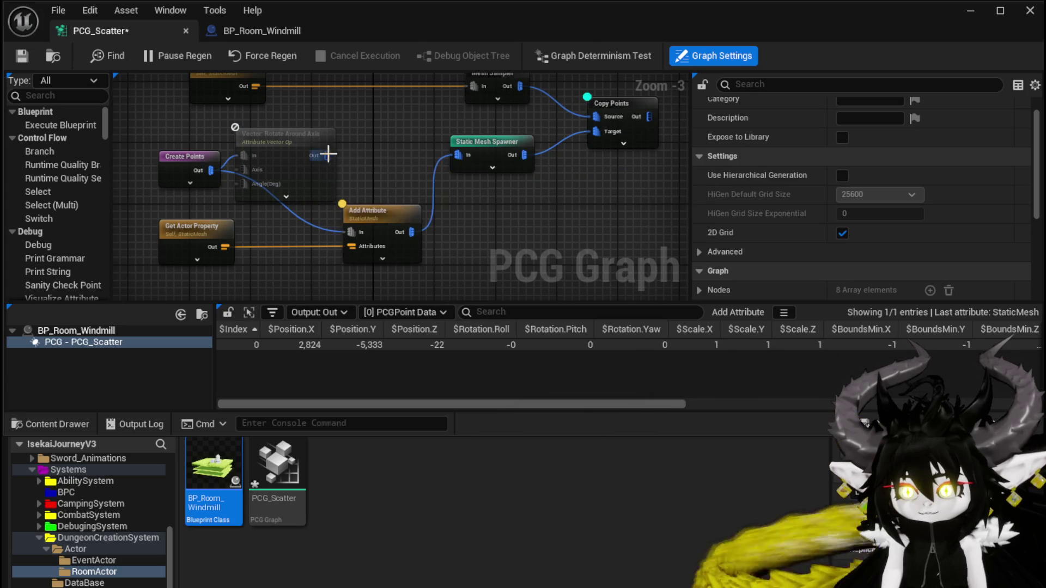
# Place the Rotate Around Axis node beside Copy Points and feed Copy Points' output into it
pyautogui.moveTo(380, 157); pyautogui.dragTo(367, 180)
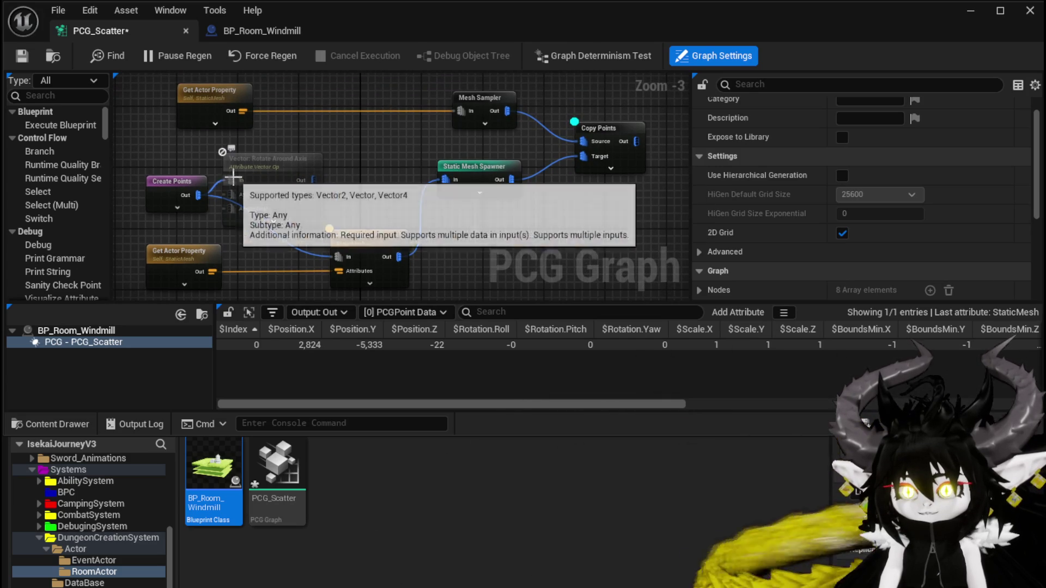
pyautogui.moveTo(270, 180); pyautogui.dragTo(293, 165)
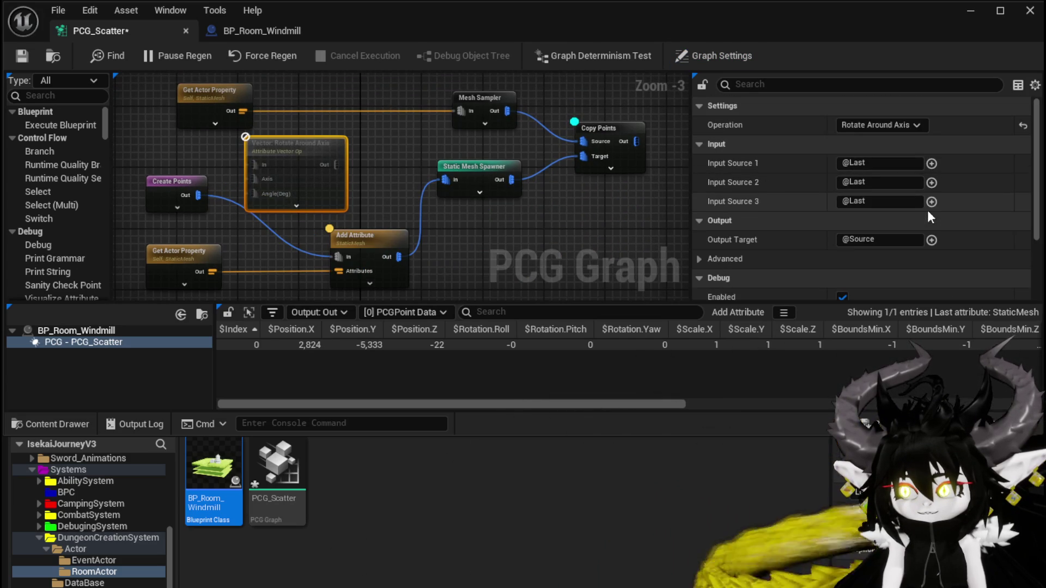
pyautogui.moveTo(298, 161)
pyautogui.mouseDown()
pyautogui.moveTo(523, 217)
pyautogui.moveTo(626, 229)
pyautogui.moveTo(444, 203)
pyautogui.moveTo(292, 206)
pyautogui.moveTo(411, 128)
pyautogui.mouseUp()
pyautogui.moveTo(337, 137); pyautogui.dragTo(389, 160)
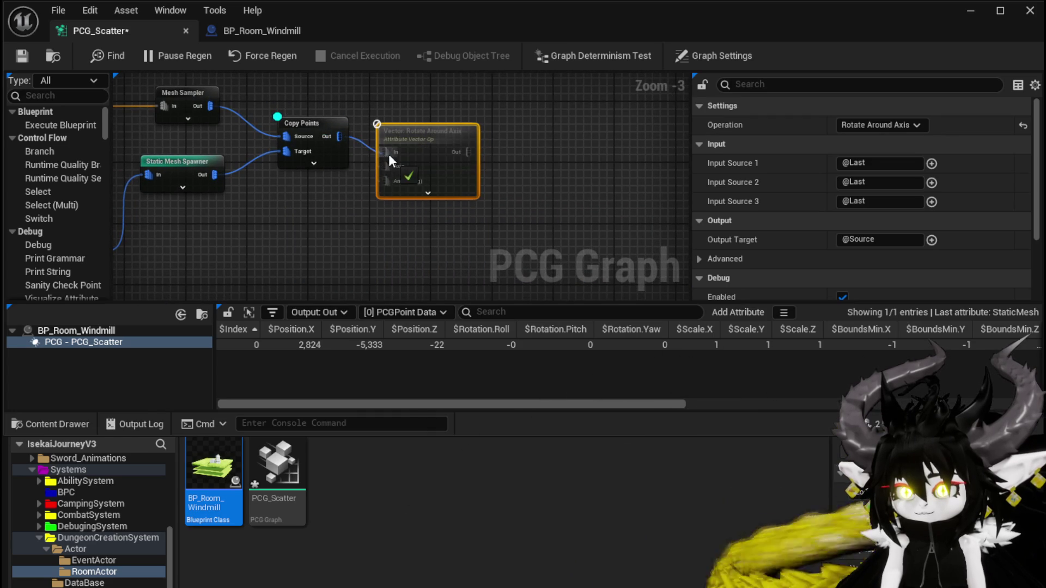
# Delete the Rotate Around Axis node from the PCG_Scatter graph
pyautogui.moveTo(315, 232)
pyautogui.mouseDown()
pyautogui.moveTo(554, 220)
pyautogui.moveTo(538, 214)
pyautogui.moveTo(287, 256)
pyautogui.mouseUp()
pyautogui.scroll(3, 419, 182)
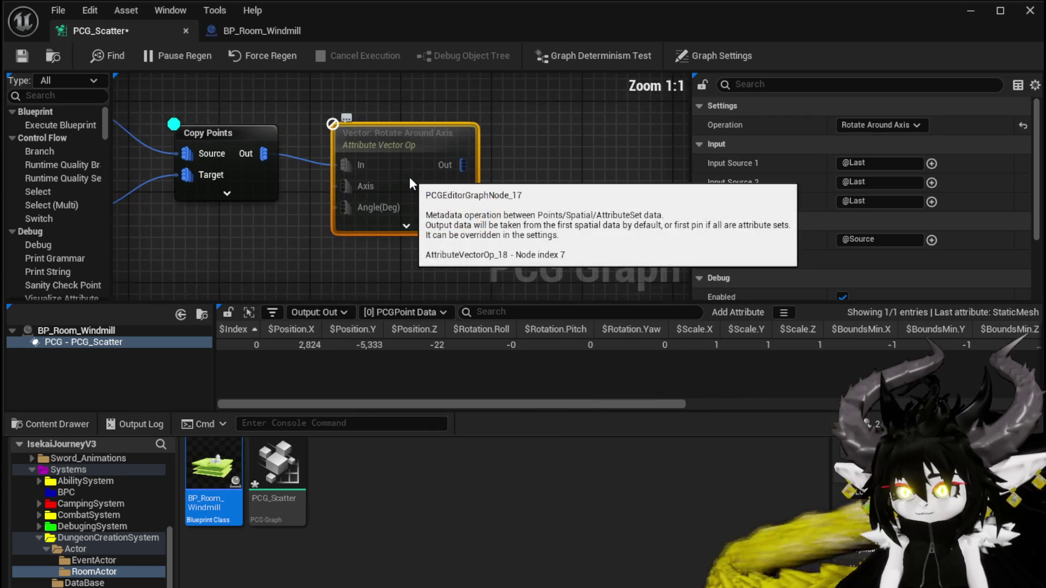
pyautogui.moveTo(394, 140); pyautogui.dragTo(348, 231)
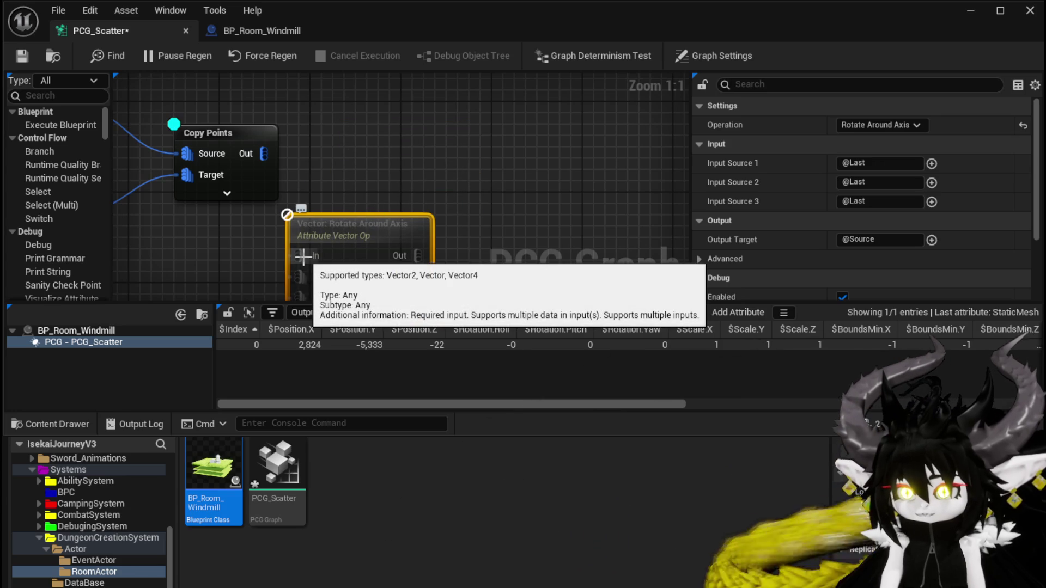
pyautogui.scroll(-3, 382, 208)
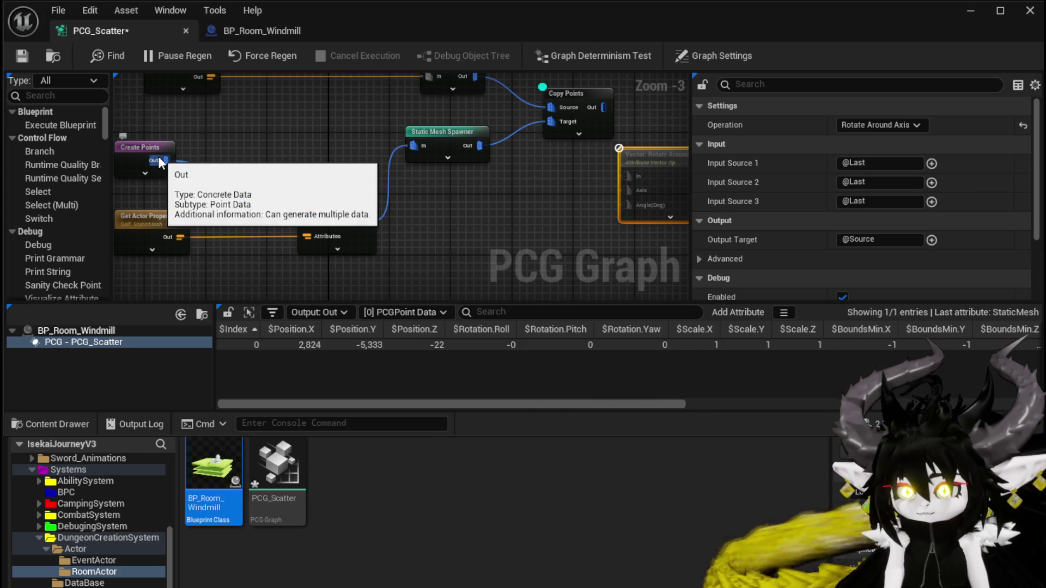
pyautogui.moveTo(174, 154); pyautogui.dragTo(192, 255)
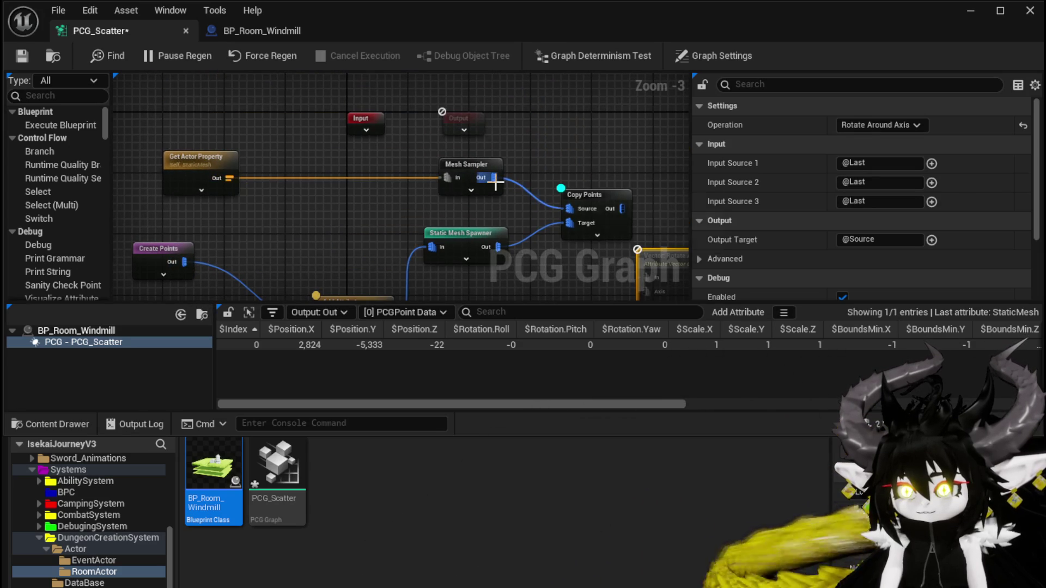
pyautogui.moveTo(491, 250); pyautogui.dragTo(297, 199)
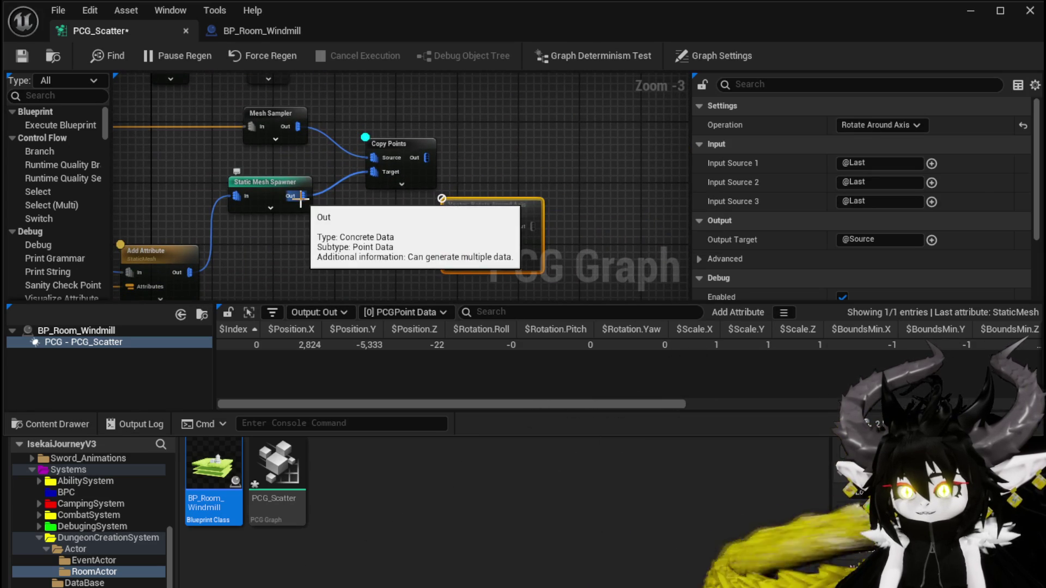
pyautogui.moveTo(520, 171); pyautogui.dragTo(516, 129)
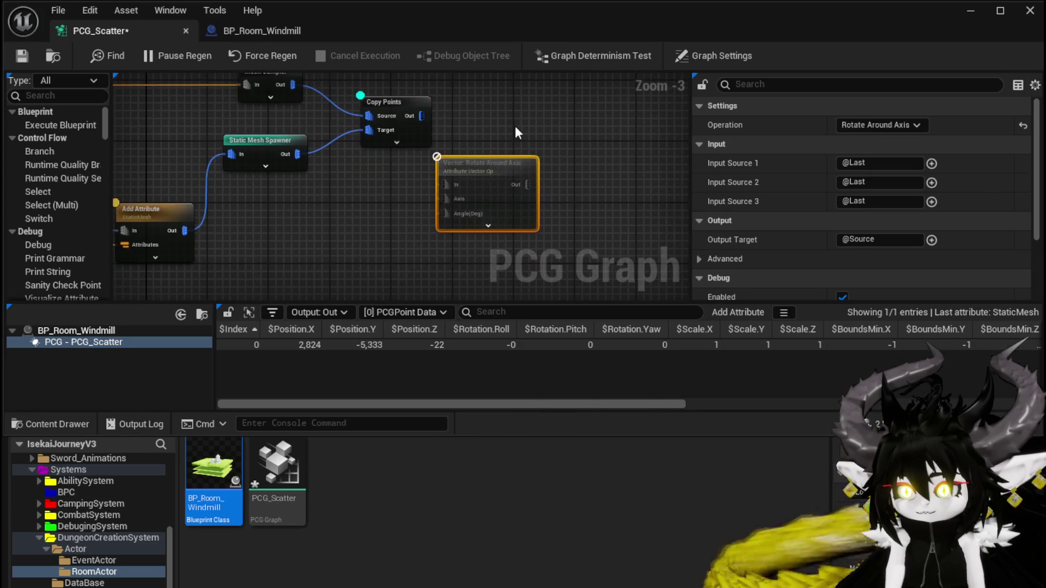
pyautogui.press('Delete')
# Check the Create Points, Get Actor Property and Add Attribute node settings, then close the graph editor
pyautogui.moveTo(402, 218)
pyautogui.mouseDown()
pyautogui.moveTo(319, 185)
pyautogui.moveTo(338, 187)
pyautogui.mouseUp()
pyautogui.click(200, 188)
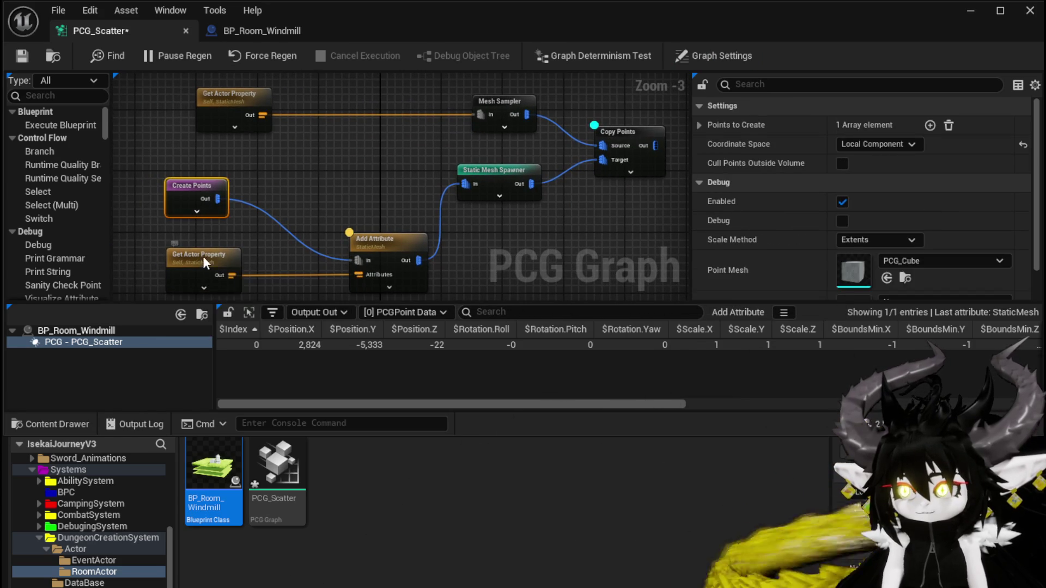
pyautogui.click(198, 257)
pyautogui.scroll(-1, 981, 169)
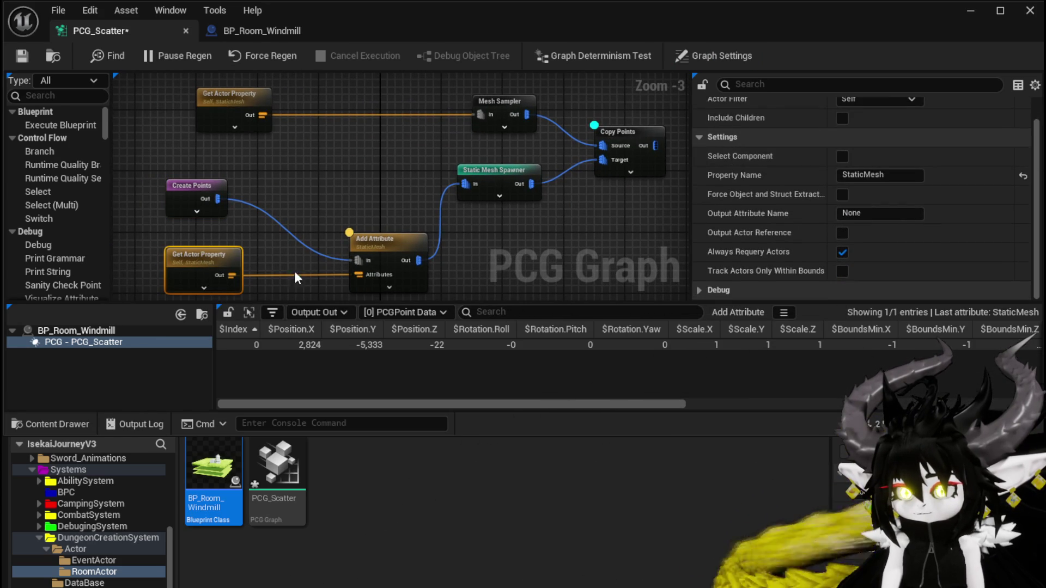
pyautogui.click(390, 244)
pyautogui.scroll(2, 984, 230)
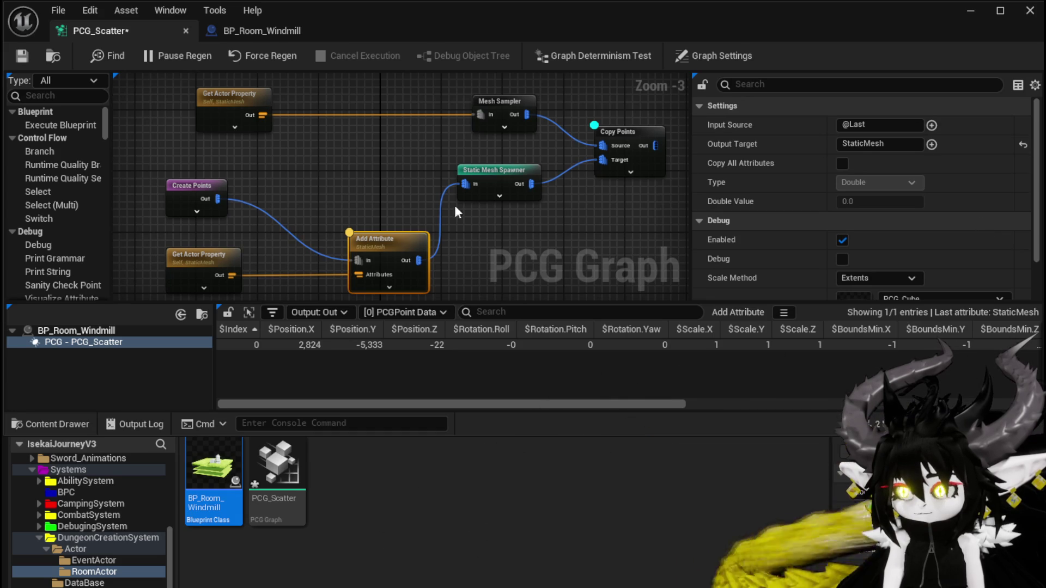
pyautogui.click(244, 111)
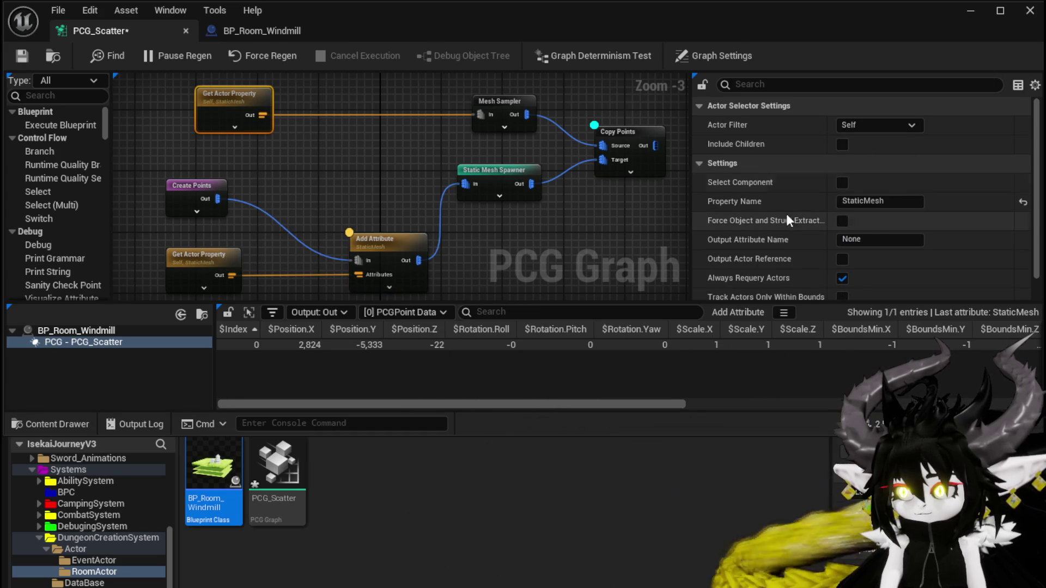
pyautogui.scroll(-1, 909, 214)
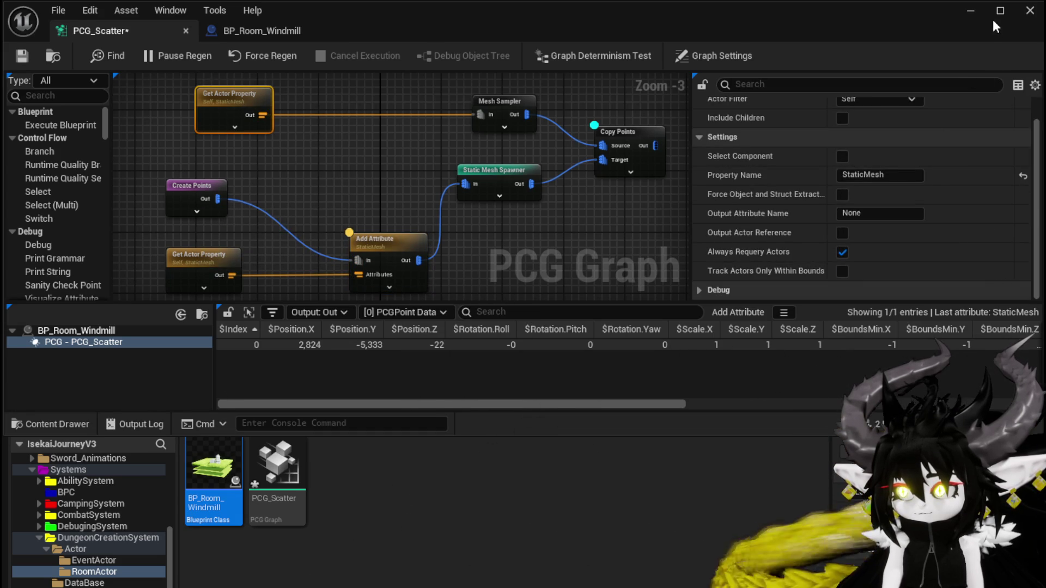
pyautogui.click(971, 11)
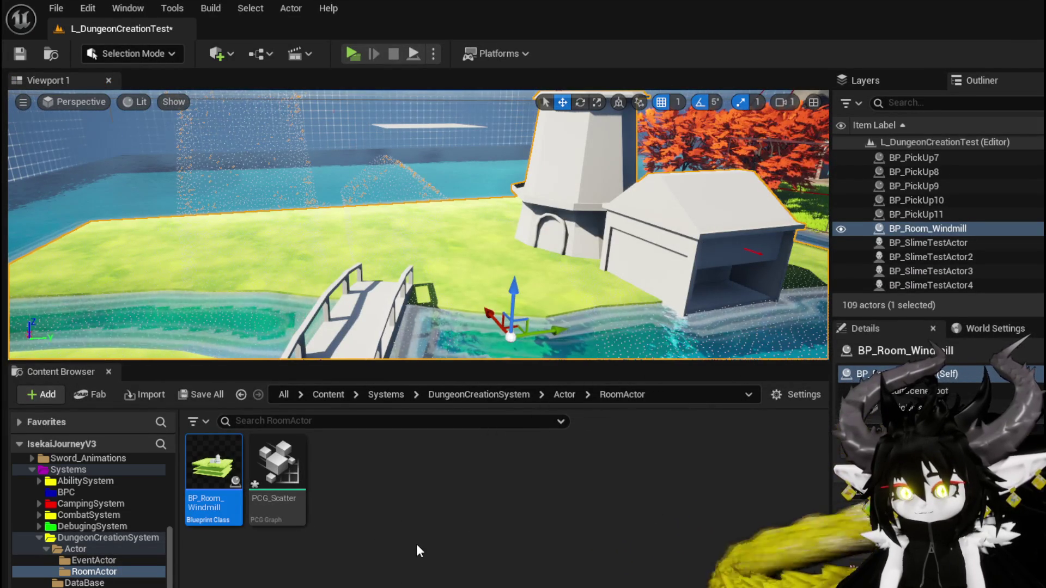
# Reset the windmill static mesh's Z rotation, then save the BP_Room_Windmill Blueprint and the level
pyautogui.doubleClick(214, 463)
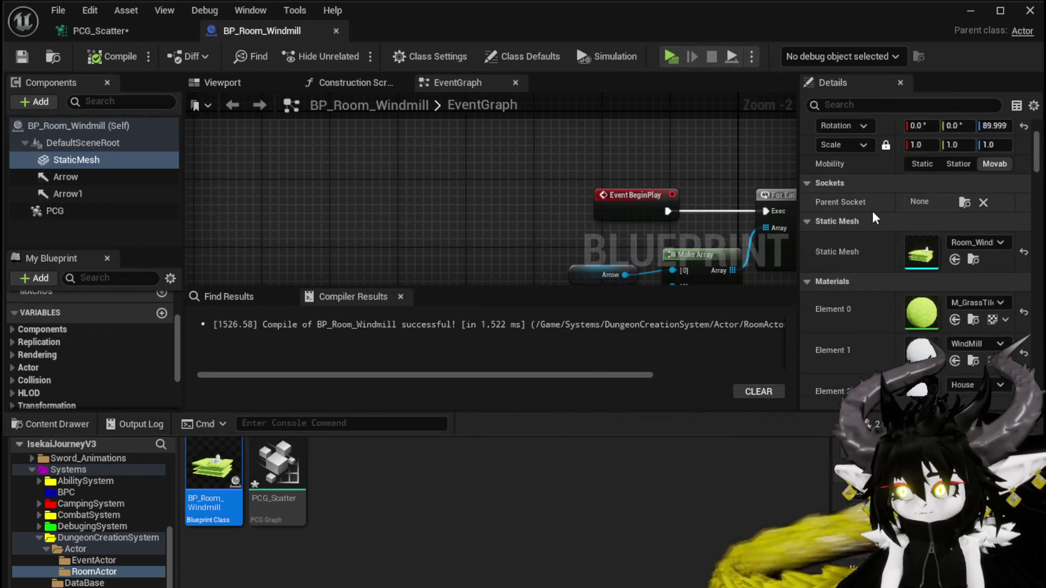
pyautogui.scroll(5, 875, 218)
pyautogui.click(991, 238)
pyautogui.write('0')
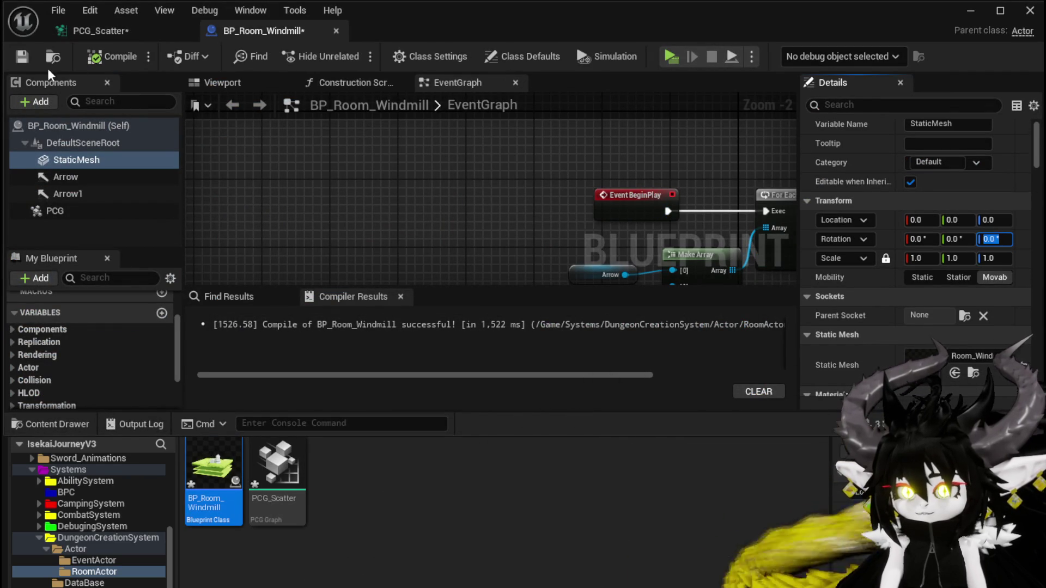
pyautogui.click(22, 59)
pyautogui.click(966, 12)
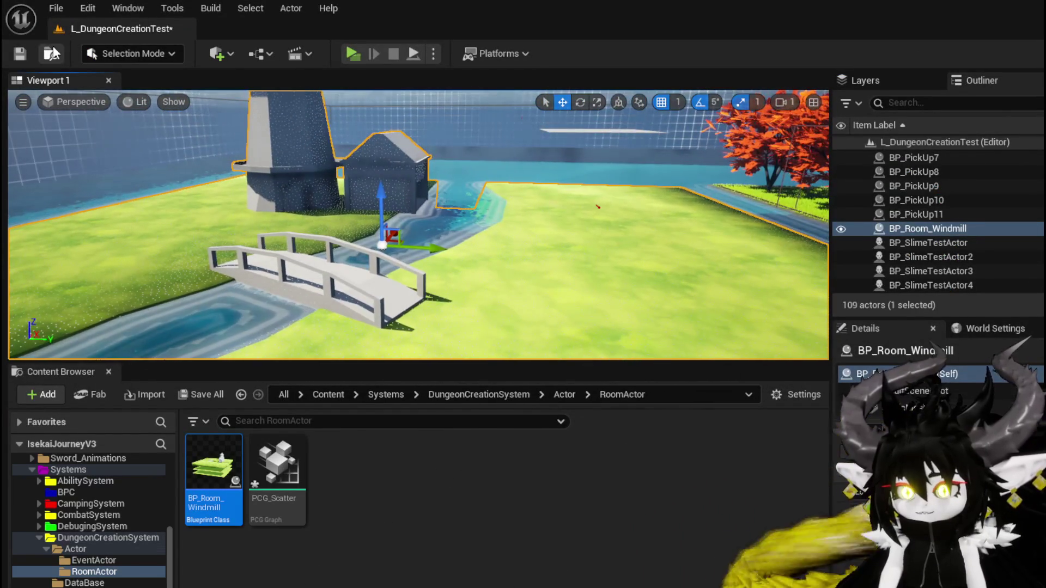
pyautogui.click(29, 55)
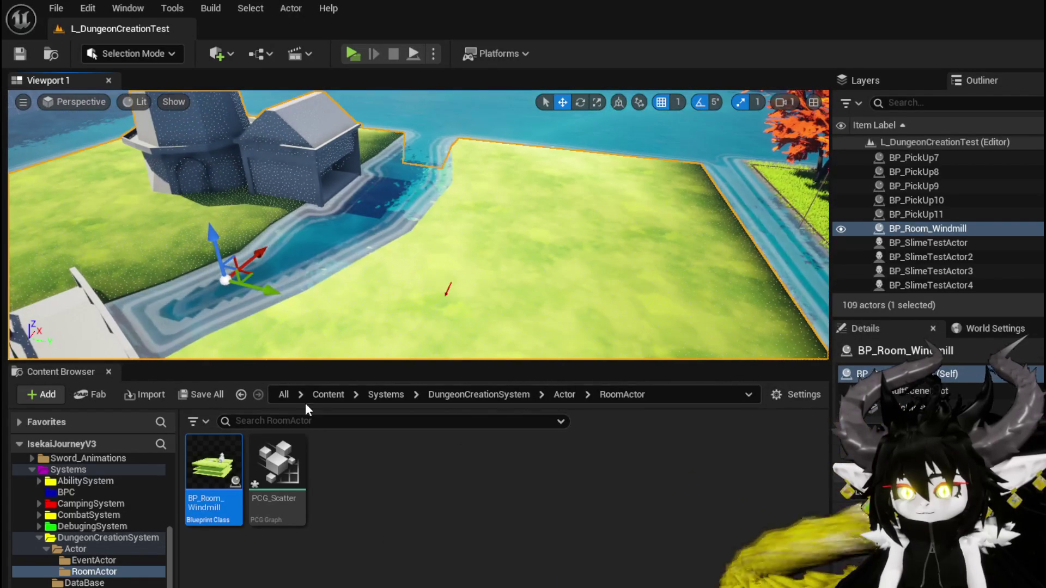
# Review the BeginPlay For Each Loop over the Make Array of Arrow and Arrow1 in BP_Room_Windmill
pyautogui.doubleClick(215, 463)
pyautogui.moveTo(473, 216)
pyautogui.mouseDown()
pyautogui.moveTo(423, 161)
pyautogui.moveTo(323, 158)
pyautogui.mouseUp()
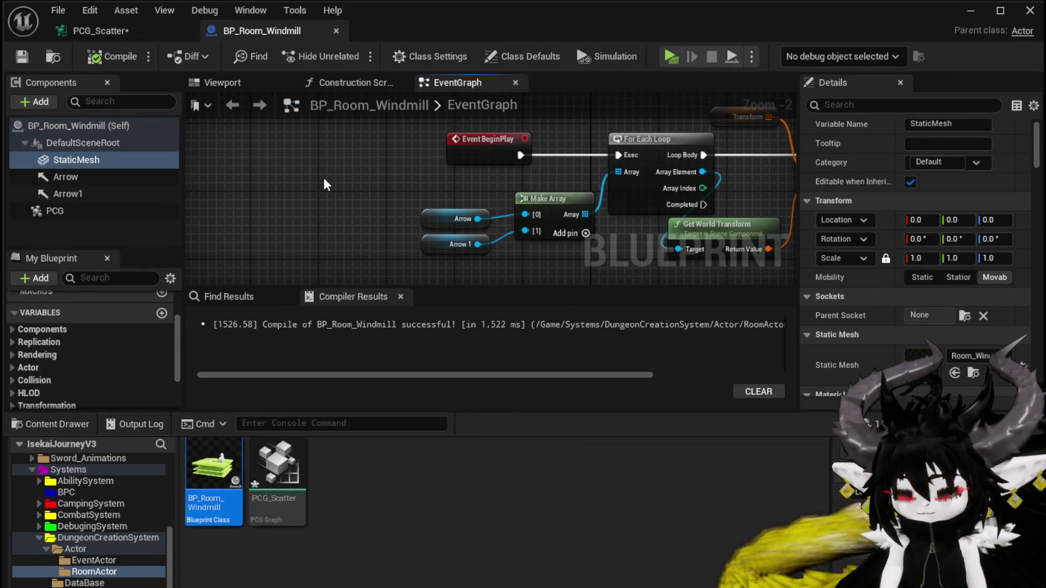
pyautogui.scroll(-2, 323, 179)
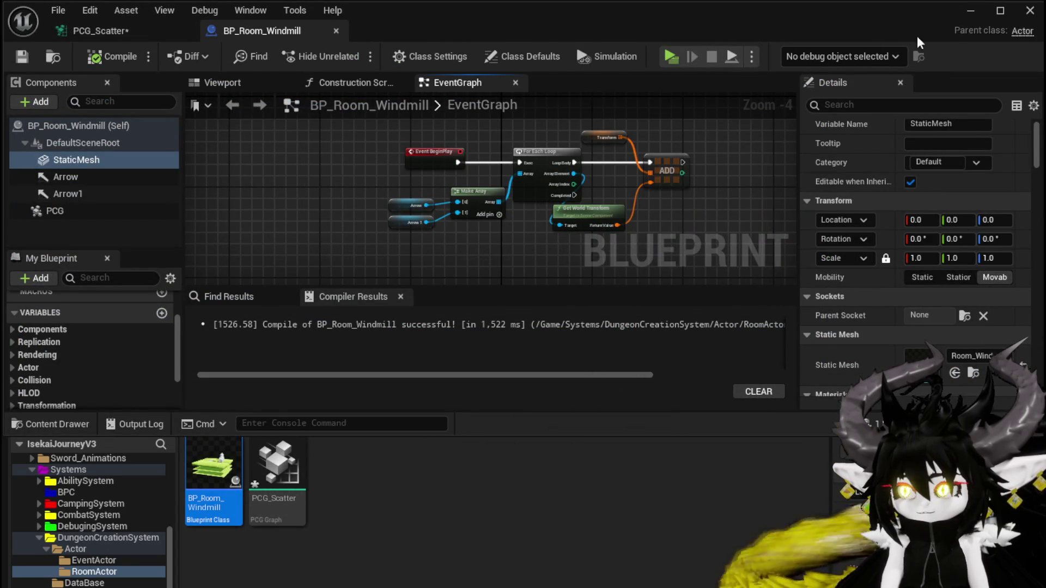
pyautogui.click(967, 13)
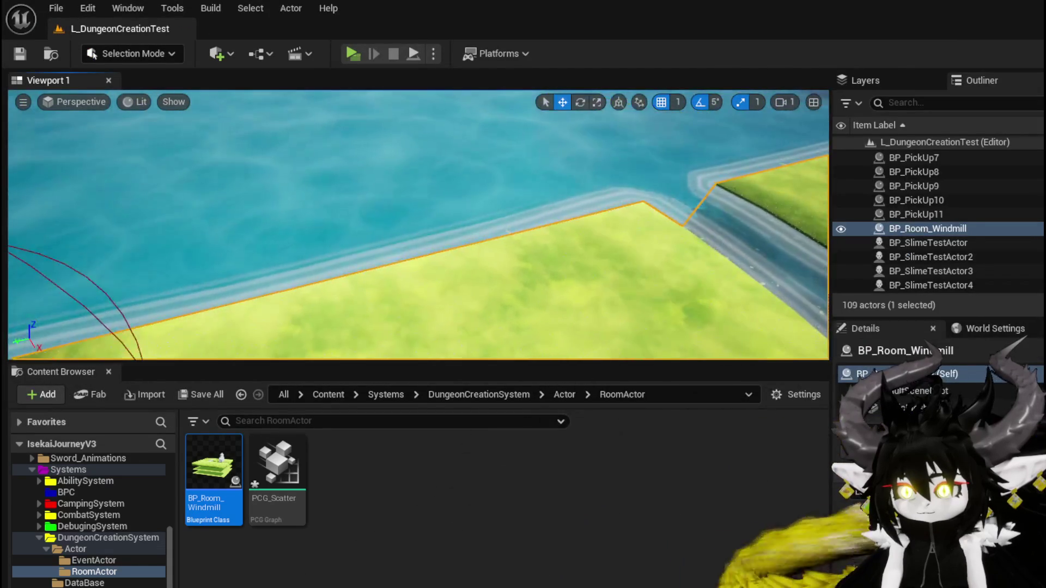
pyautogui.scroll(-5, 381, 269)
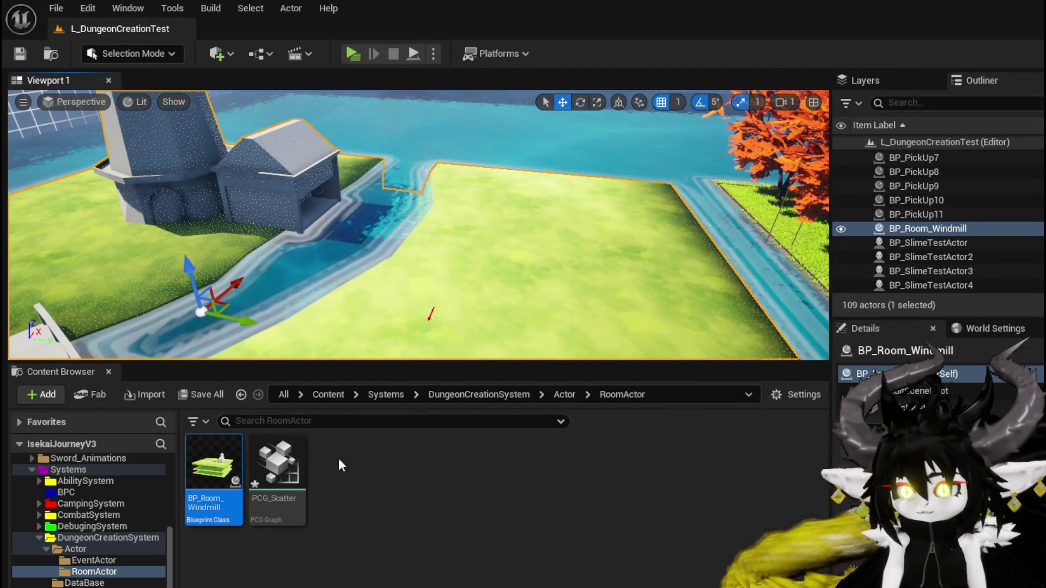
pyautogui.doubleClick(222, 453)
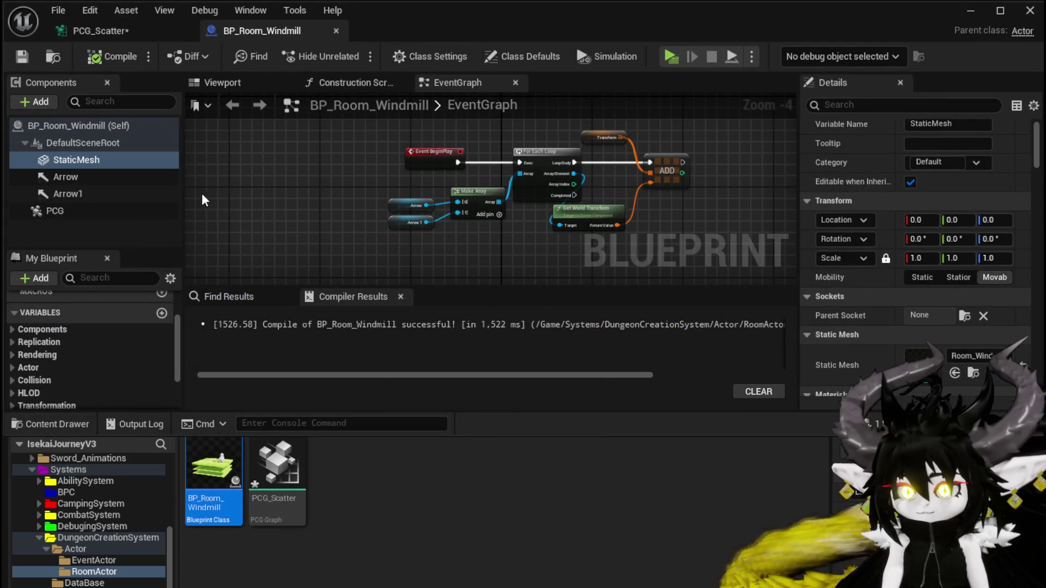
# Slide Arrow1 along X toward the shed and turn it 90 degrees of yaw
pyautogui.click(267, 83)
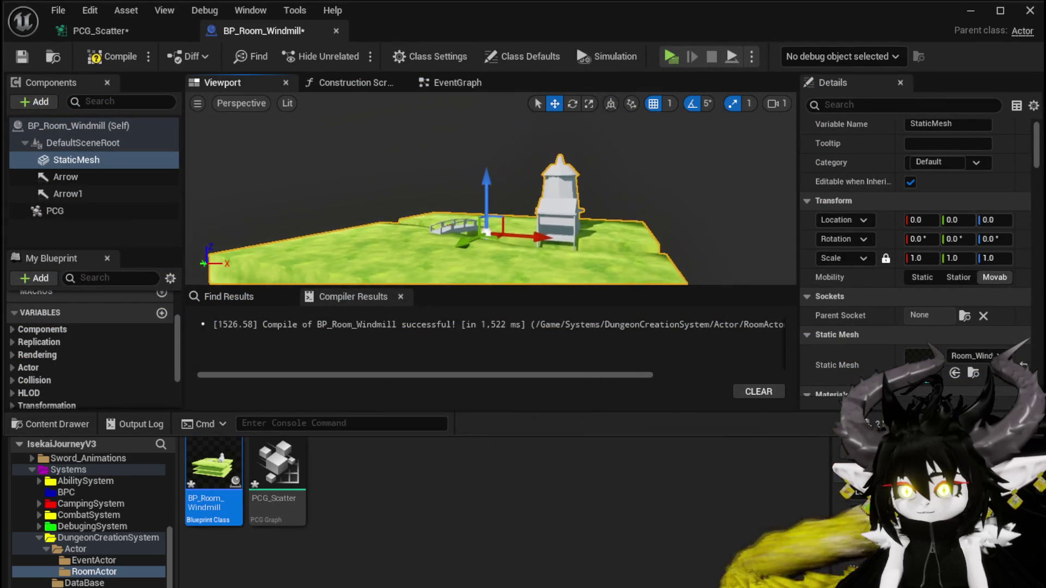
pyautogui.scroll(5, 477, 193)
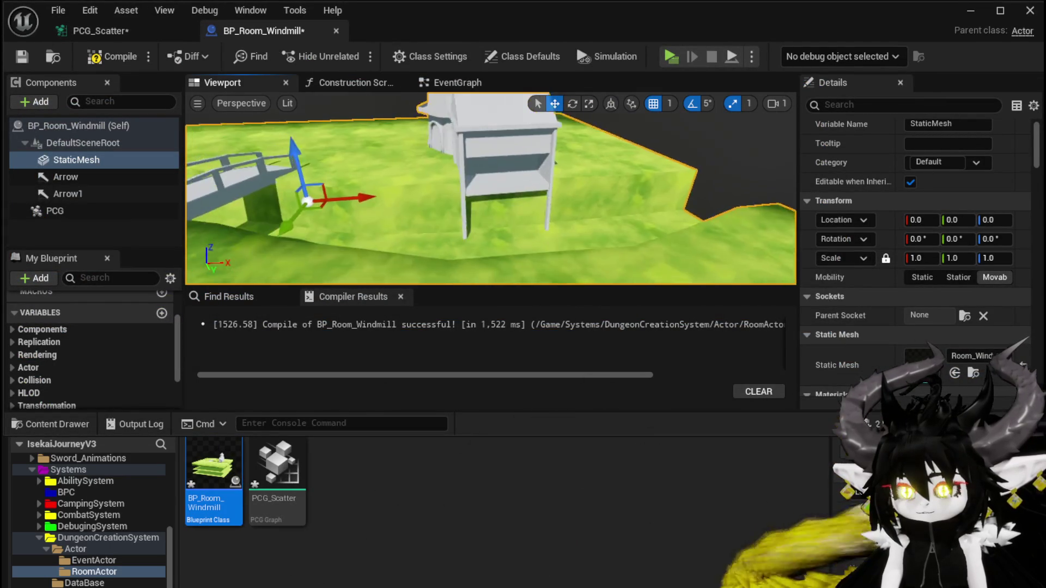
pyautogui.moveTo(420, 190); pyautogui.dragTo(410, 208)
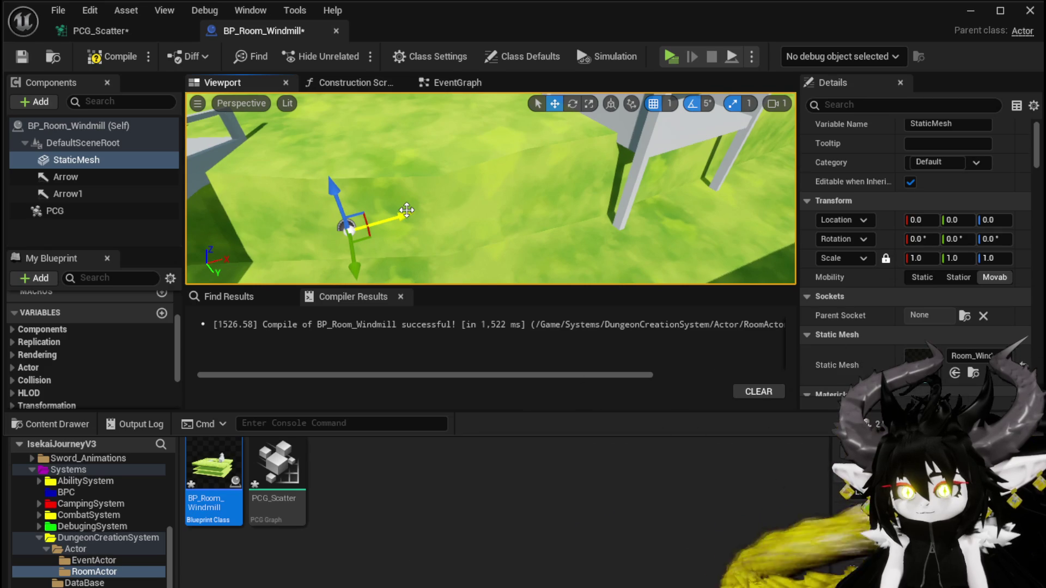
pyautogui.doubleClick(131, 194)
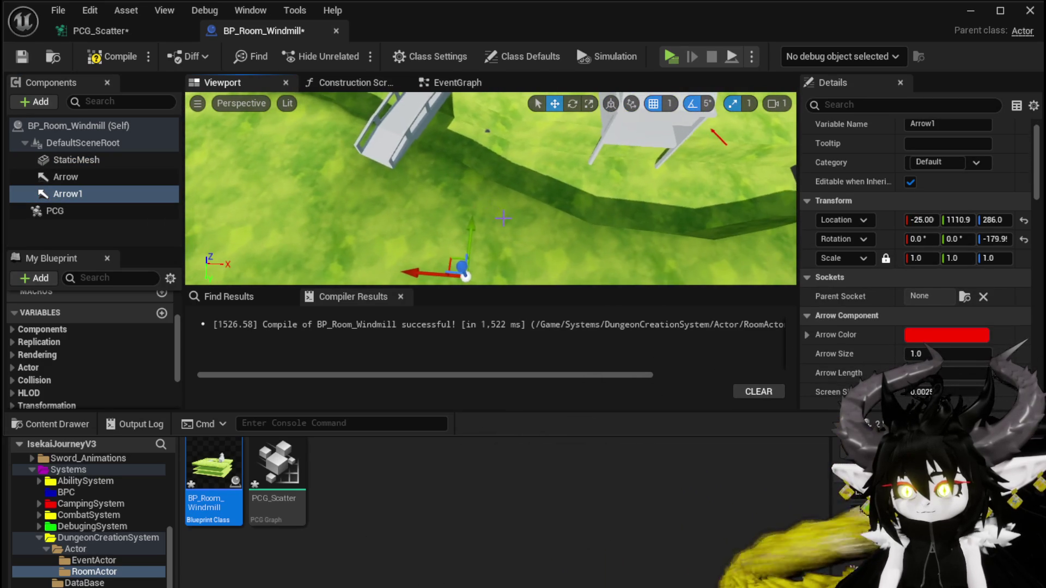
pyautogui.moveTo(452, 131); pyautogui.dragTo(490, 196)
pyautogui.press('e')
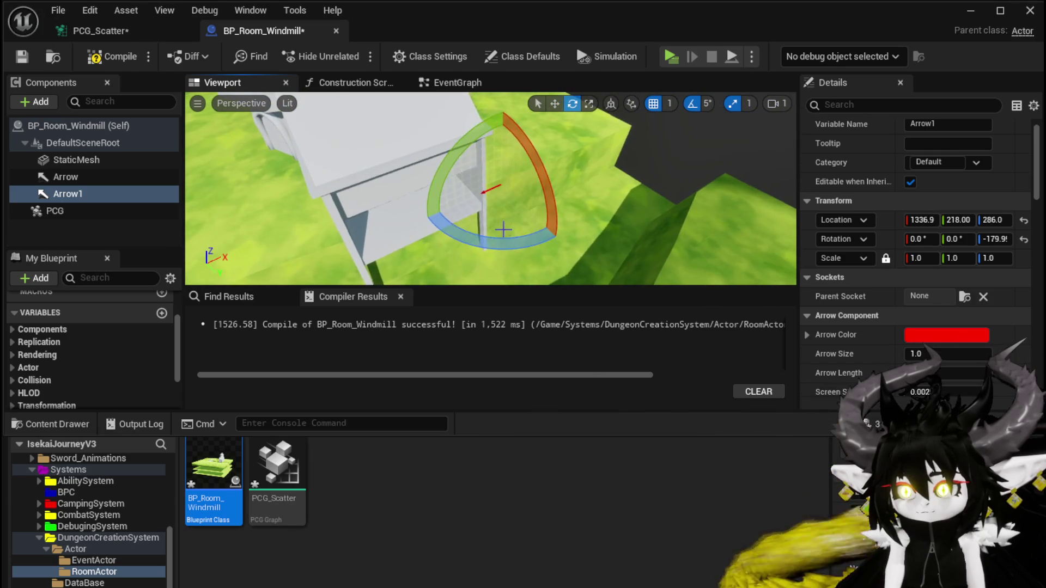
pyautogui.moveTo(474, 244); pyautogui.dragTo(545, 248)
pyautogui.press('w')
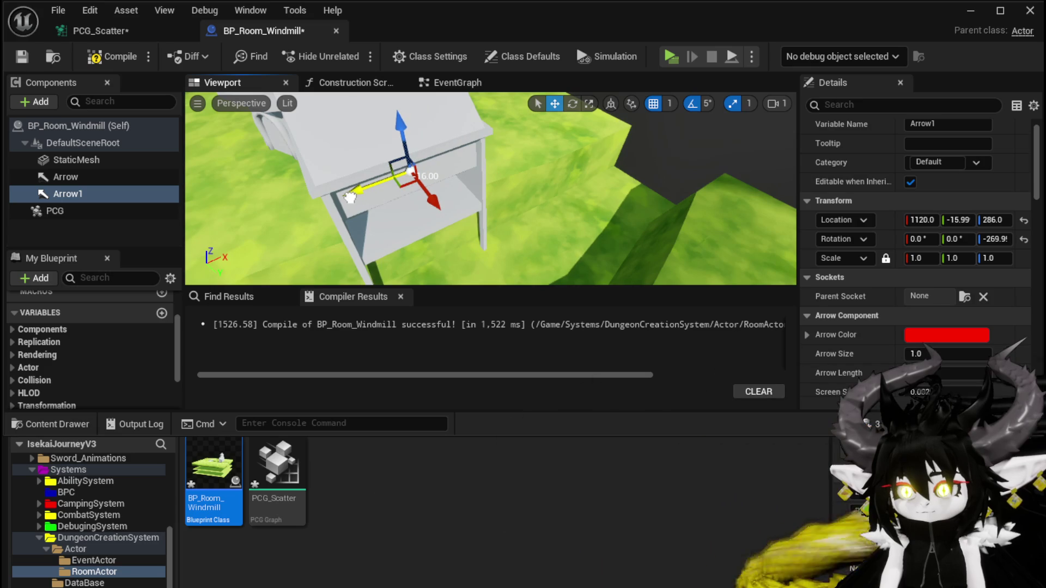
# Move the Arrow component up onto the windmill tower and adjust its yaw rotation
pyautogui.moveTo(549, 193)
pyautogui.mouseDown()
pyautogui.moveTo(224, 222)
pyautogui.moveTo(218, 255)
pyautogui.moveTo(240, 256)
pyautogui.mouseUp()
pyautogui.click(545, 179)
pyautogui.press('e')
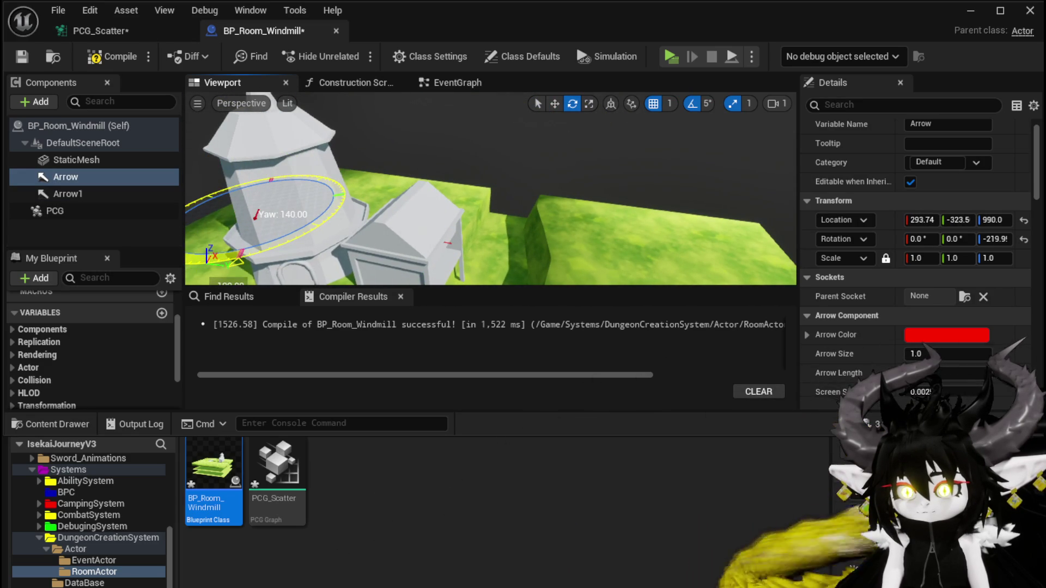
pyautogui.moveTo(490, 191); pyautogui.dragTo(447, 142)
pyautogui.moveTo(545, 252); pyautogui.dragTo(546, 254)
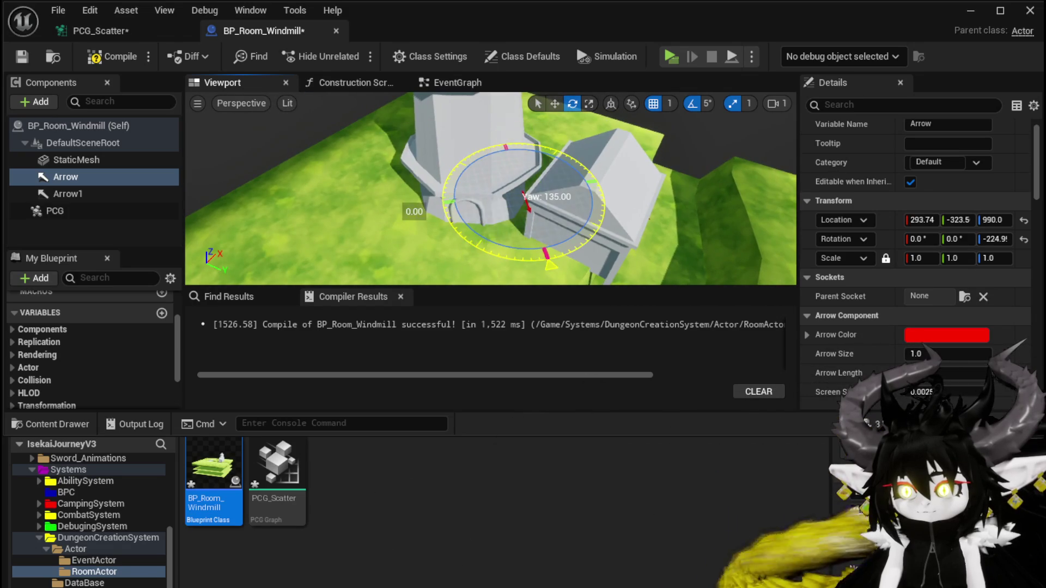
pyautogui.press('w')
pyautogui.moveTo(524, 214); pyautogui.dragTo(524, 220)
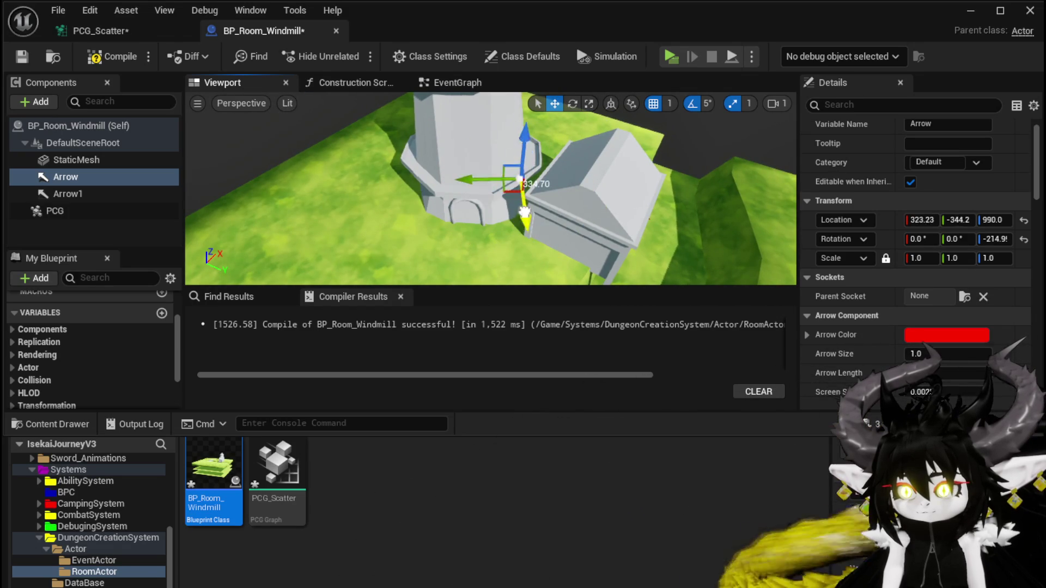
pyautogui.moveTo(532, 180); pyautogui.dragTo(532, 180)
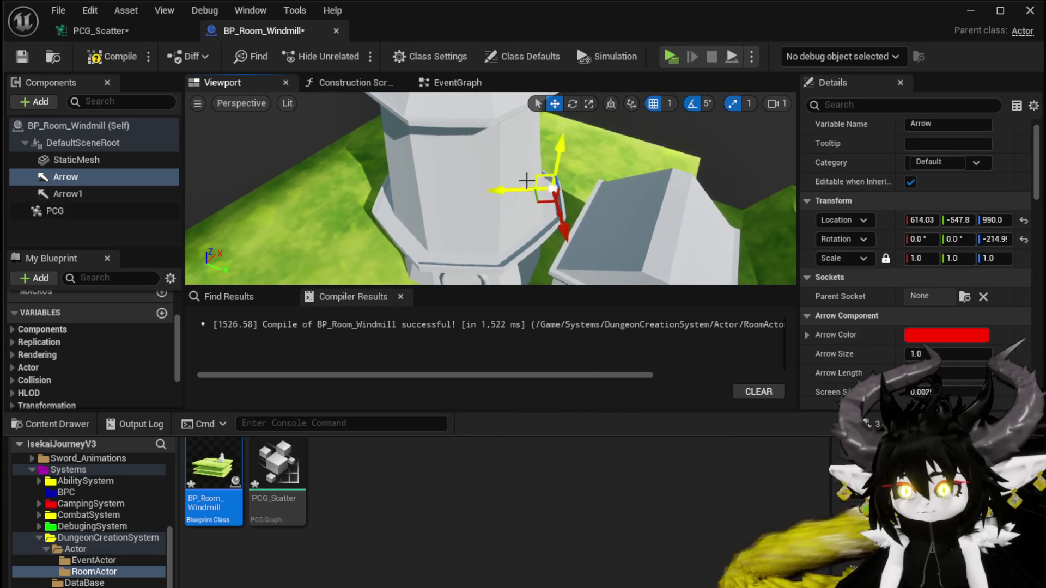
pyautogui.moveTo(454, 146); pyautogui.dragTo(454, 124)
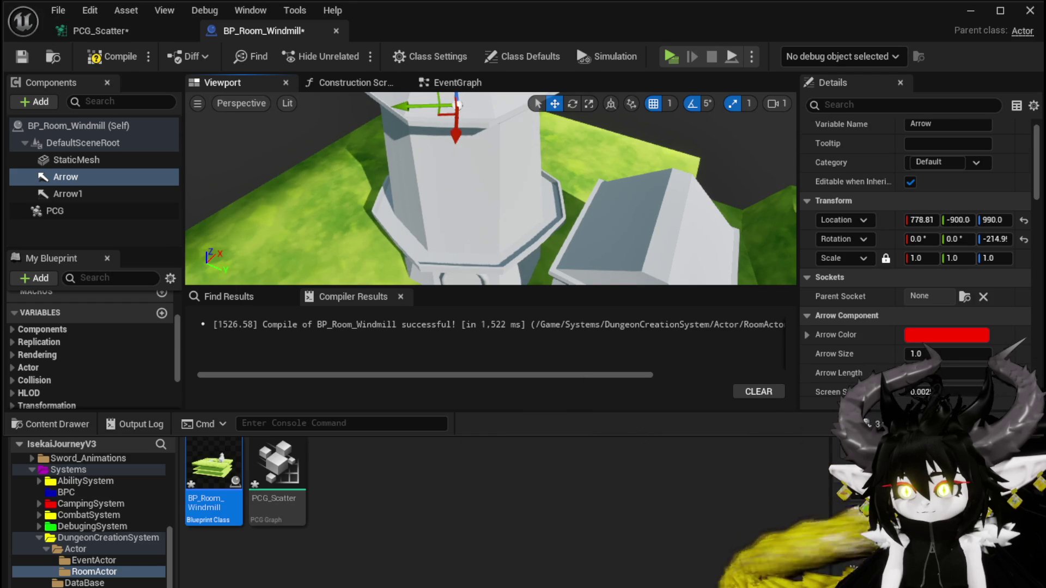
pyautogui.click(450, 120)
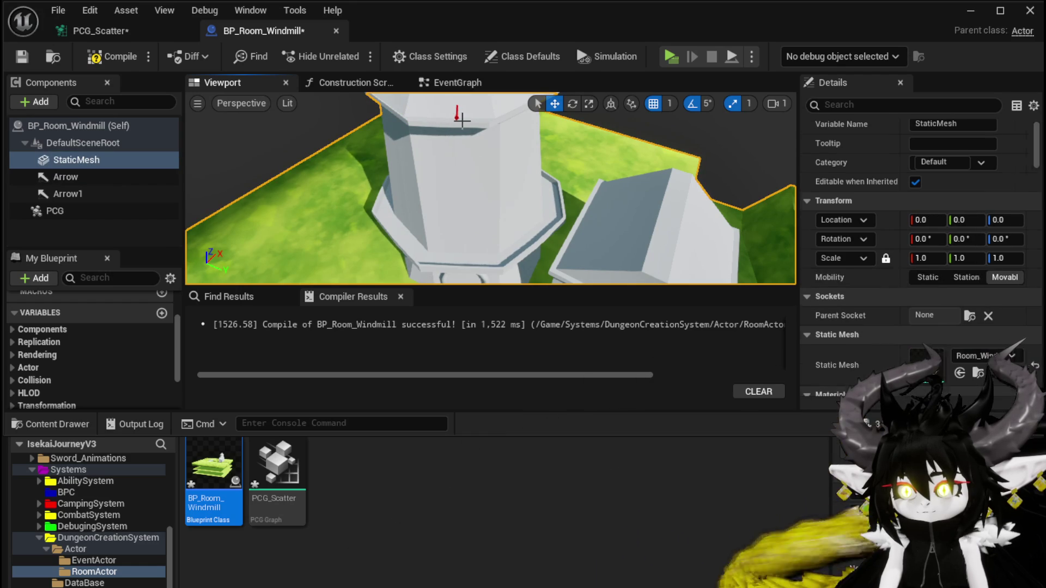
pyautogui.click(456, 116)
pyautogui.moveTo(457, 116); pyautogui.dragTo(441, 140)
pyautogui.press('e')
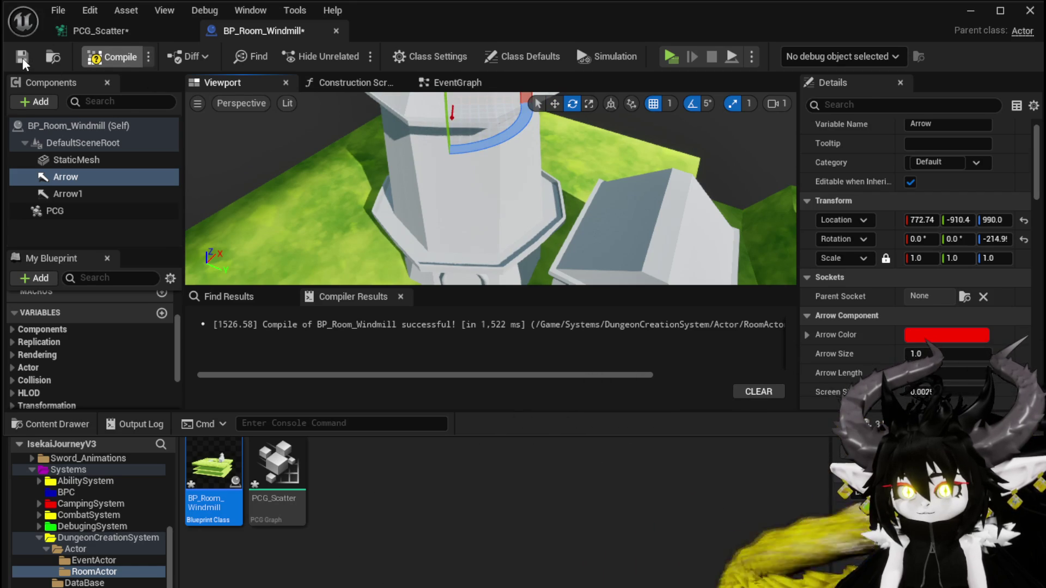
pyautogui.click(100, 38)
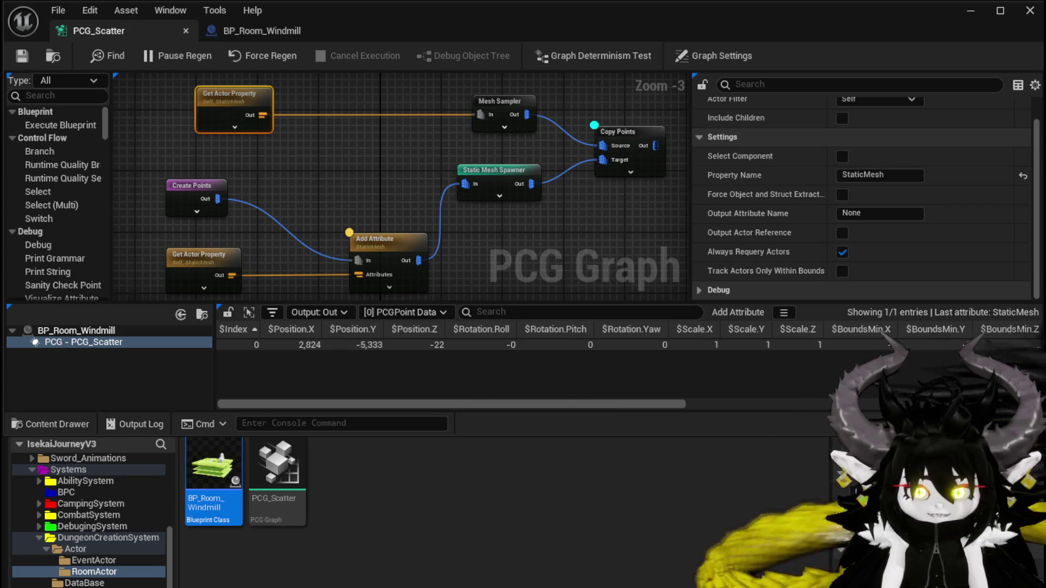
# Add a Static Mesh Spawner node wired from the Copy Points output
pyautogui.moveTo(599, 225); pyautogui.dragTo(495, 187)
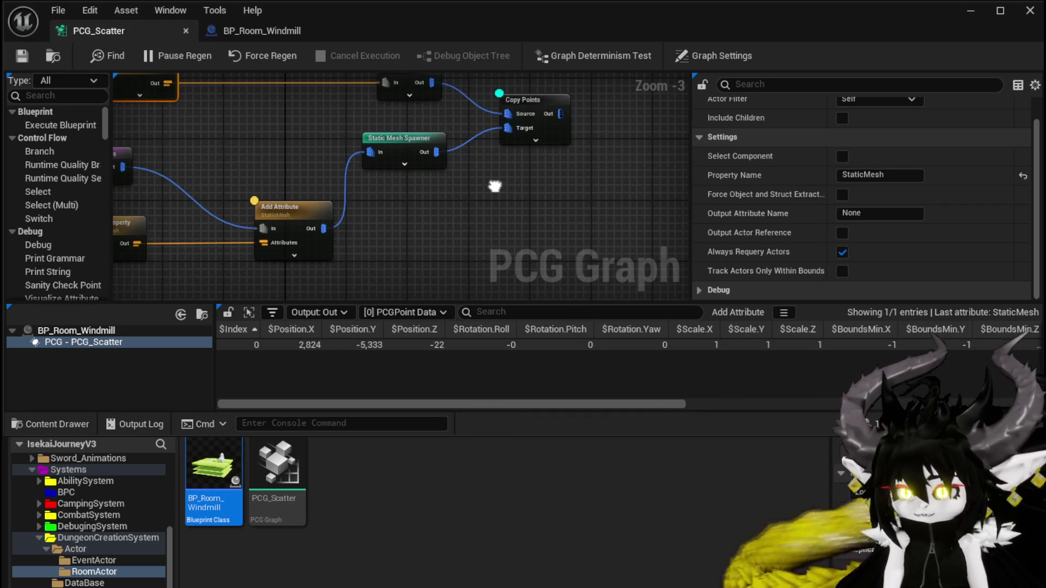
pyautogui.moveTo(559, 187)
pyautogui.mouseDown()
pyautogui.moveTo(335, 202)
pyautogui.moveTo(262, 227)
pyautogui.mouseUp()
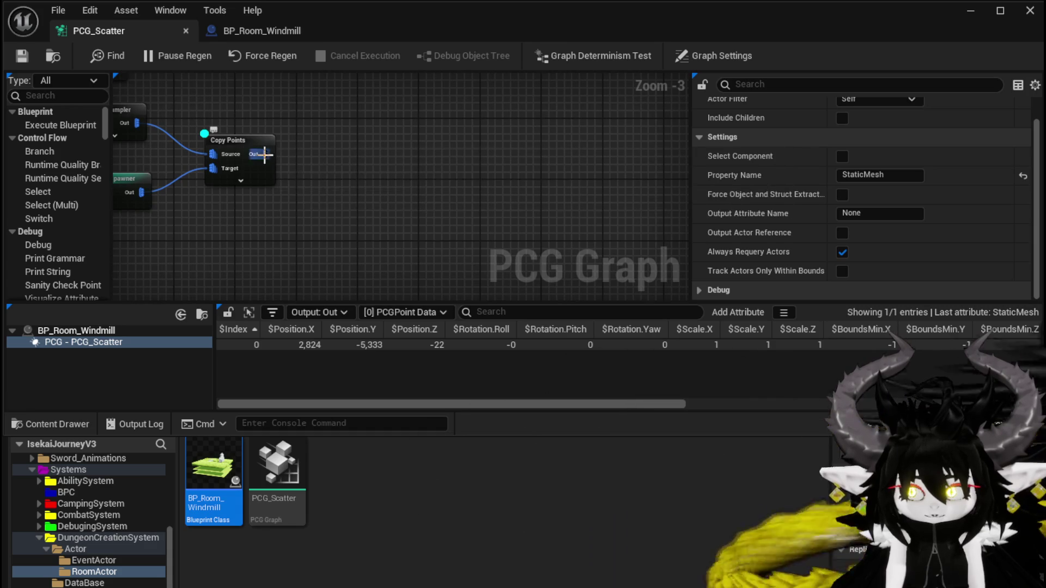
pyautogui.moveTo(266, 154); pyautogui.dragTo(384, 169)
pyautogui.write('static mesh')
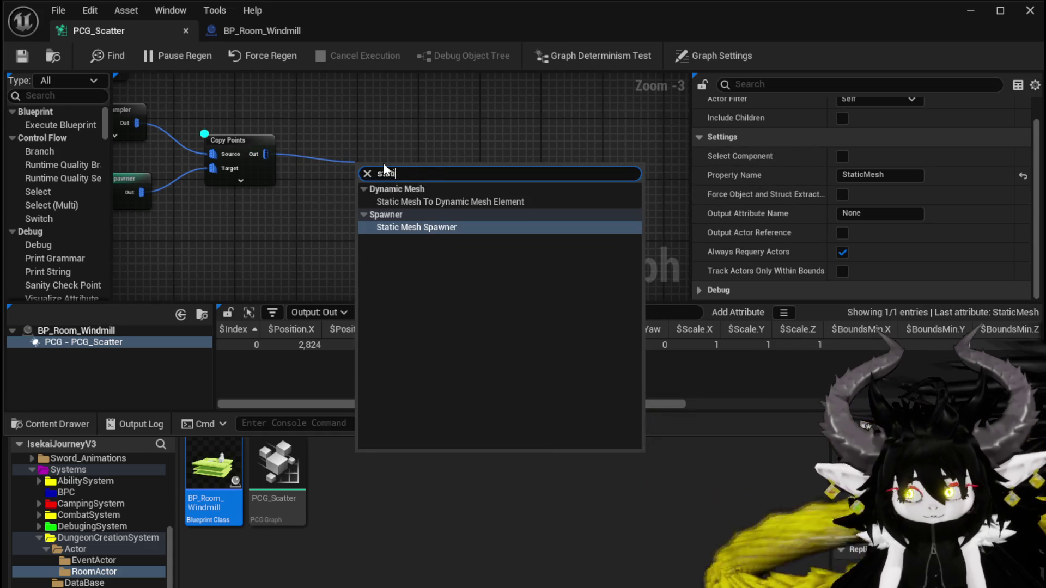
pyautogui.press('Return')
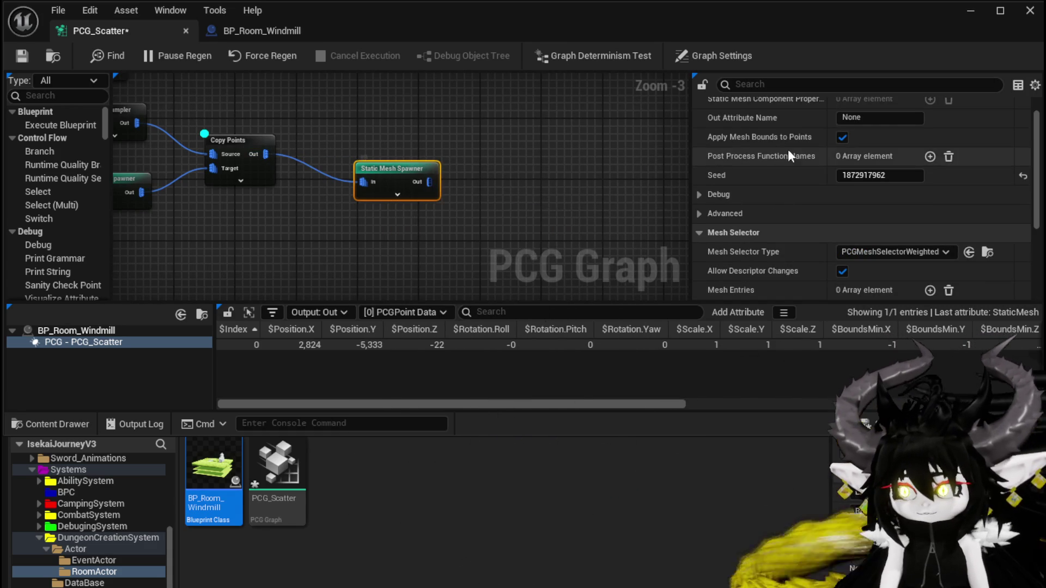
pyautogui.moveTo(407, 169); pyautogui.dragTo(358, 151)
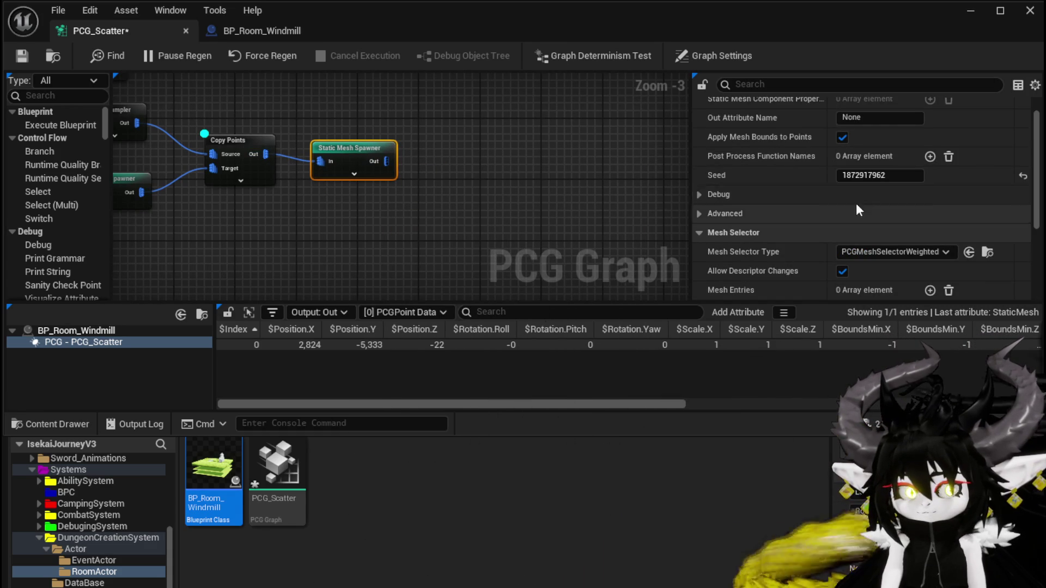
pyautogui.scroll(1, 789, 195)
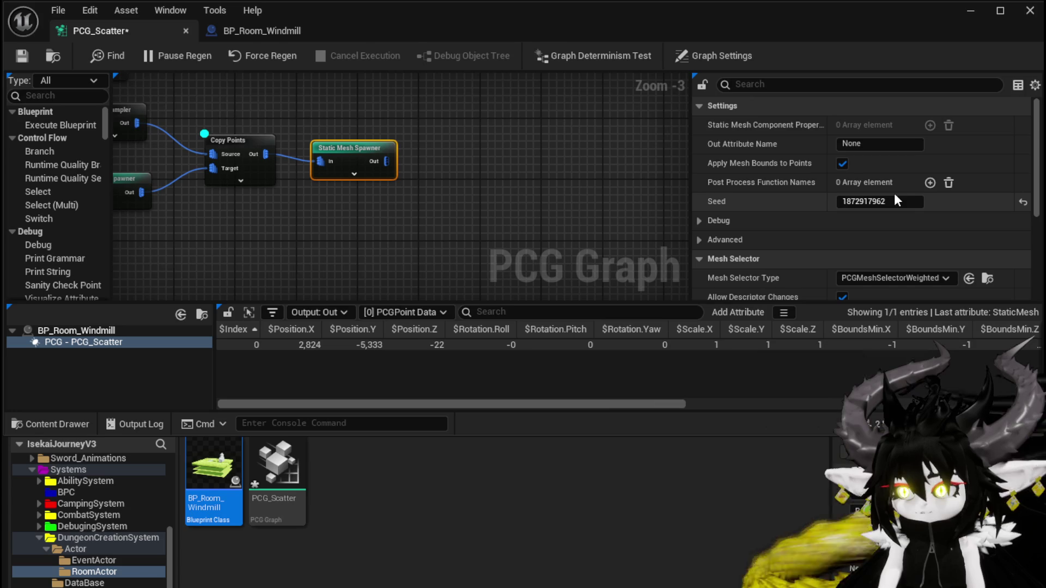
pyautogui.scroll(-3, 888, 193)
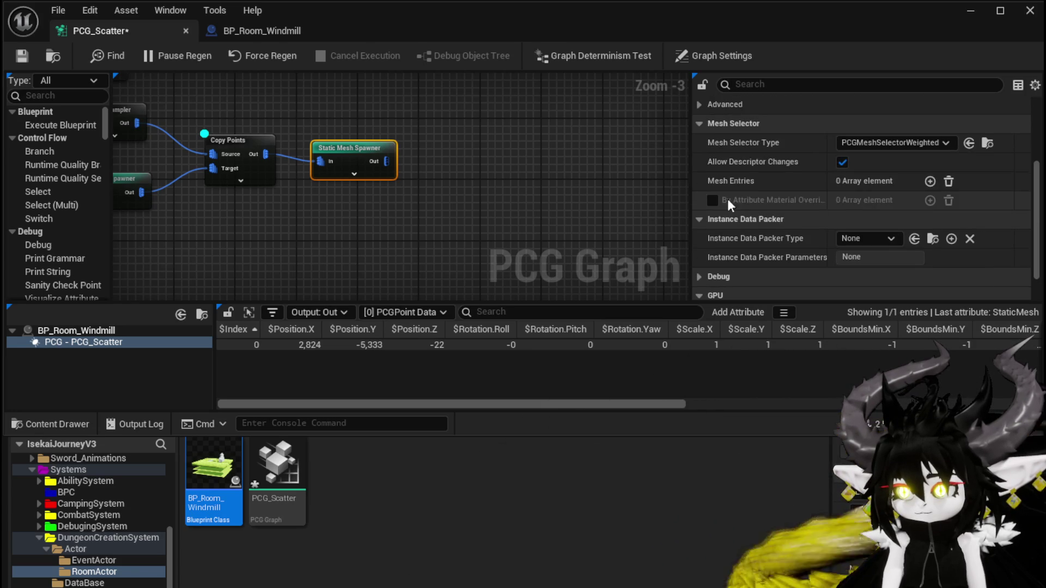
# Add a mesh entry to the spawner and set its Static Mesh to grassTutorial
pyautogui.click(930, 181)
pyautogui.click(711, 201)
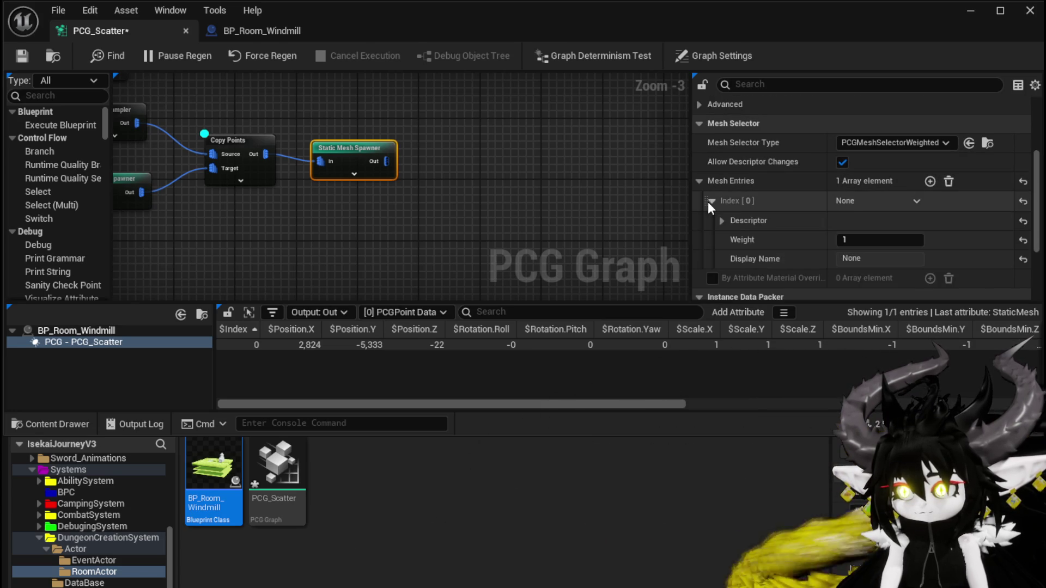
pyautogui.click(721, 221)
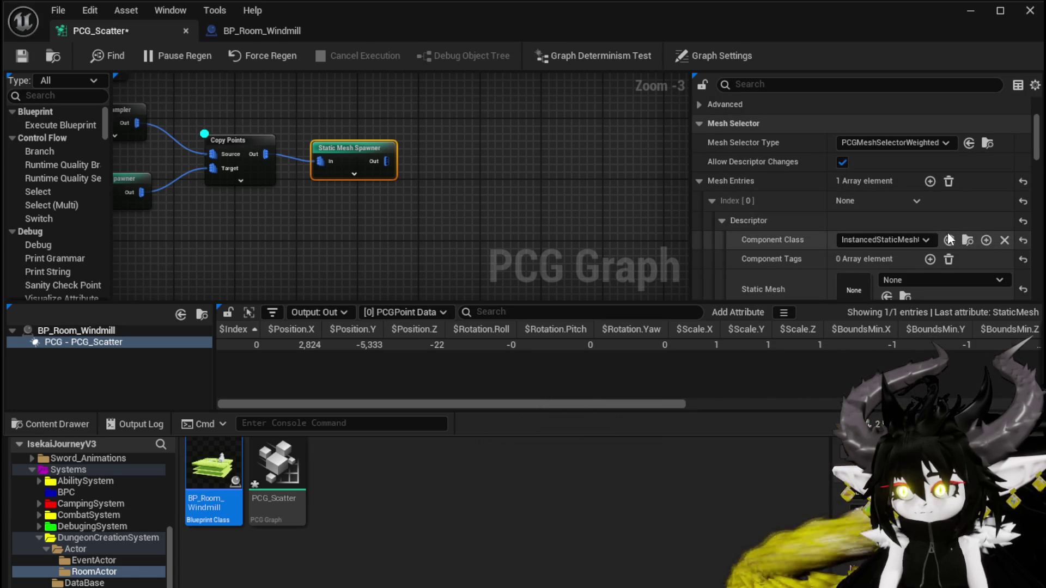
pyautogui.scroll(-2, 811, 253)
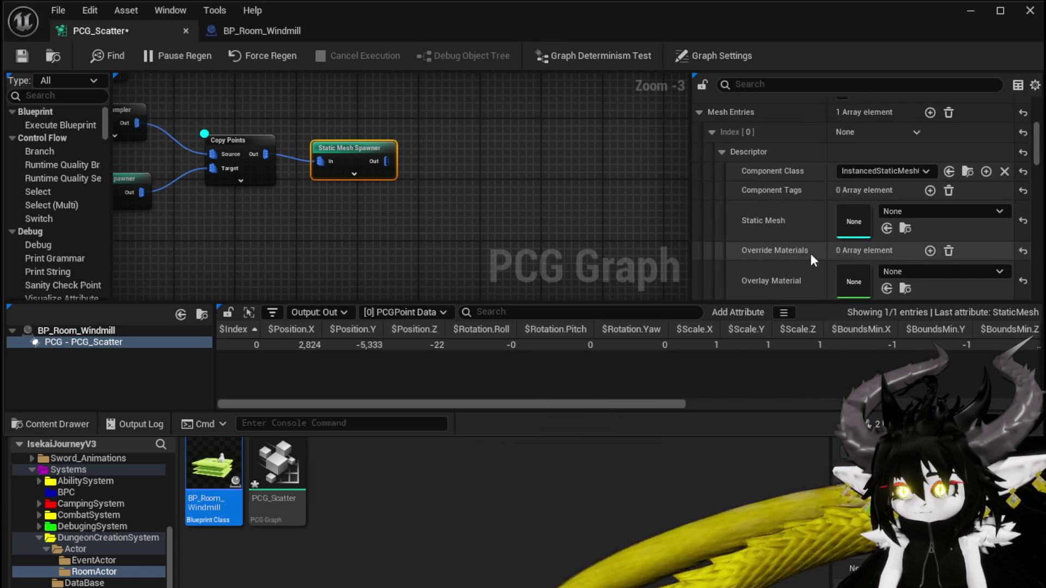
pyautogui.click(920, 212)
pyautogui.write('Gr')
pyautogui.write('ss')
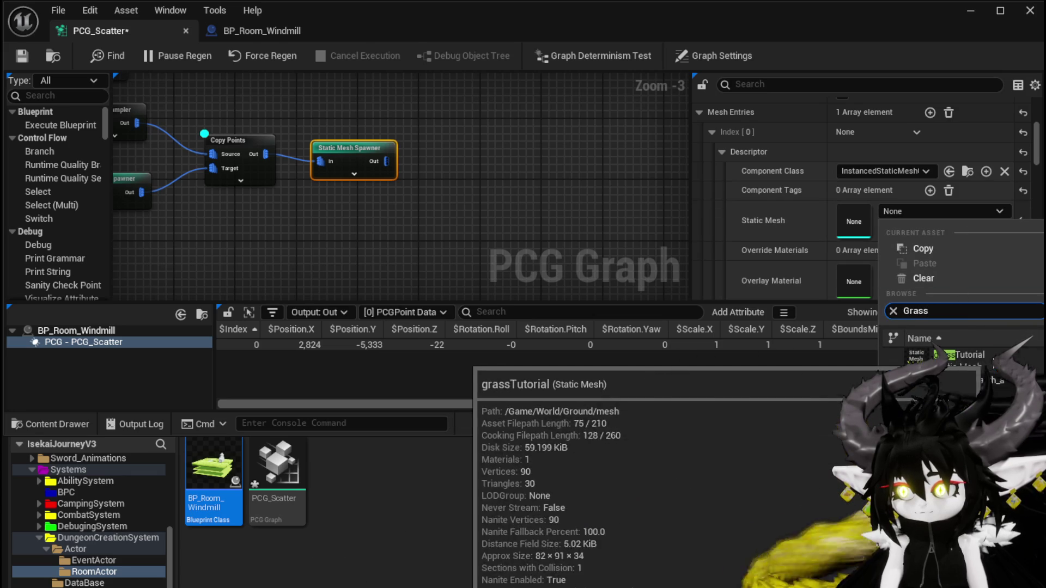
pyautogui.click(972, 355)
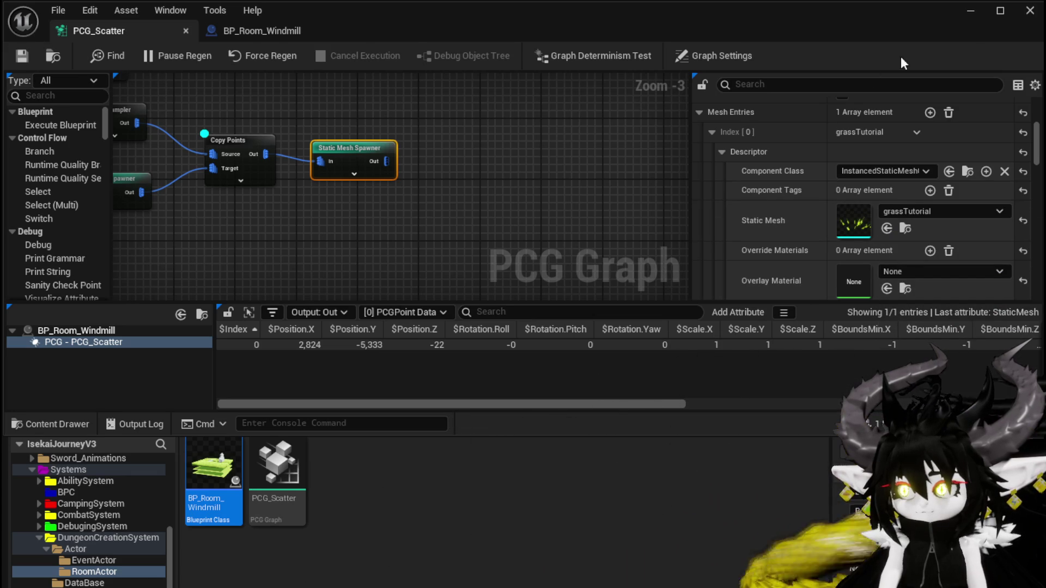
pyautogui.click(976, 18)
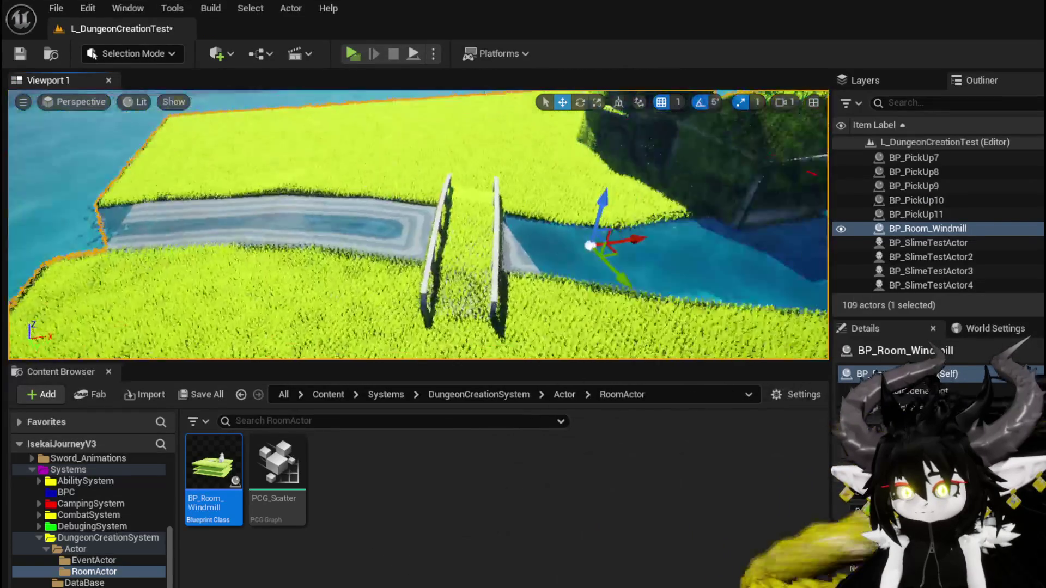
# Inspect the grass up close along the white wall, river edge, stone gate and hedge
pyautogui.press('f')
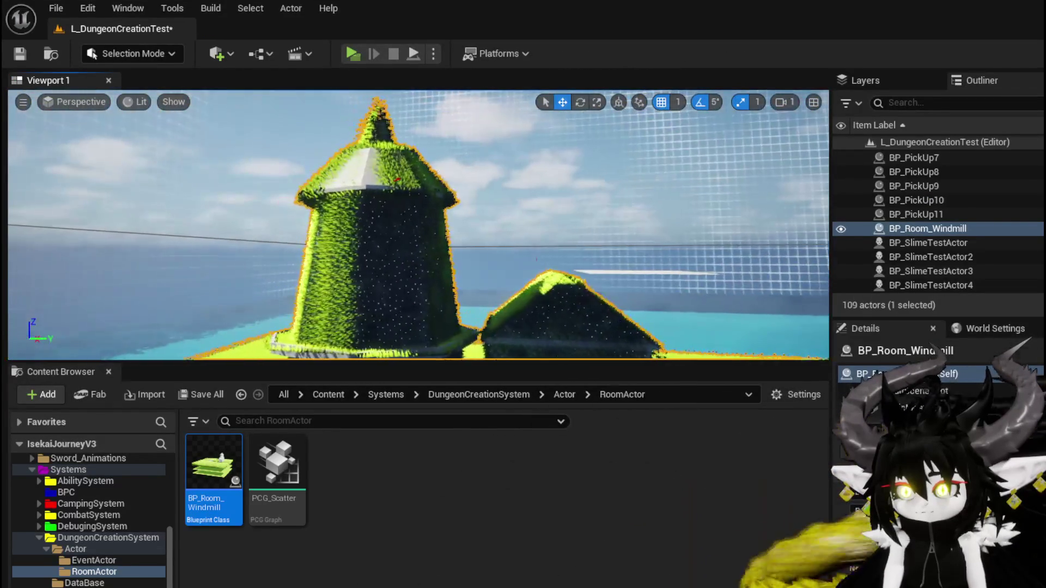
pyautogui.press('w')
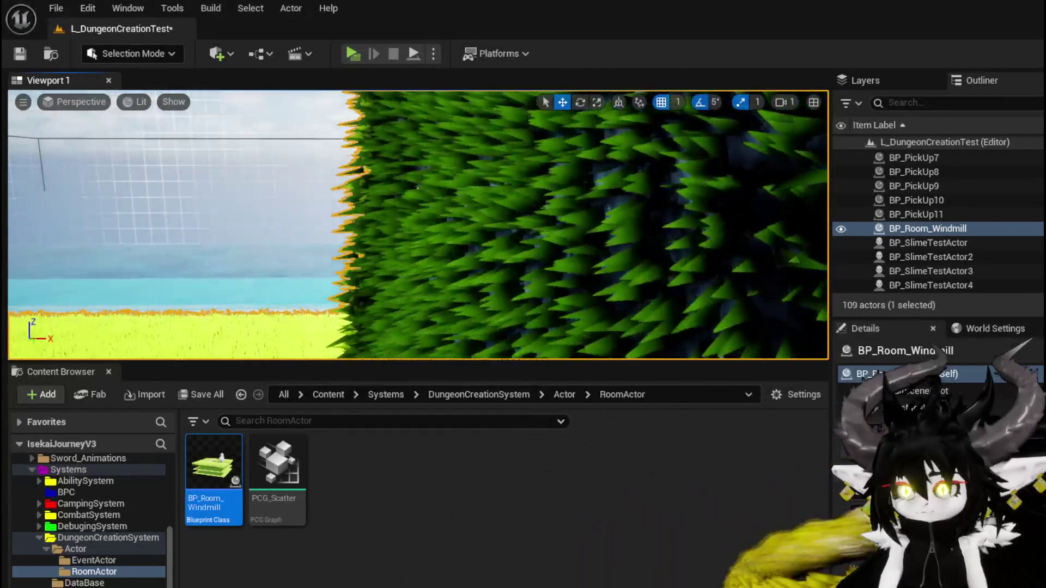
pyautogui.press('s')
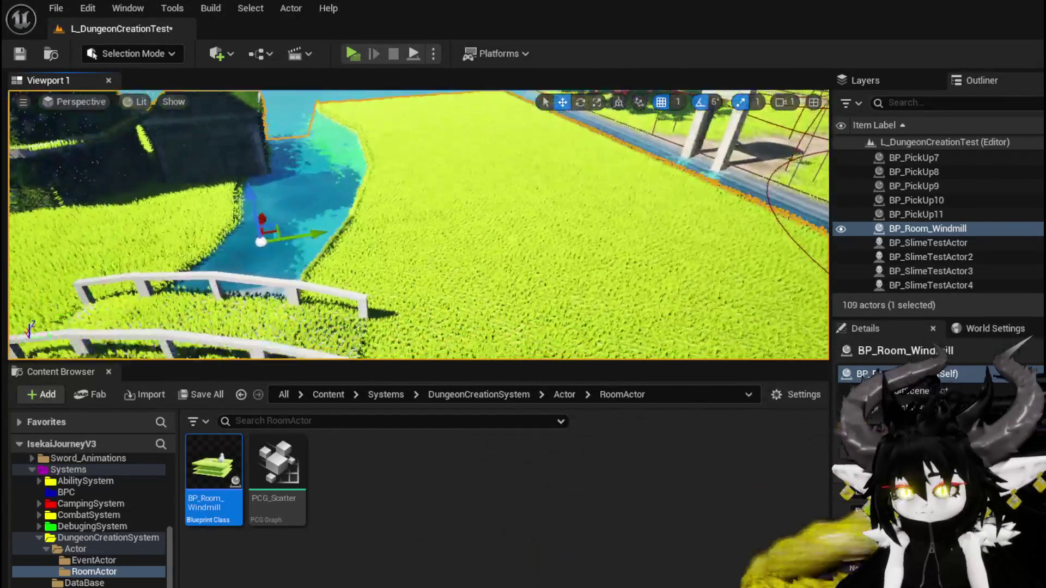
pyautogui.press('w')
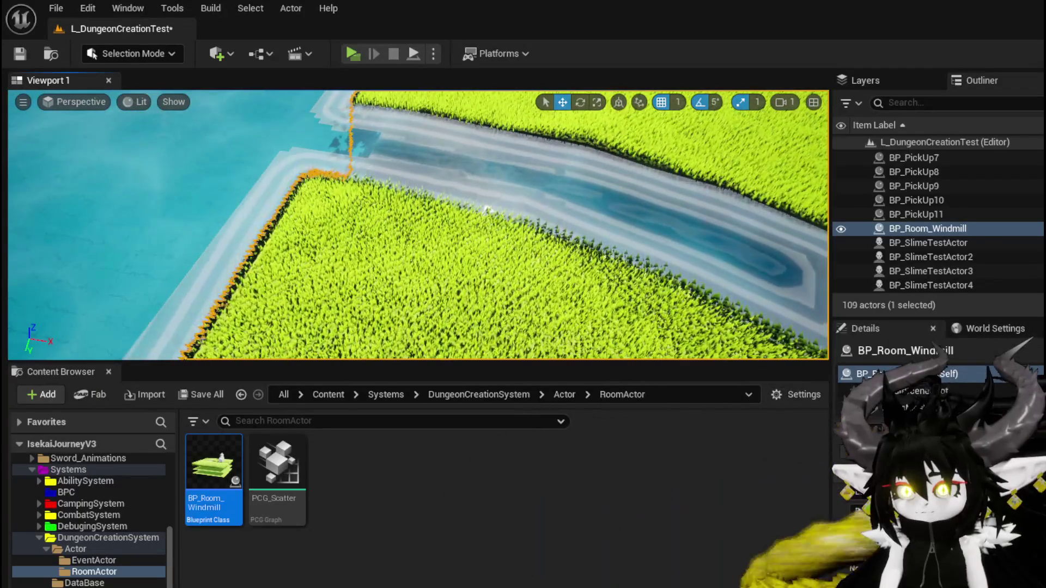
pyautogui.press('s')
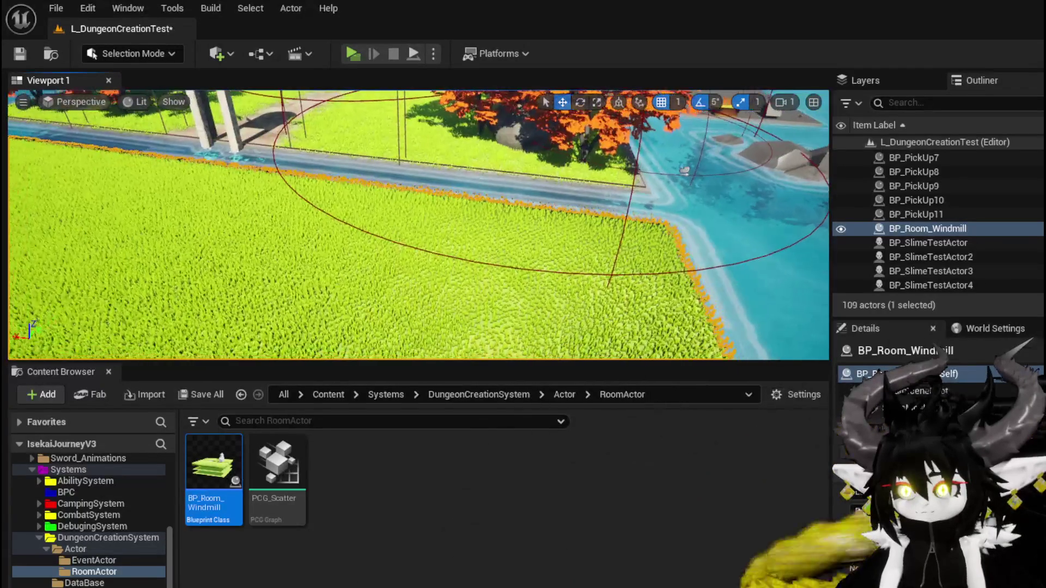
pyautogui.press('w')
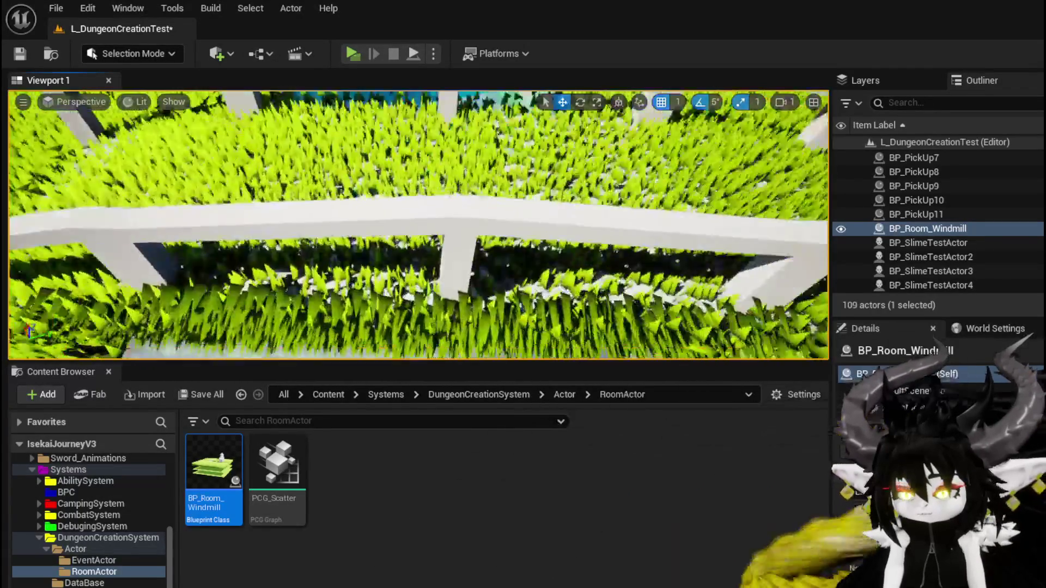
pyautogui.press('s')
pyautogui.press('w')
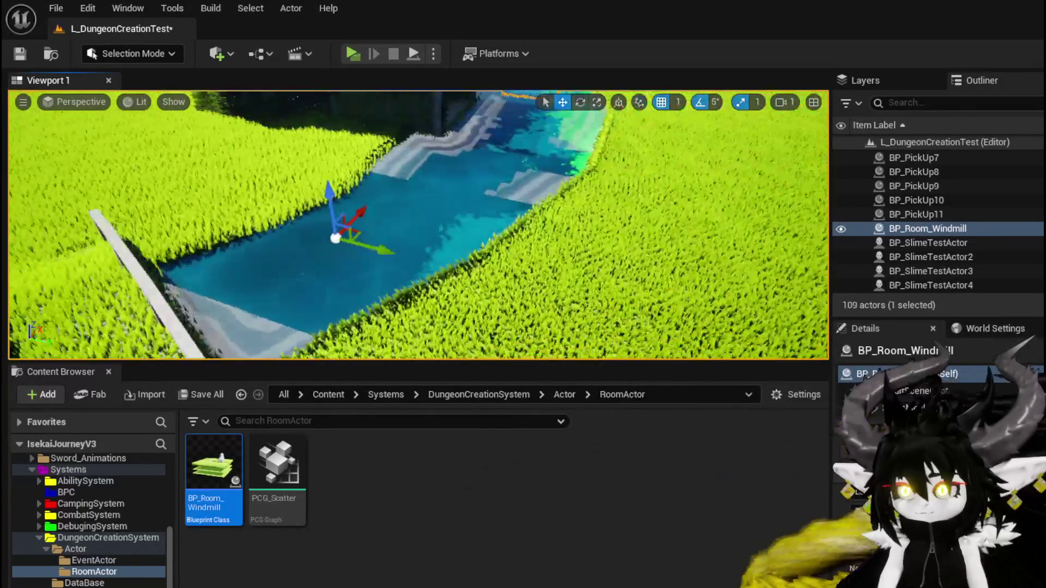
pyautogui.press('w')
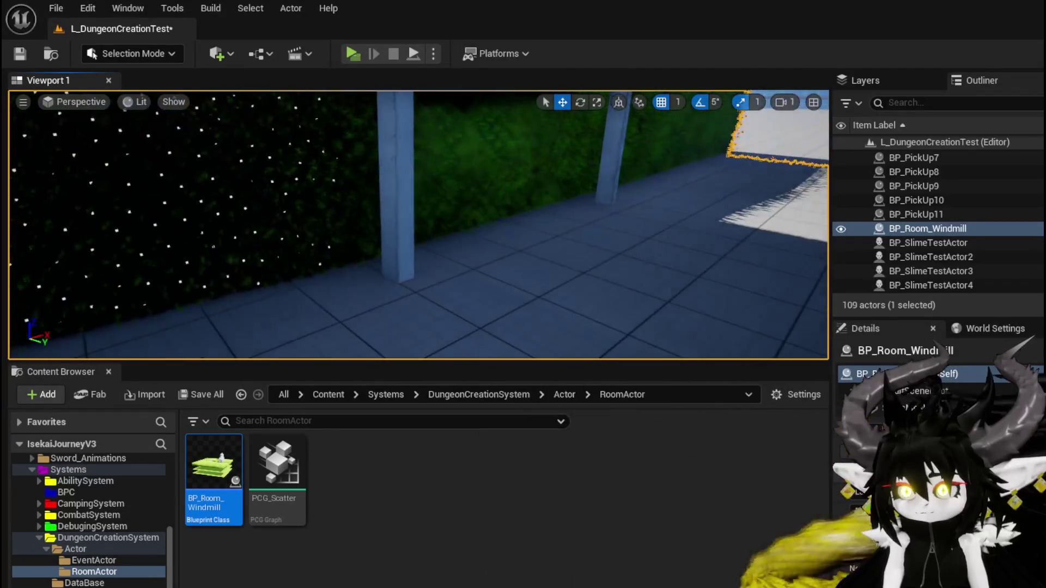
pyautogui.press('w')
pyautogui.press('w')
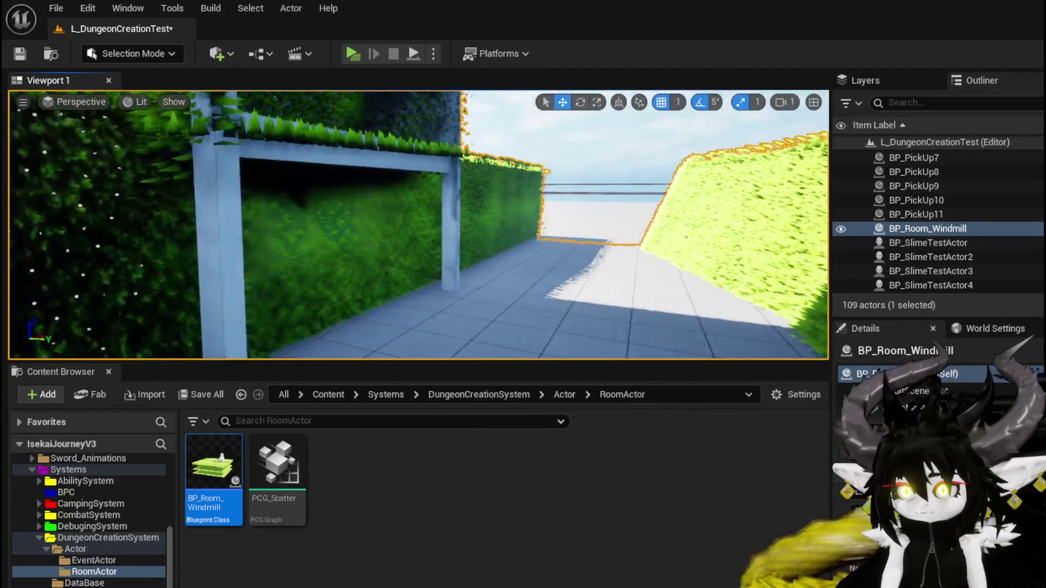
pyautogui.press('w')
# View the grass-covered room from overhead around the windmill and bridge, then save the level
pyautogui.press('s')
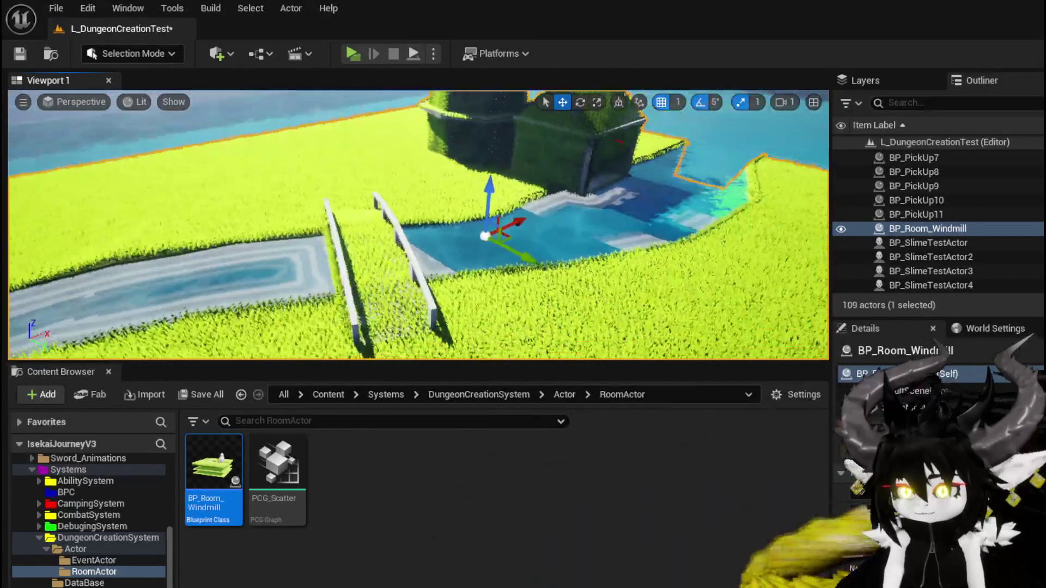
pyautogui.press('d')
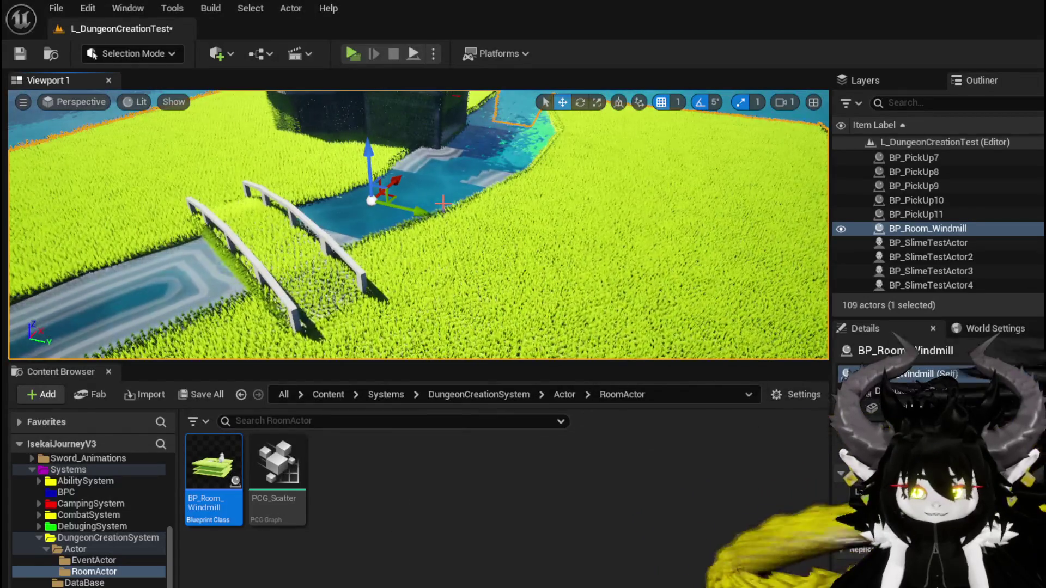
pyautogui.press('s')
pyautogui.press('d')
pyautogui.press('a')
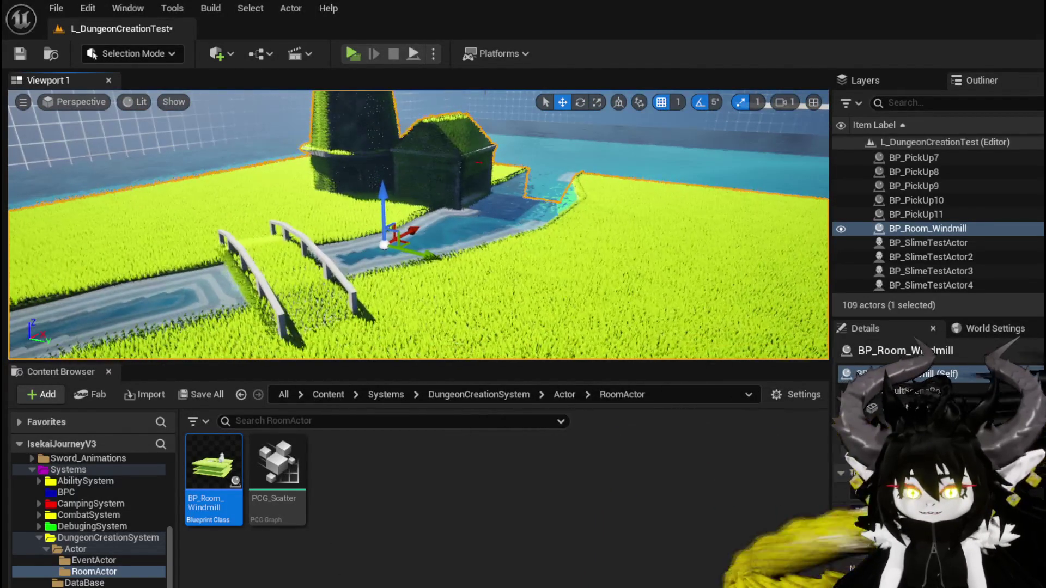
pyautogui.press('w')
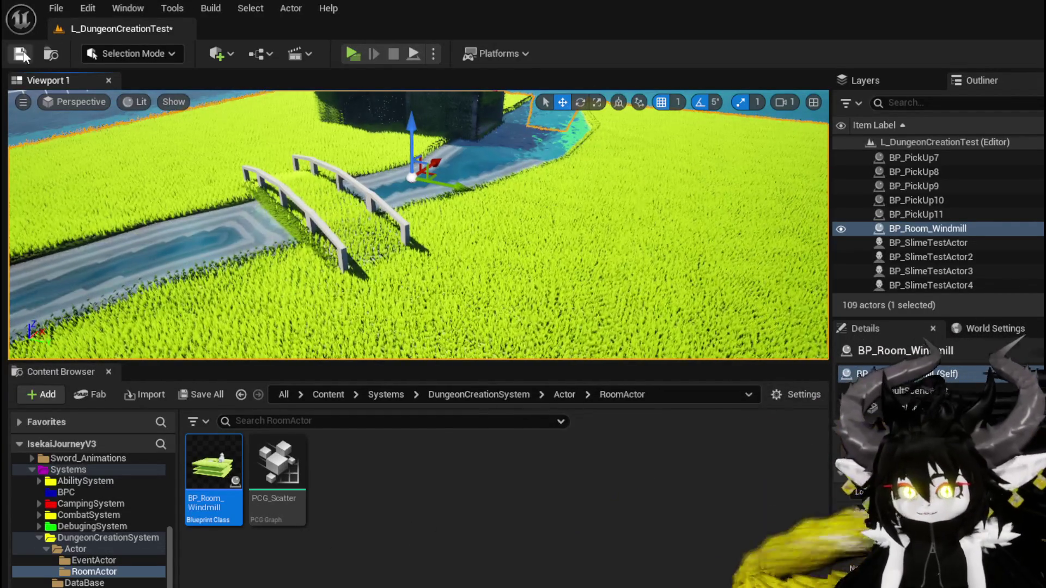
pyautogui.hotkey('ctrl', 's')
# Launch a standalone preview, run through the gate, and choose the Outdoor_Temple room
pyautogui.click(349, 51)
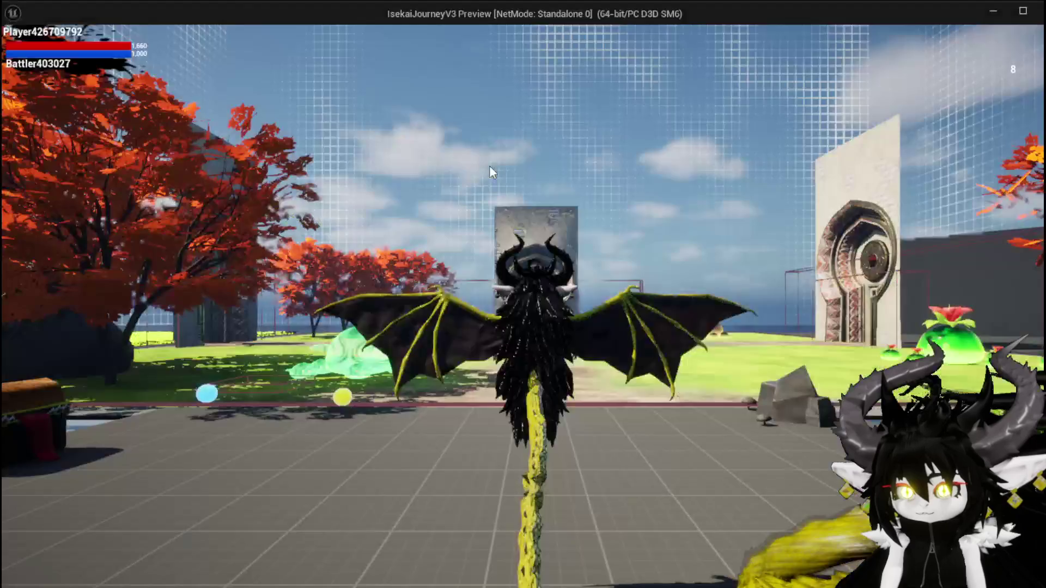
pyautogui.press('w')
pyautogui.press('space')
pyautogui.press('w')
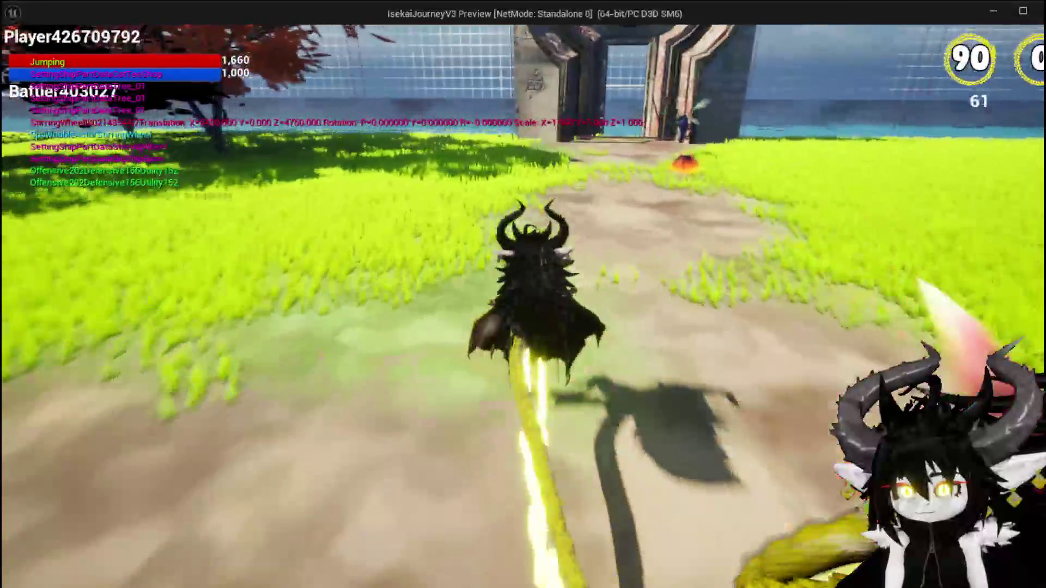
pyautogui.press('w')
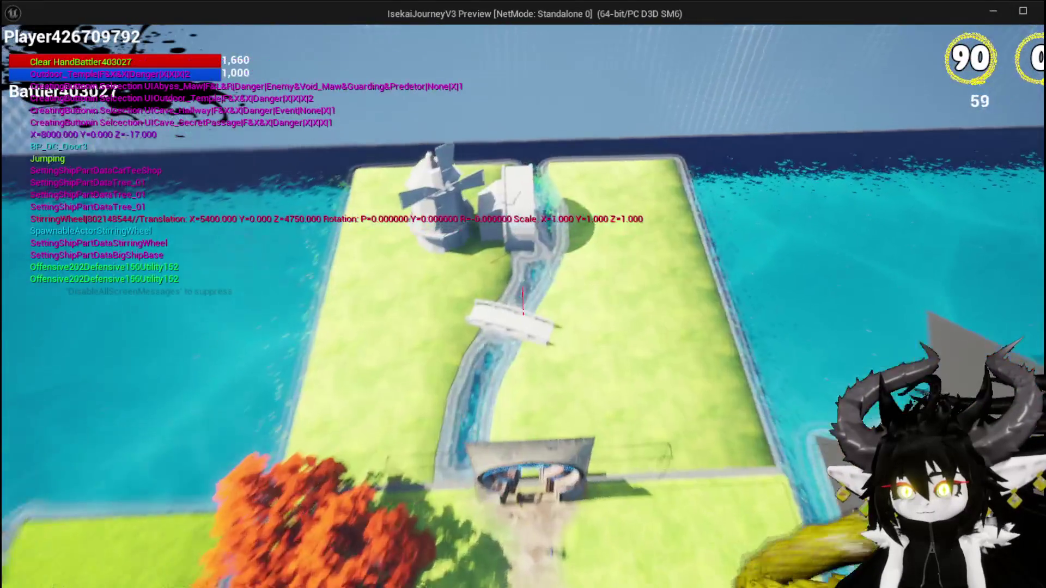
pyautogui.click(573, 328)
# Run the character across the bridge and grass, glide over the water, then exit the preview
pyautogui.press('w')
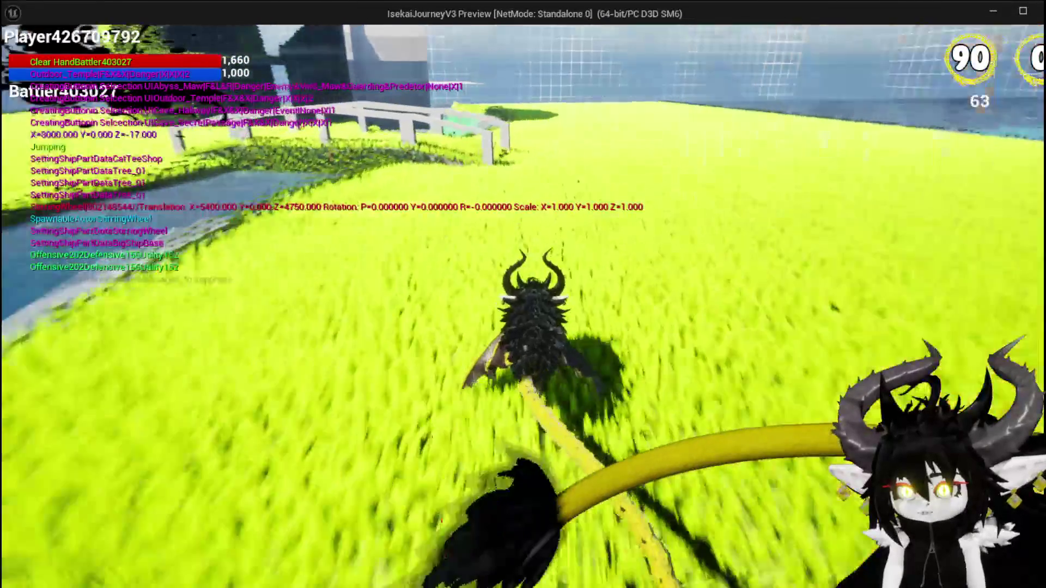
pyautogui.press('w')
pyautogui.press('space')
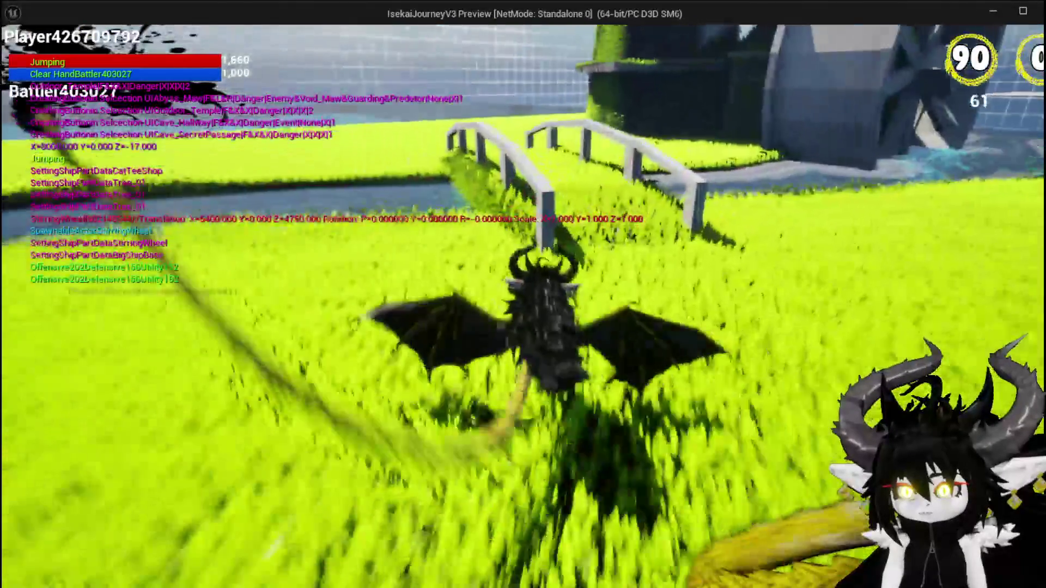
pyautogui.press('w')
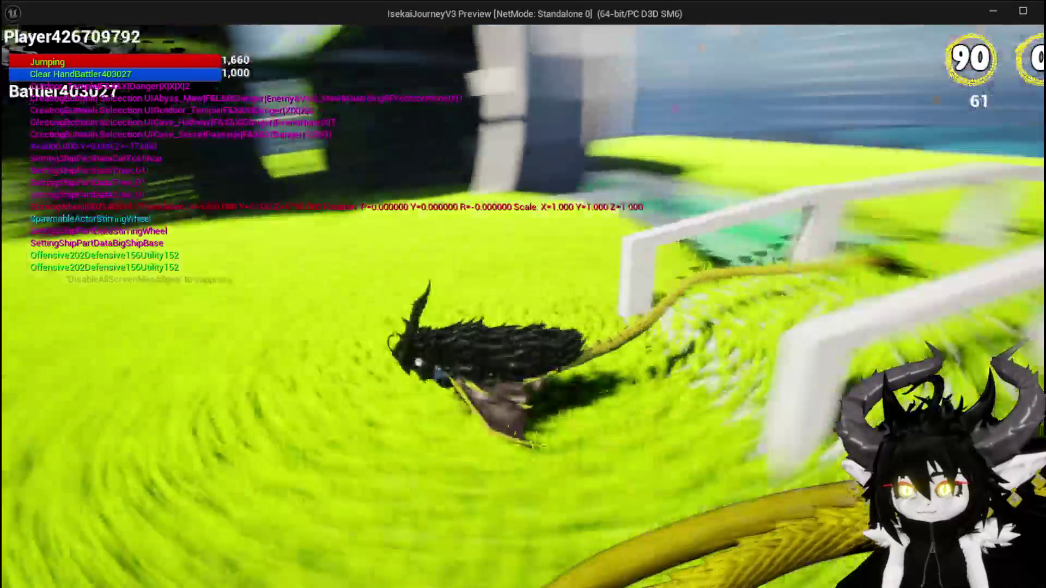
pyautogui.press('w')
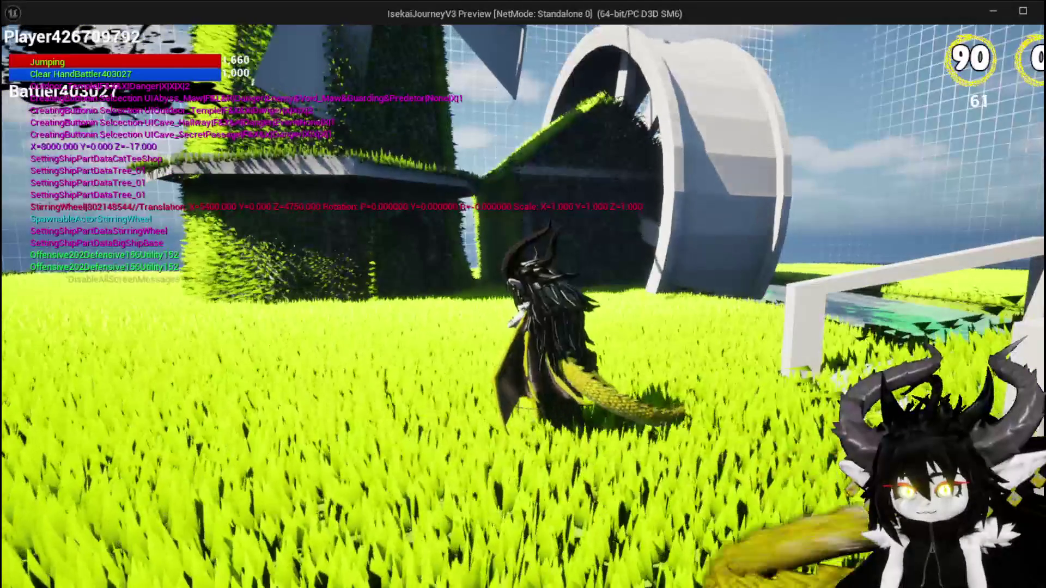
pyautogui.press('space')
pyautogui.press('space')
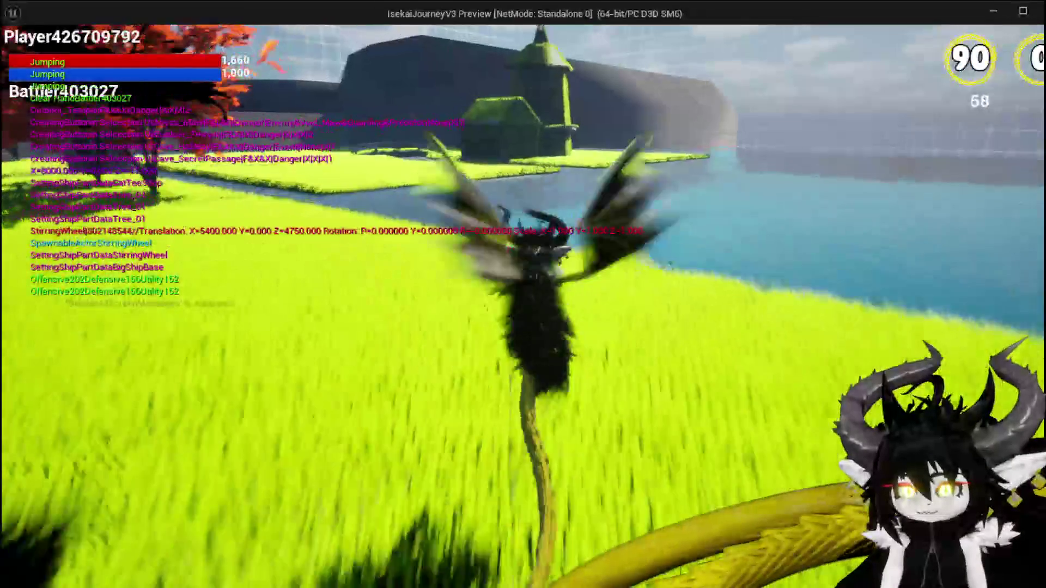
pyautogui.press('w')
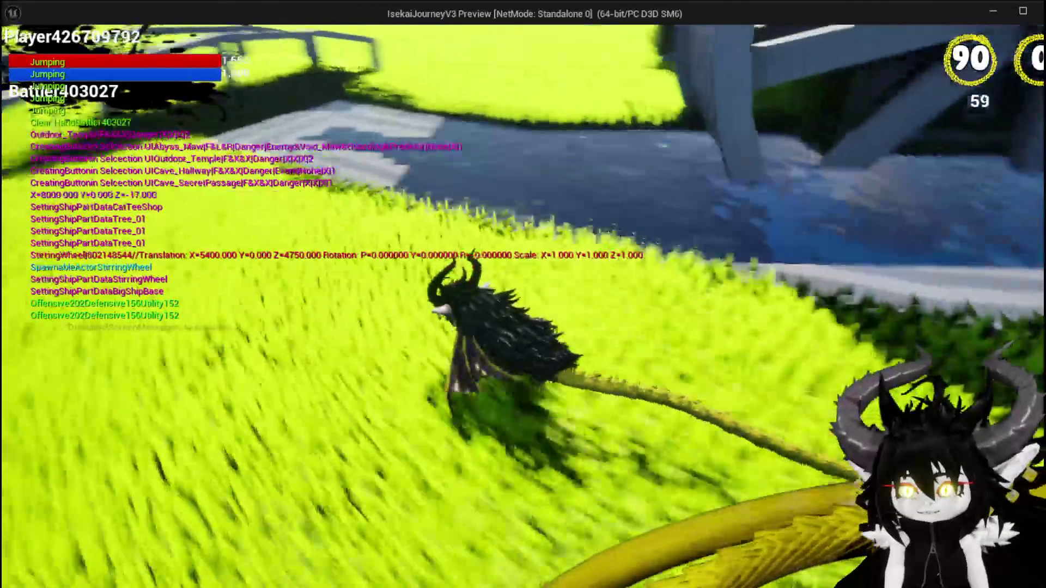
pyautogui.press('space')
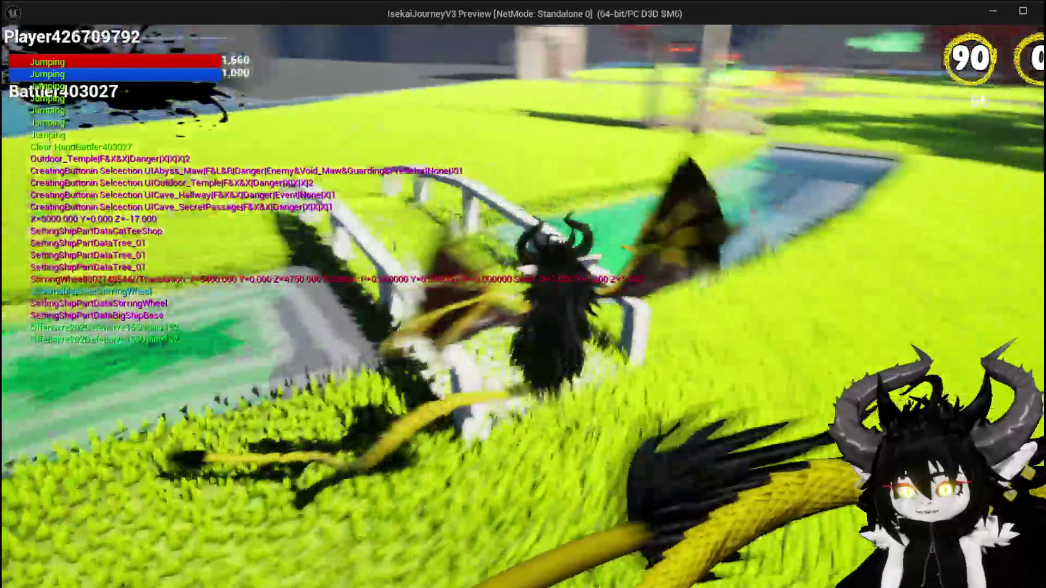
pyautogui.press('space')
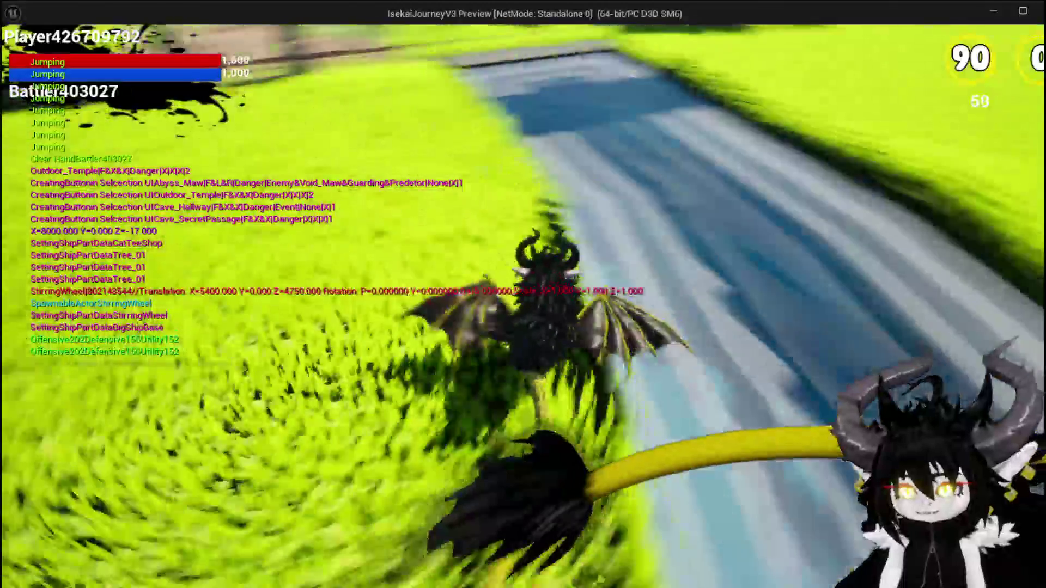
pyautogui.press('space')
pyautogui.press('space')
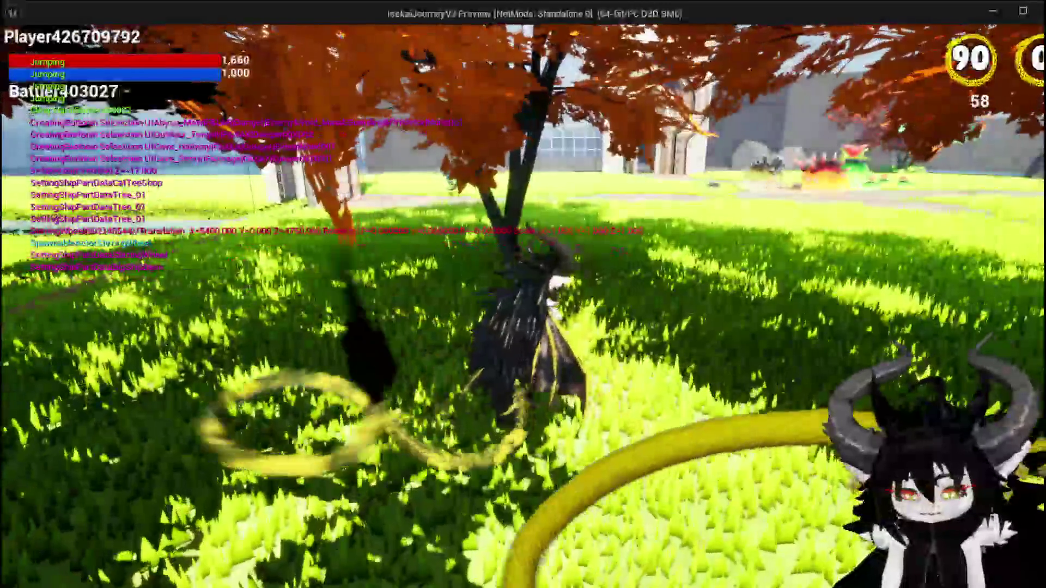
pyautogui.press('Escape')
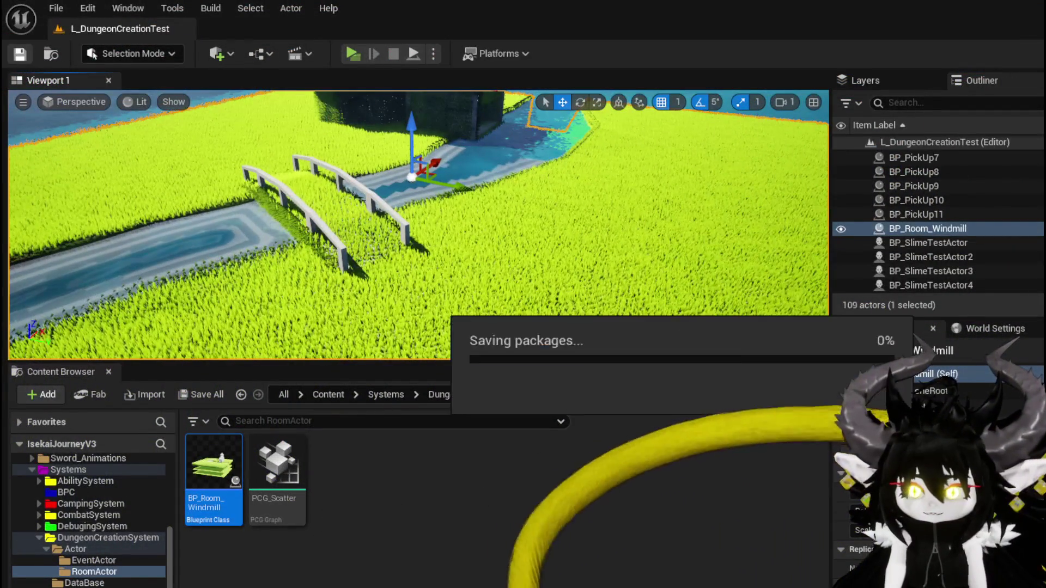
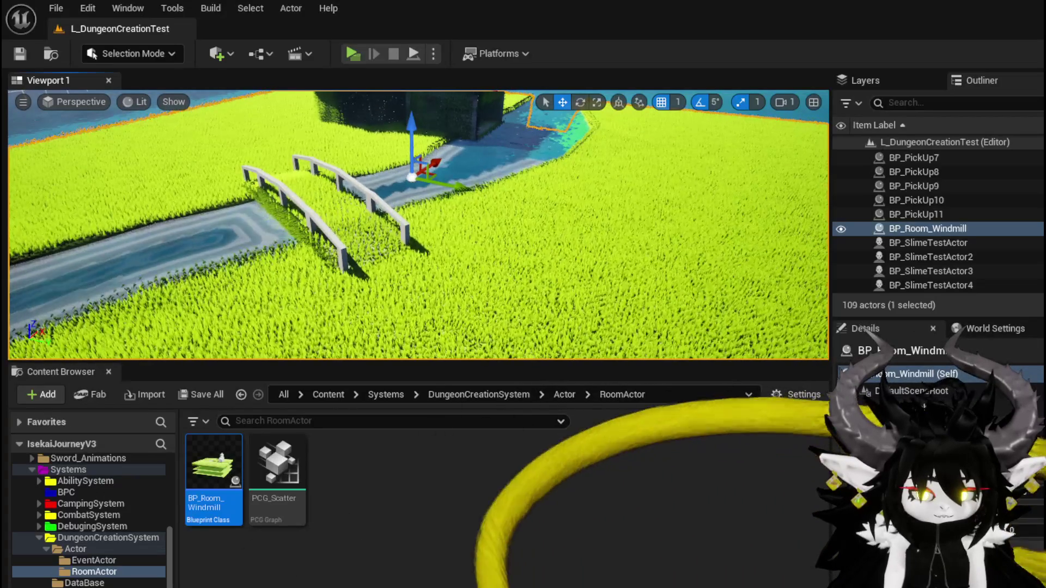
# Bring up the PCG_Scatter graph and inspect the Copy Points node's settings
pyautogui.hotkey('alt', 'Tab')
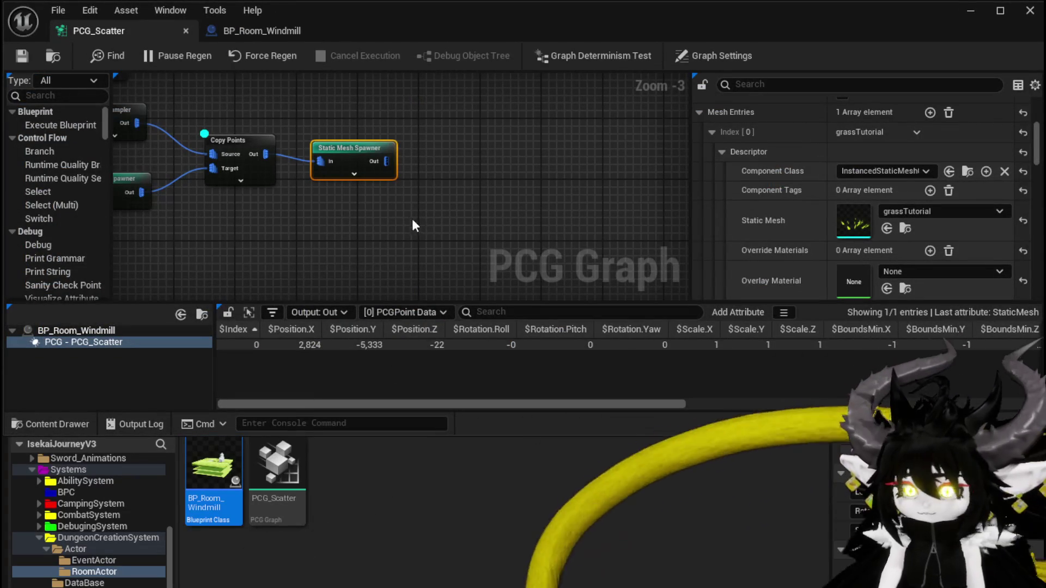
pyautogui.click(388, 128)
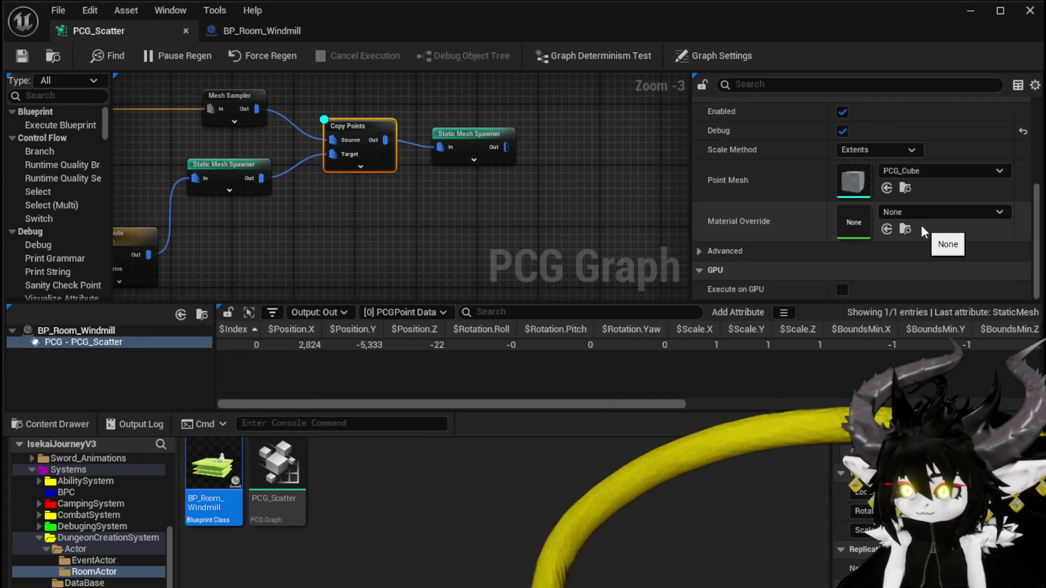
pyautogui.scroll(3, 919, 225)
pyautogui.moveTo(368, 213); pyautogui.dragTo(433, 256)
# Set the Mesh Sampler's Poisson Sampling Radius to 20.0, save the graph, and return to the level
pyautogui.click(300, 132)
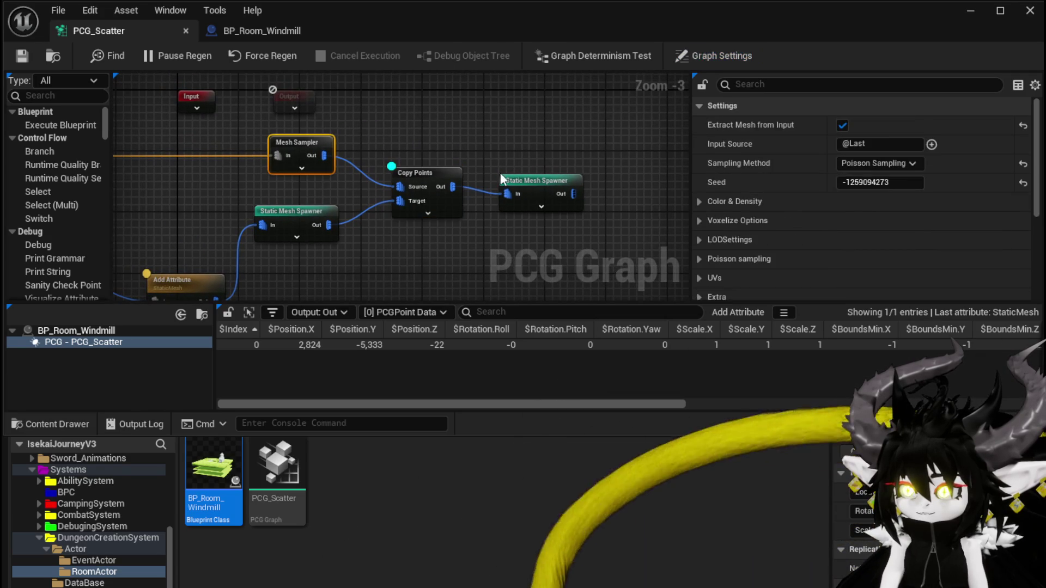
pyautogui.scroll(-3, 868, 213)
pyautogui.scroll(-6, 866, 206)
pyautogui.scroll(5, 865, 204)
pyautogui.scroll(2, 858, 200)
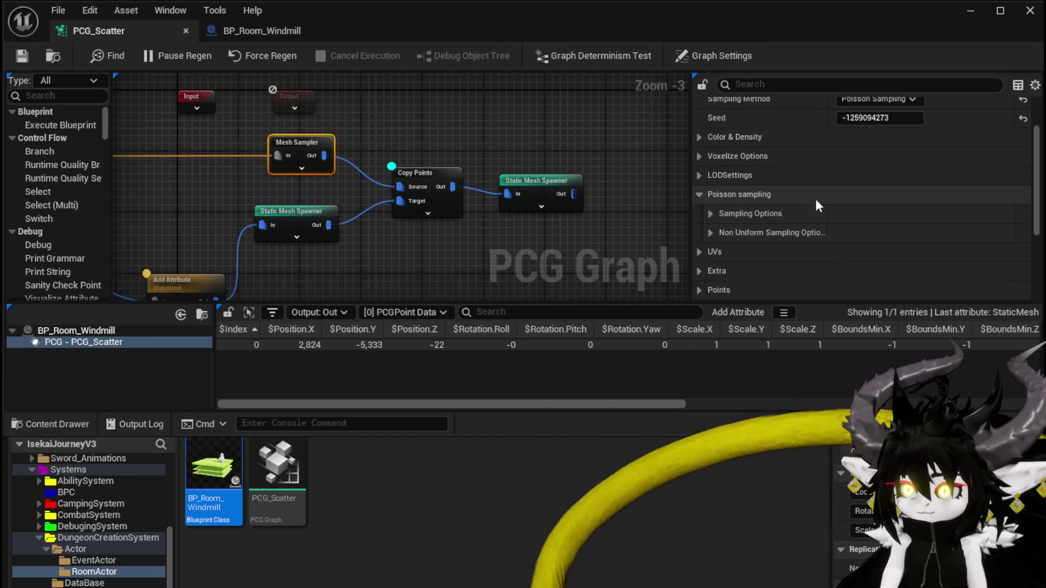
pyautogui.click(712, 212)
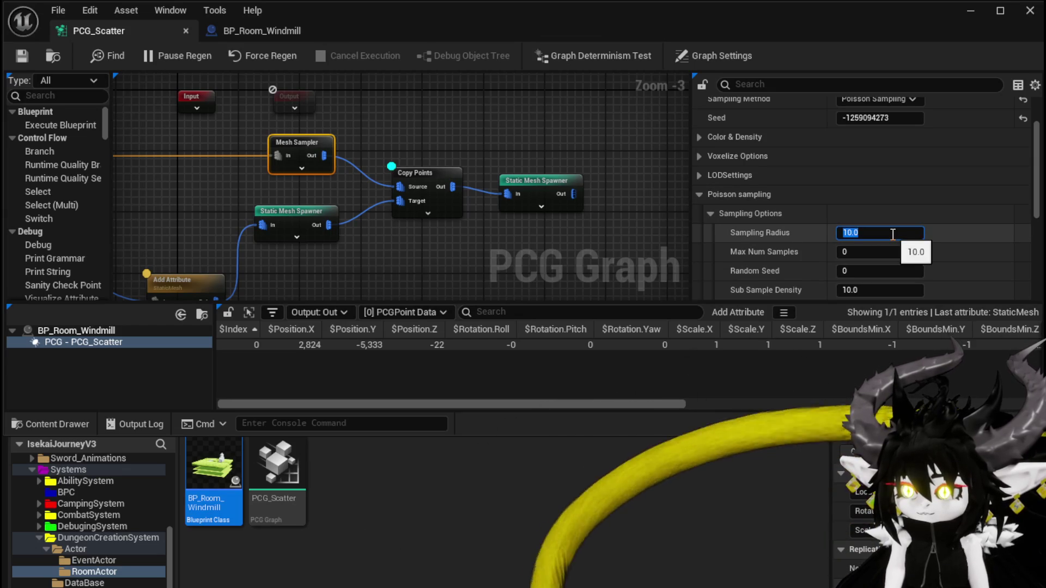
pyautogui.write('20')
pyautogui.press('Return')
pyautogui.hotkey('ctrl', 's')
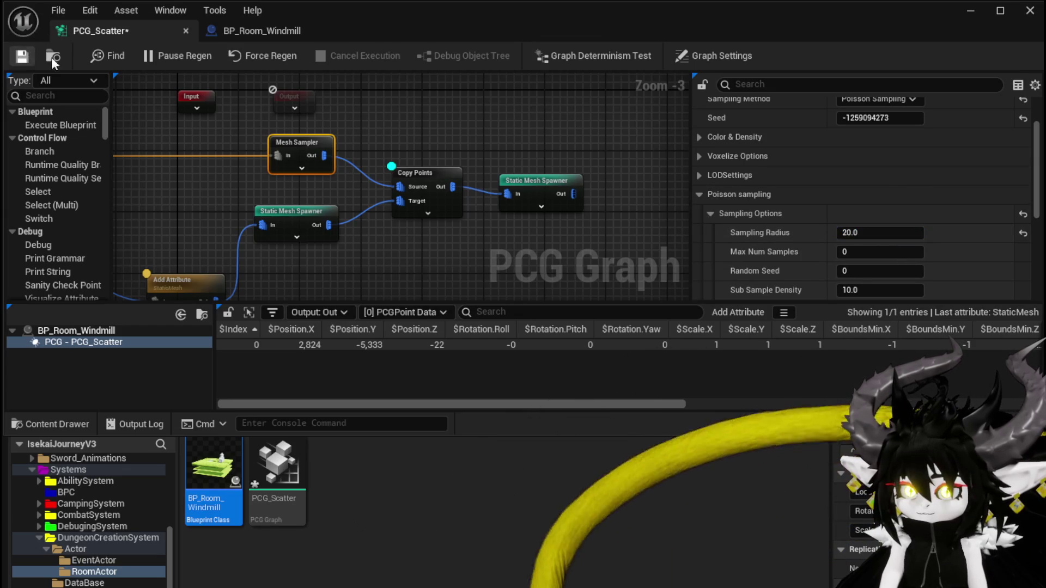
pyautogui.click(970, 11)
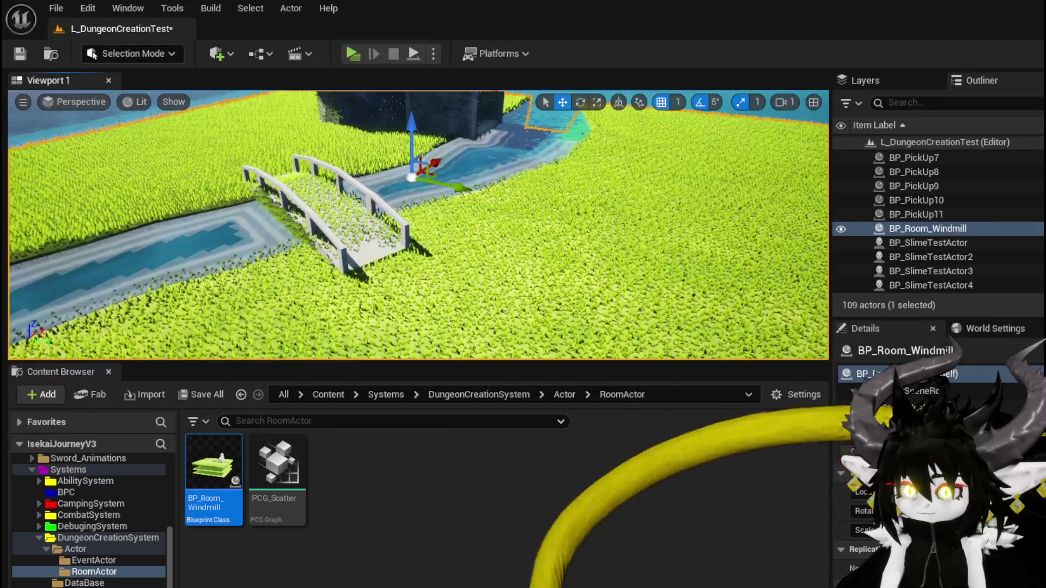
# Briefly open BP_Room_Windmill and the PCG_Scatter graph, then return to the level
pyautogui.scroll(5, 418, 225)
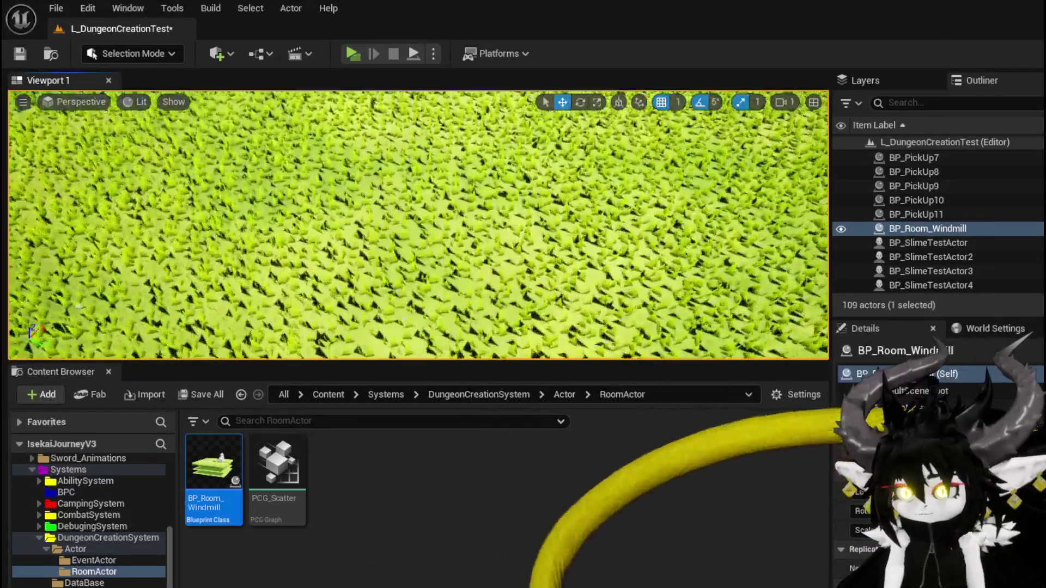
pyautogui.scroll(-5, 419, 225)
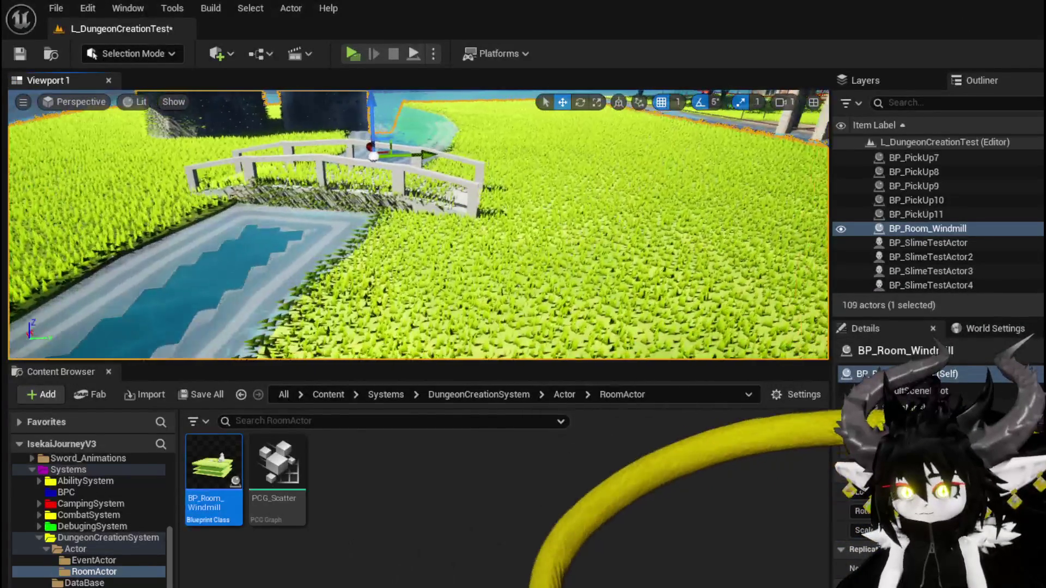
pyautogui.scroll(-3, 418, 225)
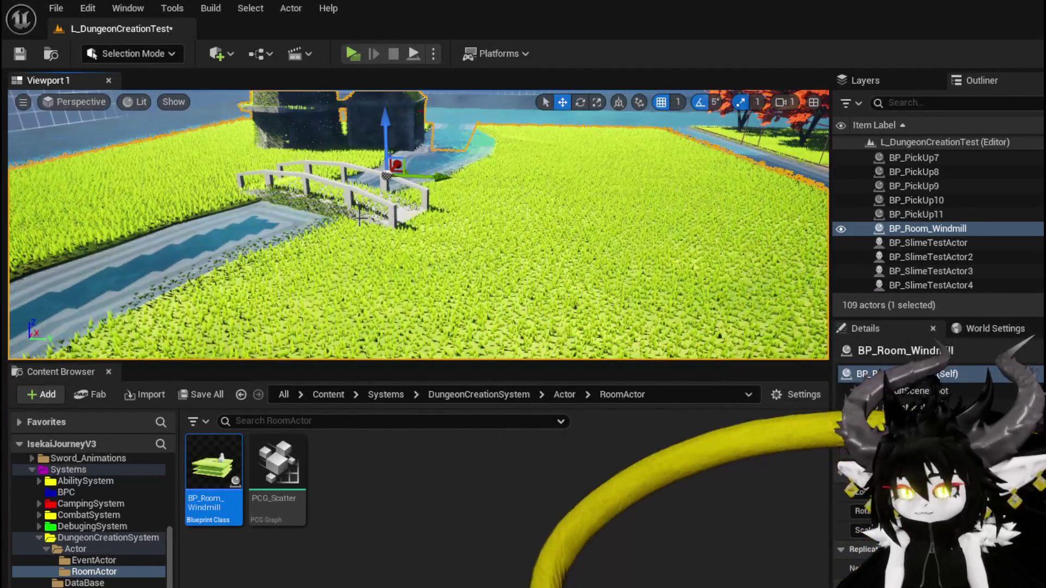
pyautogui.doubleClick(222, 444)
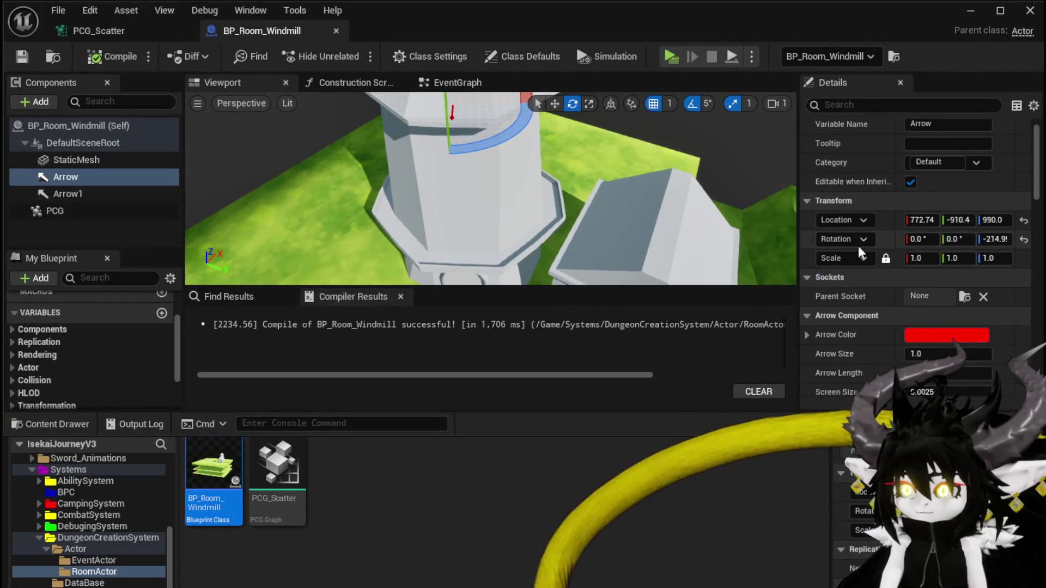
pyautogui.click(970, 11)
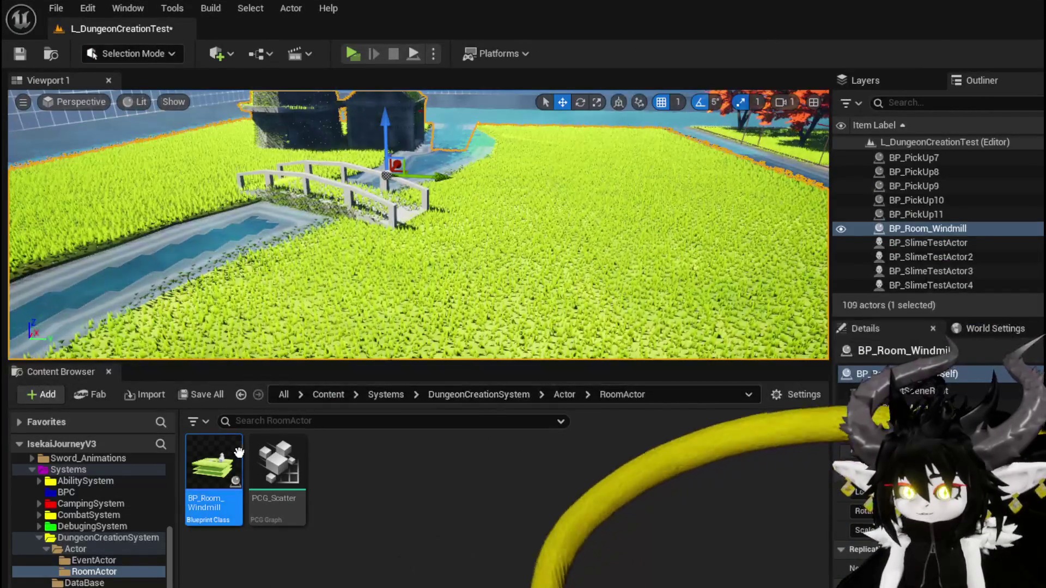
pyautogui.doubleClick(272, 453)
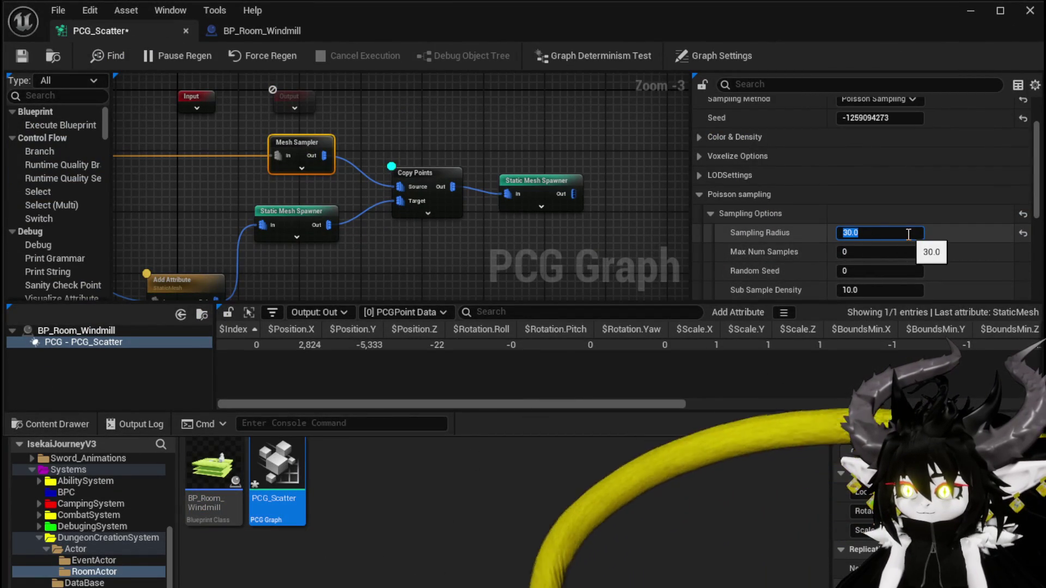
pyautogui.click(970, 10)
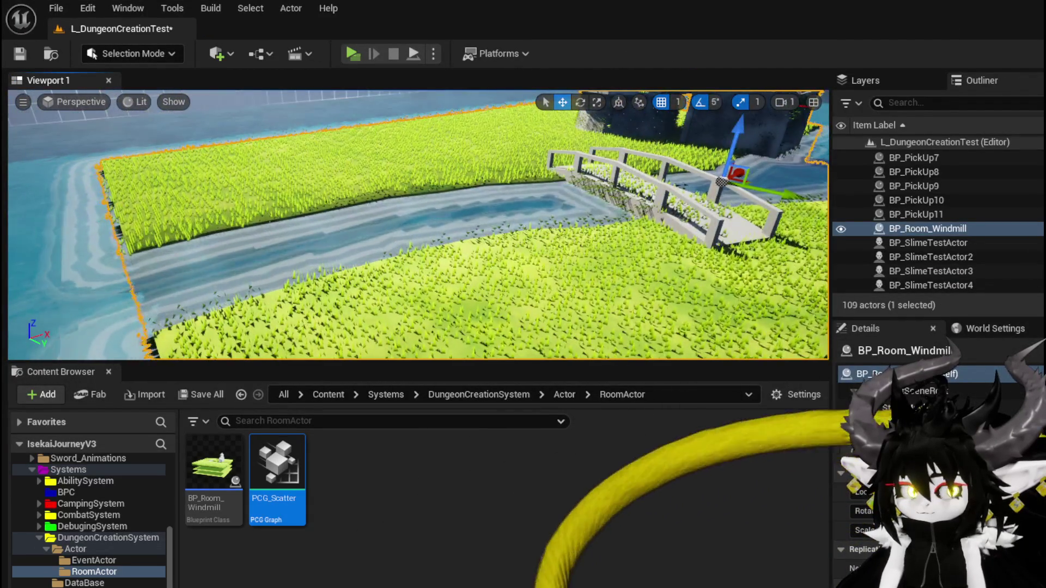
# Frame the windmill room actor and pull back to view its grass coverage
pyautogui.moveTo(414, 224); pyautogui.dragTo(545, 223)
pyautogui.moveTo(414, 223); pyautogui.dragTo(393, 267)
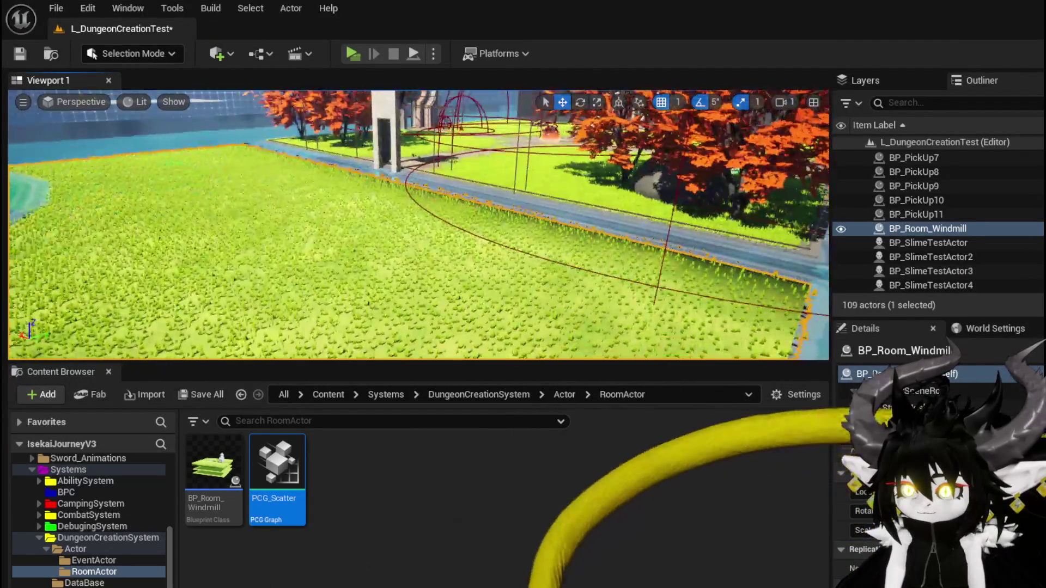
pyautogui.press('f')
pyautogui.moveTo(413, 223); pyautogui.dragTo(414, 262)
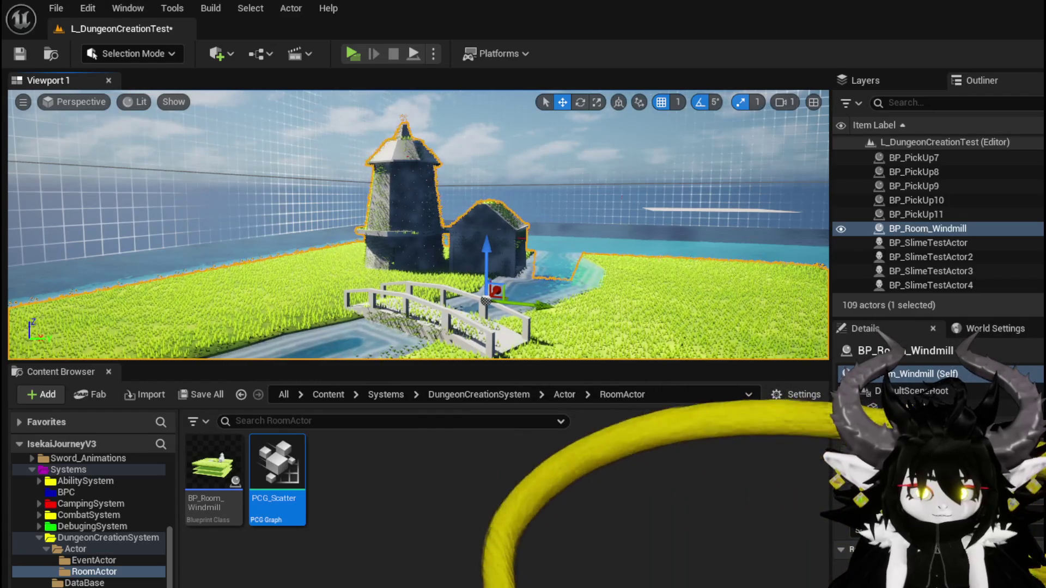
# Rearrange the Input/Output, Get Actor Property and Mesh Sampler nodes in the PCG_Scatter graph
pyautogui.doubleClick(278, 474)
pyautogui.moveTo(531, 201)
pyautogui.mouseDown()
pyautogui.moveTo(551, 227)
pyautogui.moveTo(466, 214)
pyautogui.mouseUp()
pyautogui.scroll(-4, 747, 225)
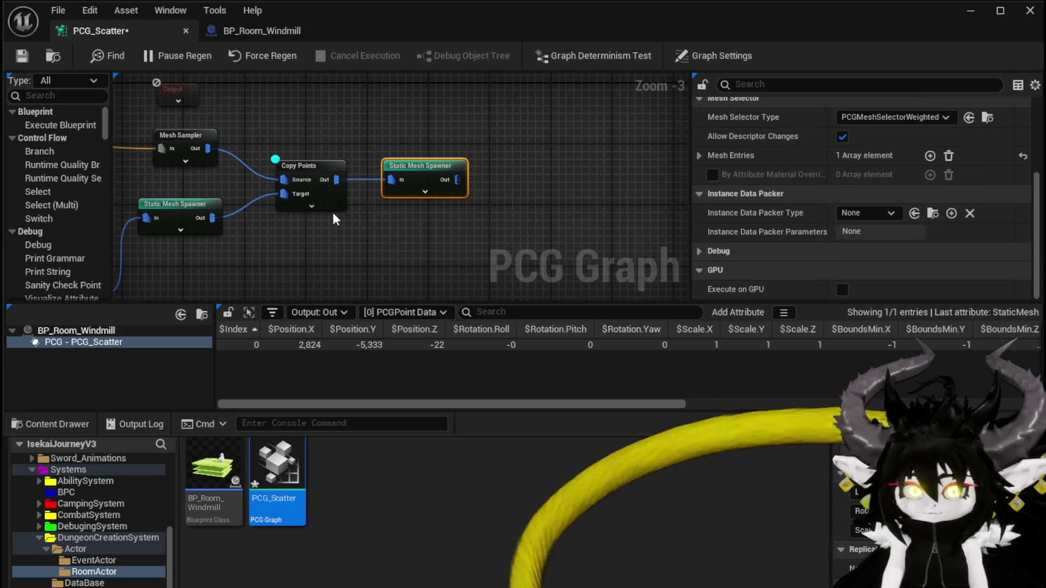
pyautogui.moveTo(197, 256)
pyautogui.mouseDown()
pyautogui.moveTo(278, 287)
pyautogui.moveTo(480, 297)
pyautogui.mouseUp()
pyautogui.moveTo(301, 149); pyautogui.dragTo(468, 93)
pyautogui.press('f')
pyautogui.moveTo(404, 211); pyautogui.dragTo(282, 96)
pyautogui.moveTo(293, 136); pyautogui.dragTo(270, 50)
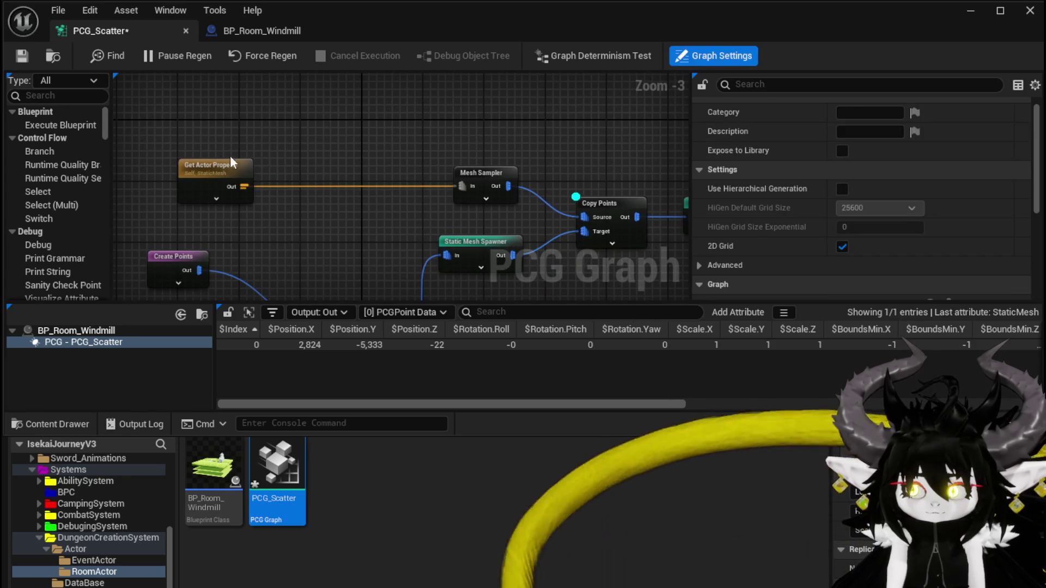
pyautogui.moveTo(208, 165); pyautogui.dragTo(160, 127)
pyautogui.moveTo(488, 174); pyautogui.dragTo(496, 135)
pyautogui.moveTo(196, 166)
pyautogui.mouseDown()
pyautogui.moveTo(273, 169)
pyautogui.moveTo(182, 140)
pyautogui.mouseUp()
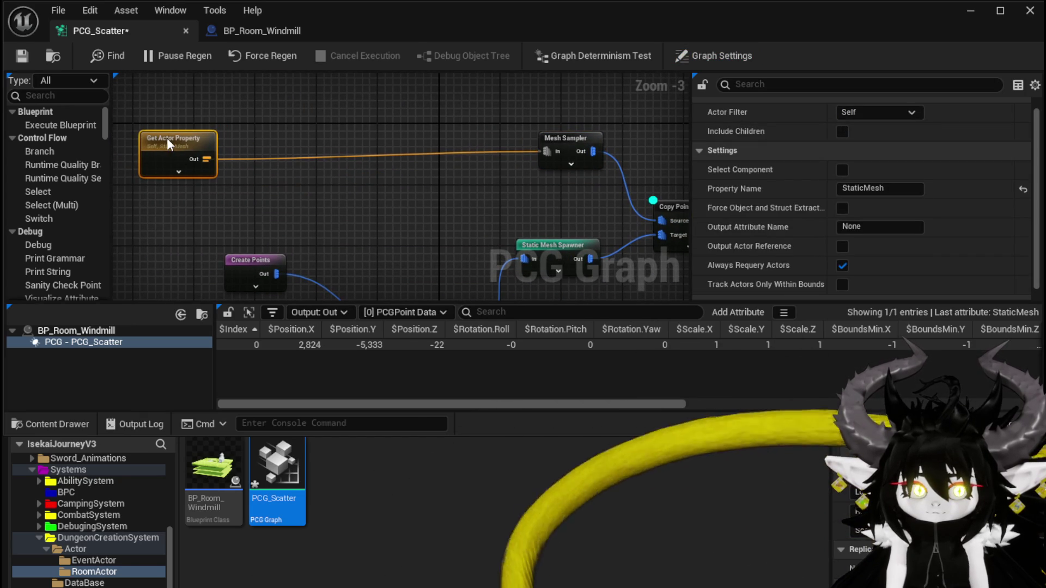
pyautogui.moveTo(541, 141); pyautogui.dragTo(485, 141)
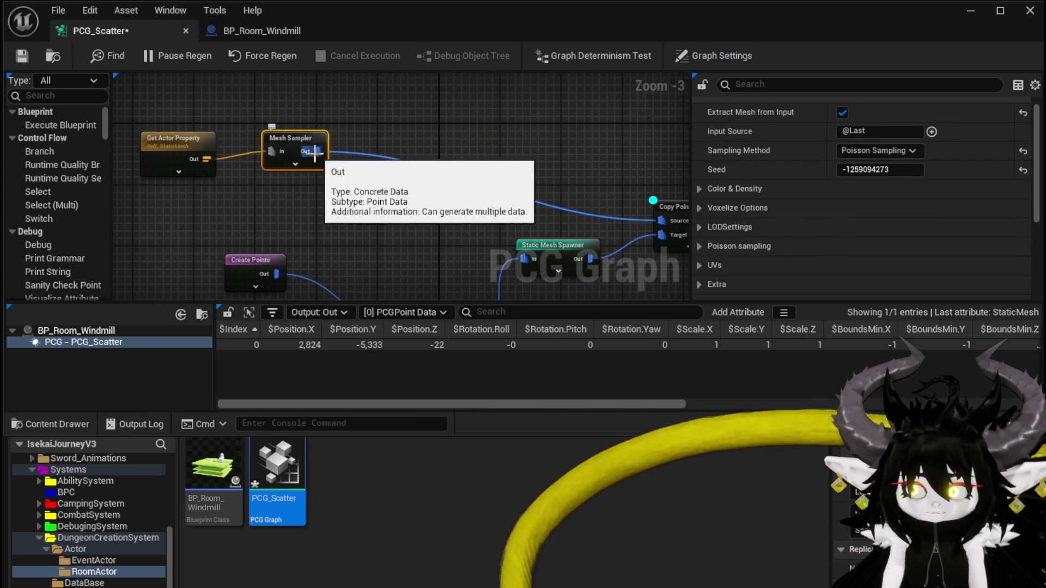
# Add an Attribute Filter node wired from the Mesh Sampler's output
pyautogui.moveTo(317, 151); pyautogui.dragTo(381, 149)
pyautogui.write('a')
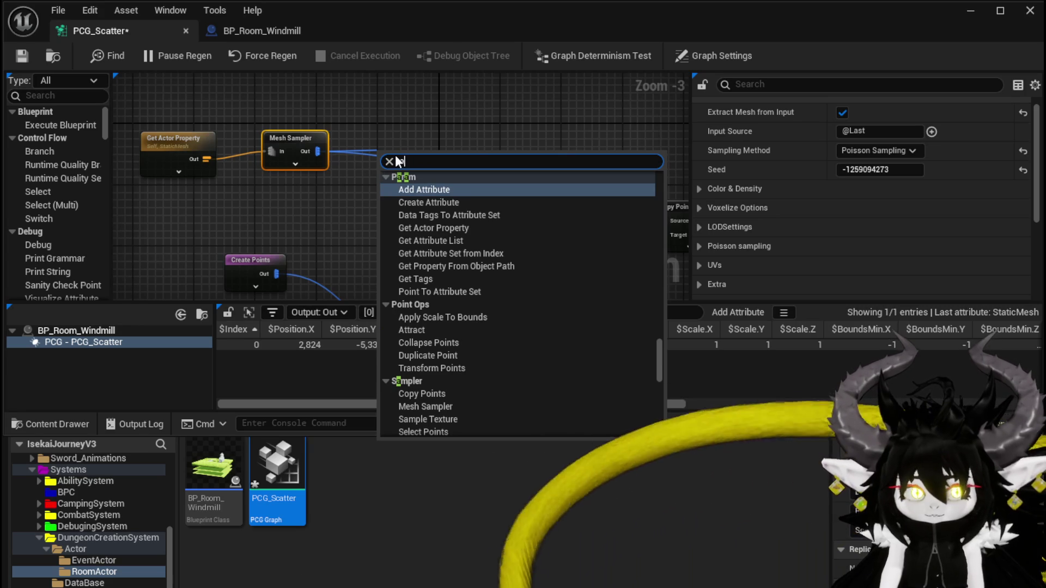
pyautogui.write('ttr')
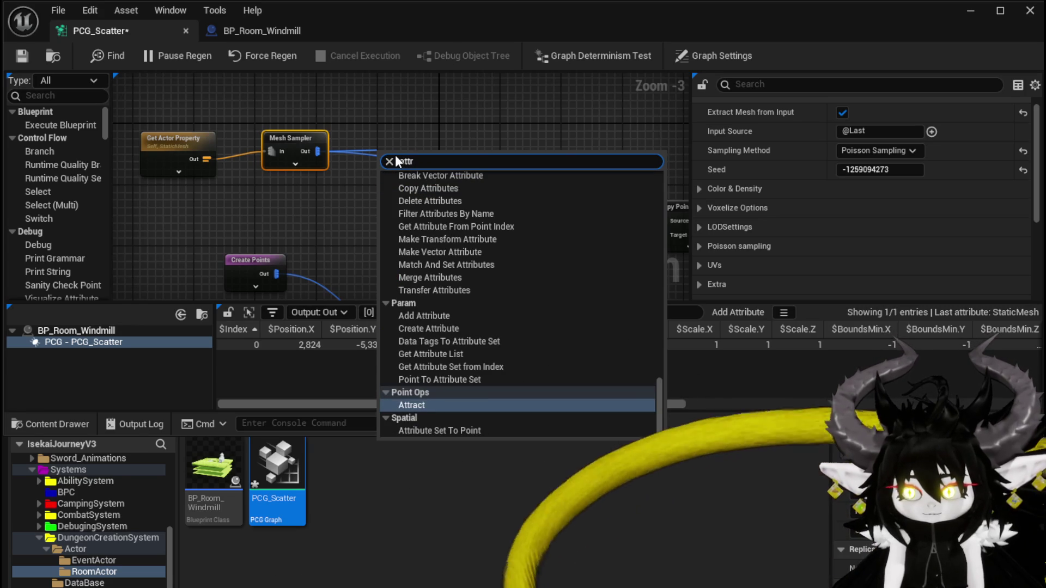
pyautogui.write('ib')
pyautogui.press('Return')
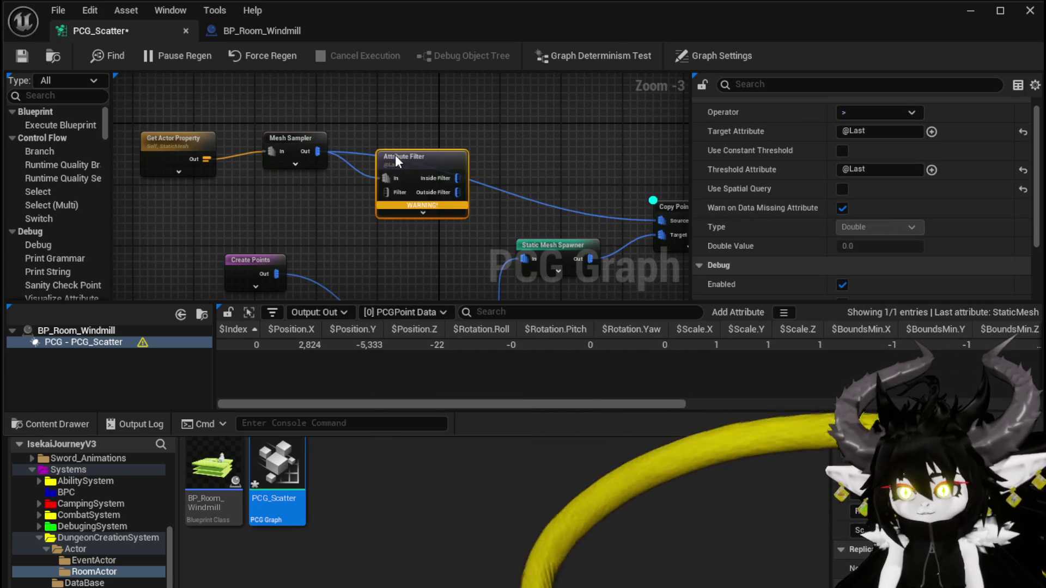
pyautogui.moveTo(396, 158); pyautogui.dragTo(450, 132)
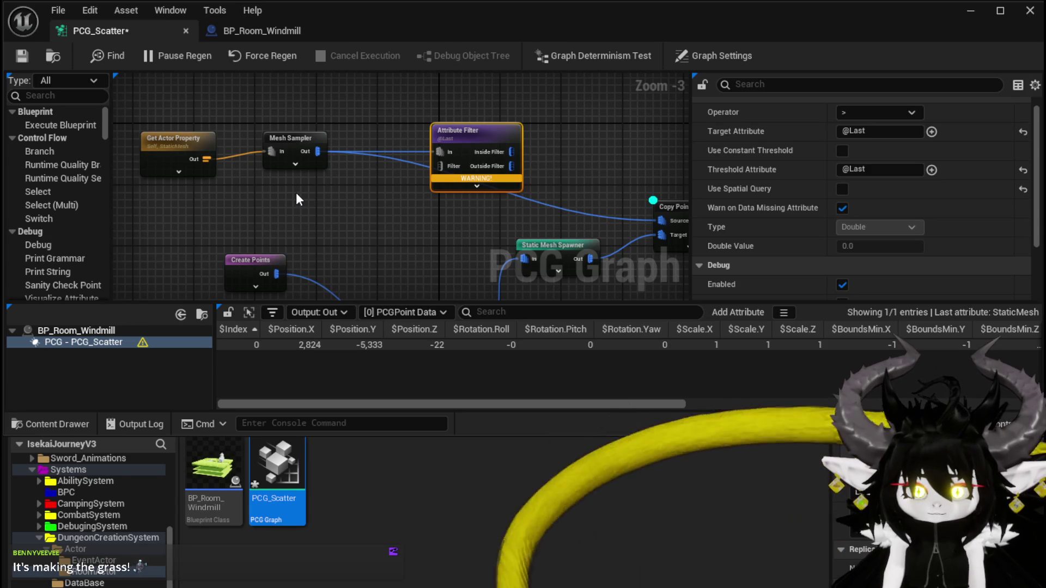
# Enable Output Material Info in the Mesh Sampler's Extra sampling options
pyautogui.click(292, 136)
pyautogui.scroll(-3, 748, 207)
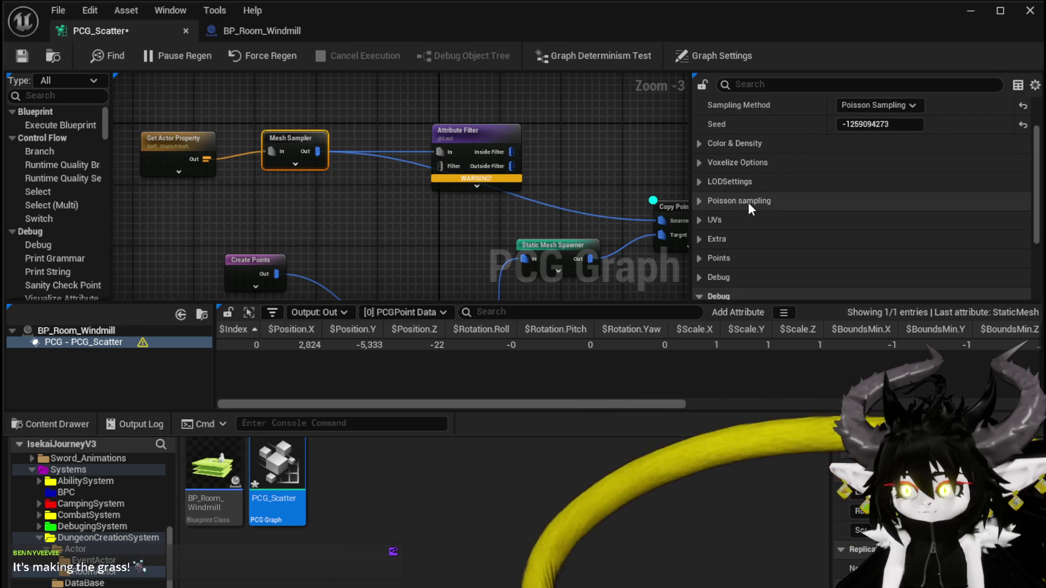
pyautogui.click(700, 193)
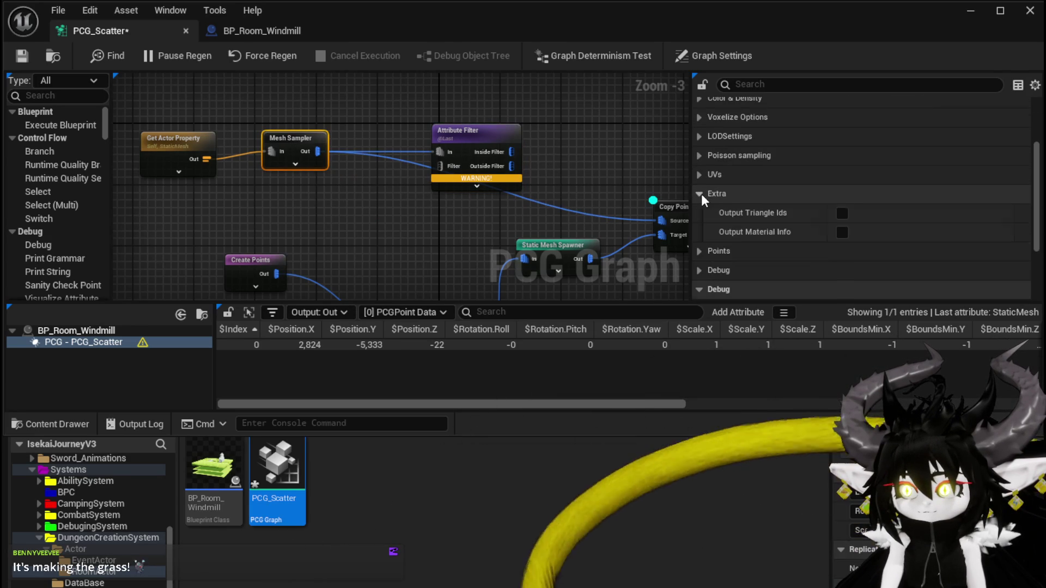
pyautogui.click(839, 233)
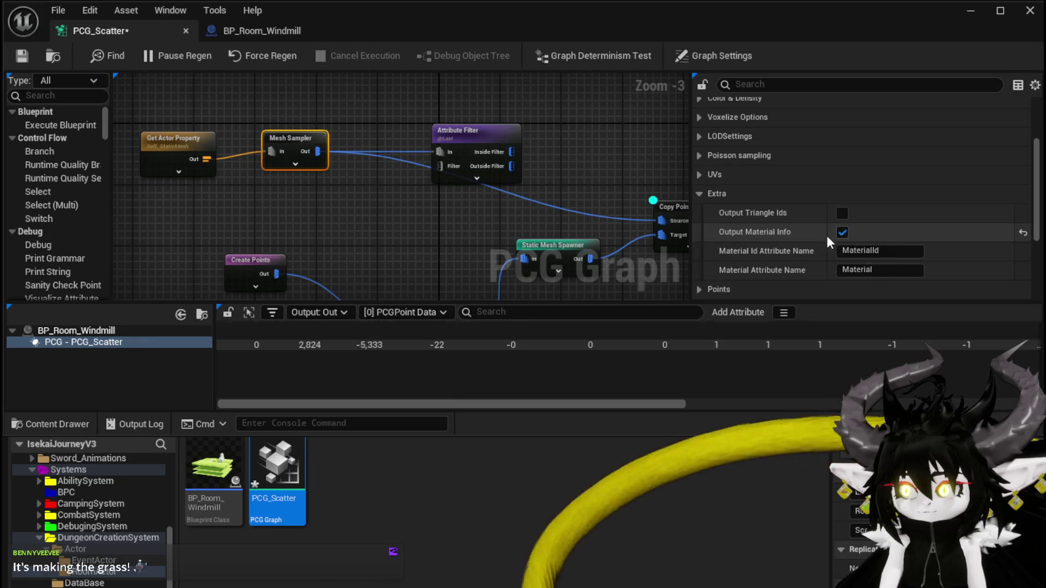
pyautogui.scroll(3, 419, 195)
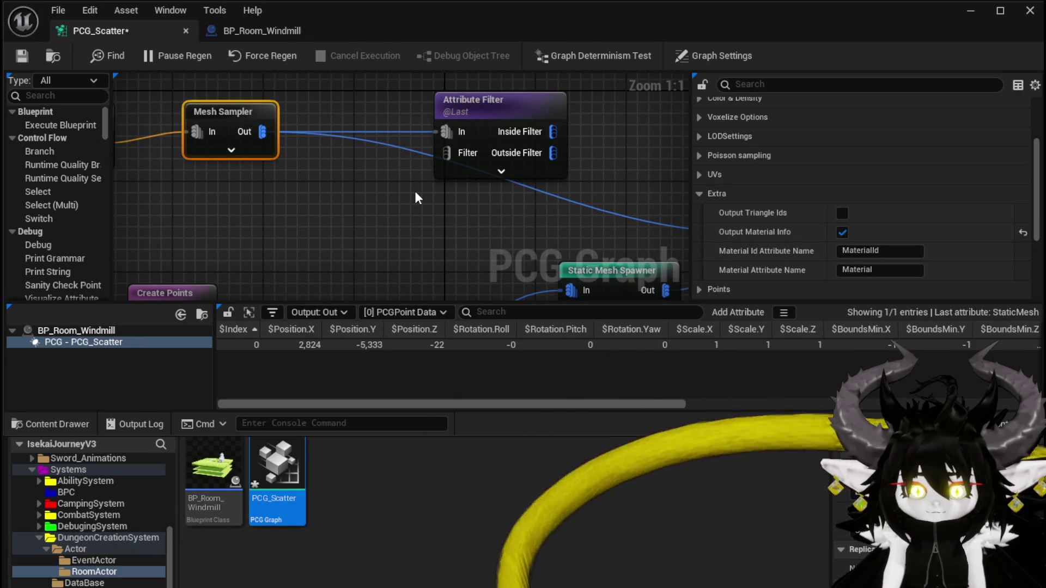
# Delete the Mesh Sampler node and restore it with Ctrl+Z
pyautogui.click(231, 150)
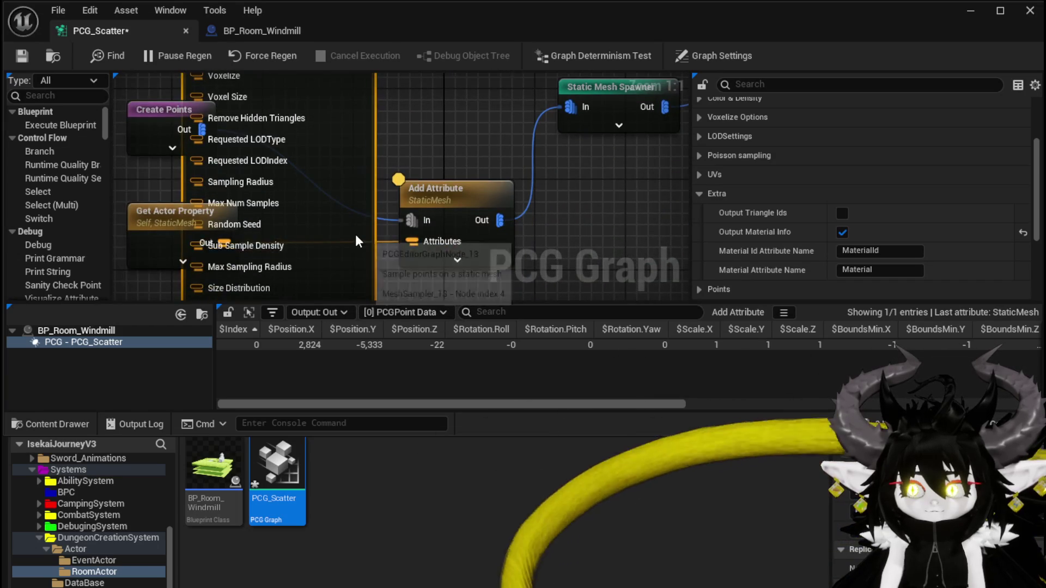
pyautogui.scroll(-3, 355, 234)
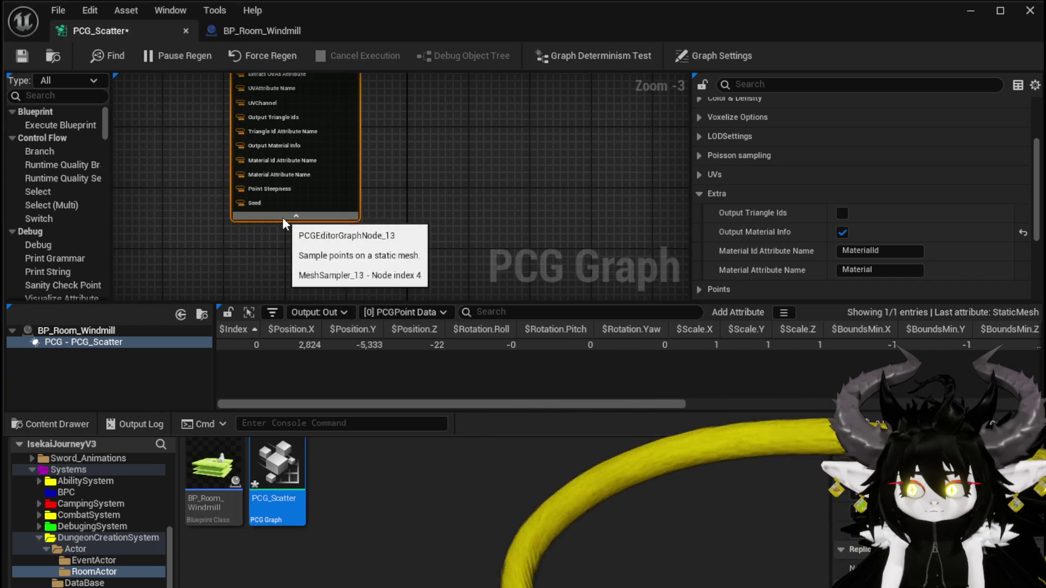
pyautogui.press('Delete')
pyautogui.hotkey('ctrl', 'z')
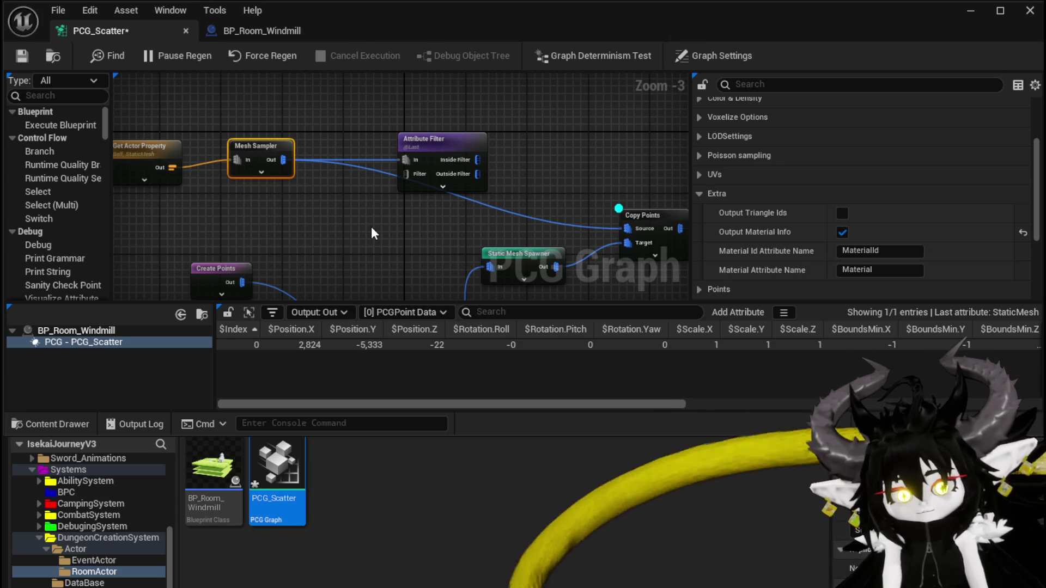
# Duplicate the Get Actor Property node, place the copy below the original, and save the graph
pyautogui.click(26, 54)
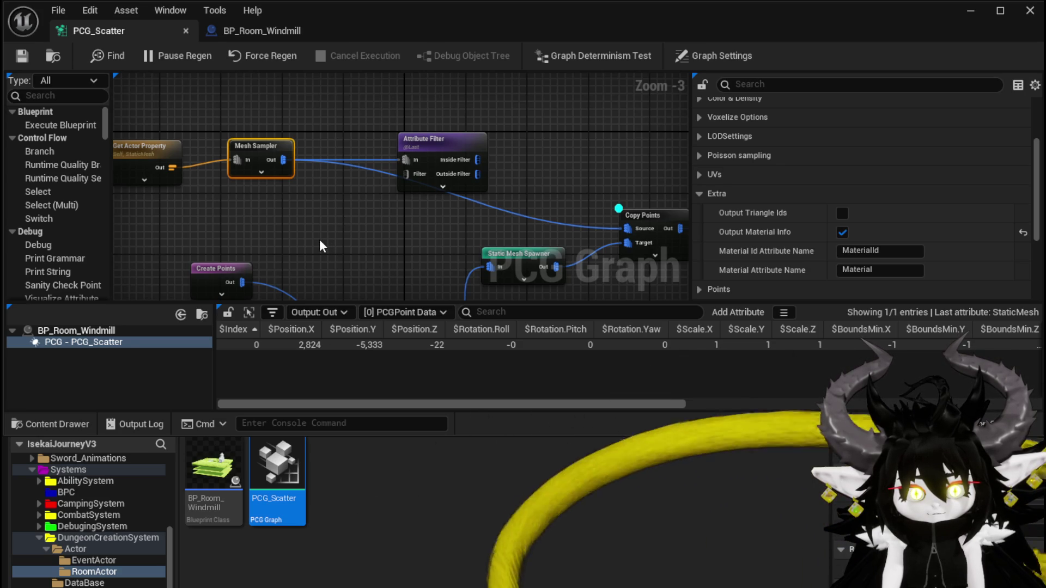
pyautogui.moveTo(272, 177)
pyautogui.mouseDown()
pyautogui.moveTo(129, 162)
pyautogui.moveTo(277, 167)
pyautogui.mouseUp()
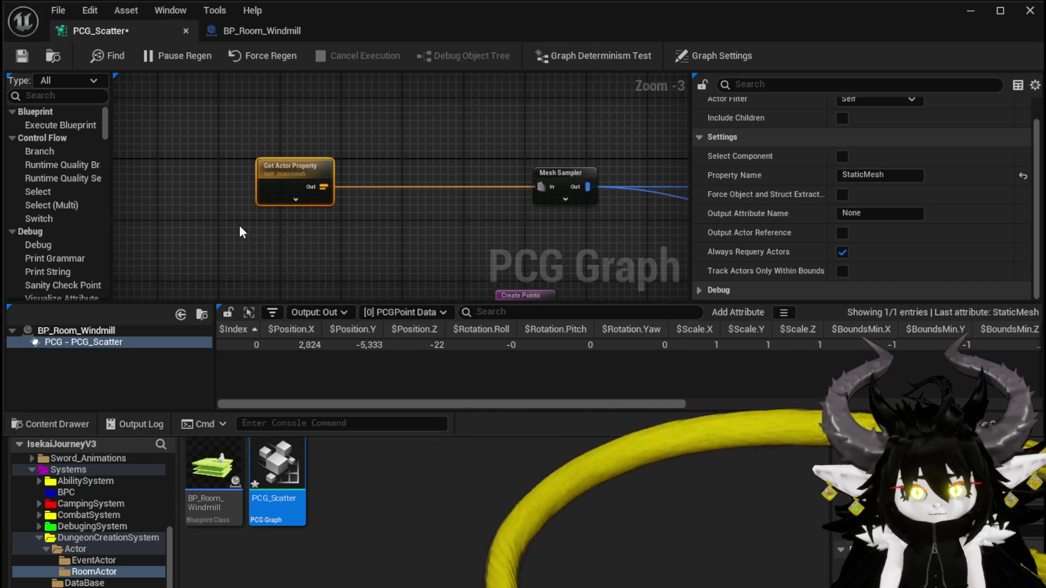
pyautogui.moveTo(239, 225); pyautogui.dragTo(315, 222)
pyautogui.hotkey('ctrl', 'd')
pyautogui.moveTo(521, 222); pyautogui.dragTo(309, 199)
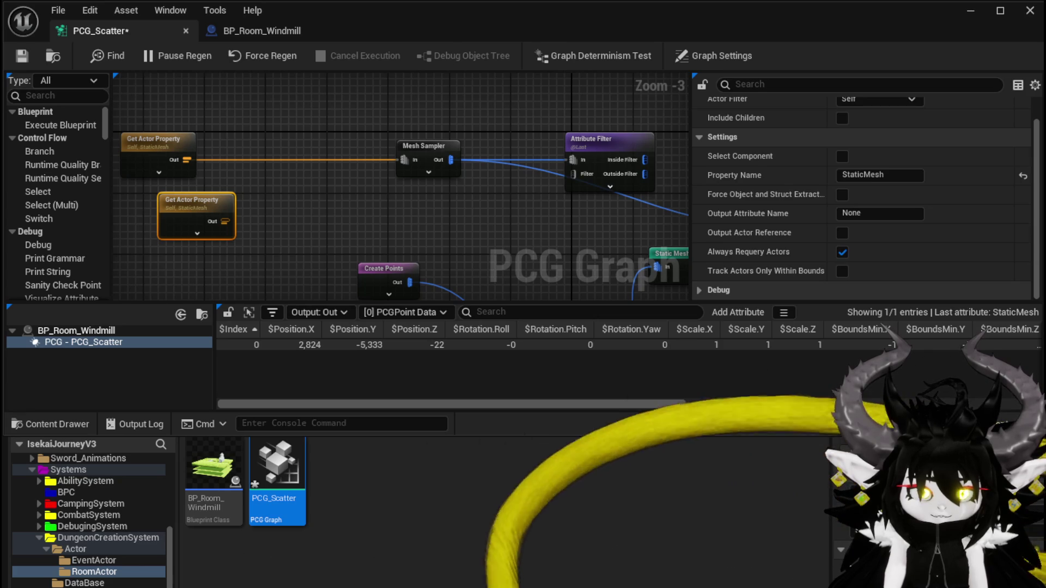
pyautogui.click(22, 55)
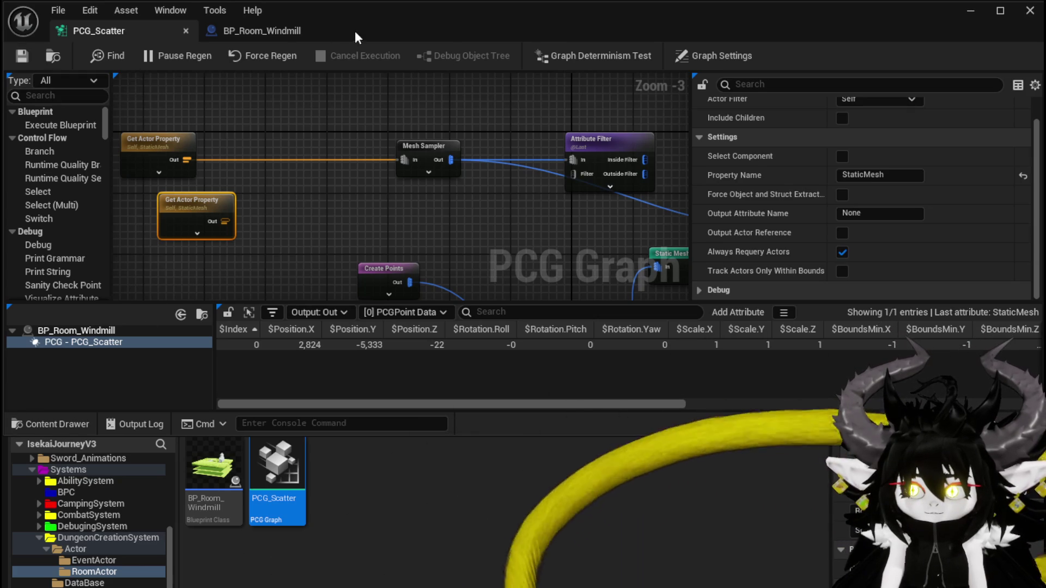
# Switch to BP_Room_Windmill and close the content drawer to enlarge the blueprint panels
pyautogui.click(261, 30)
pyautogui.scroll(-3, 82, 345)
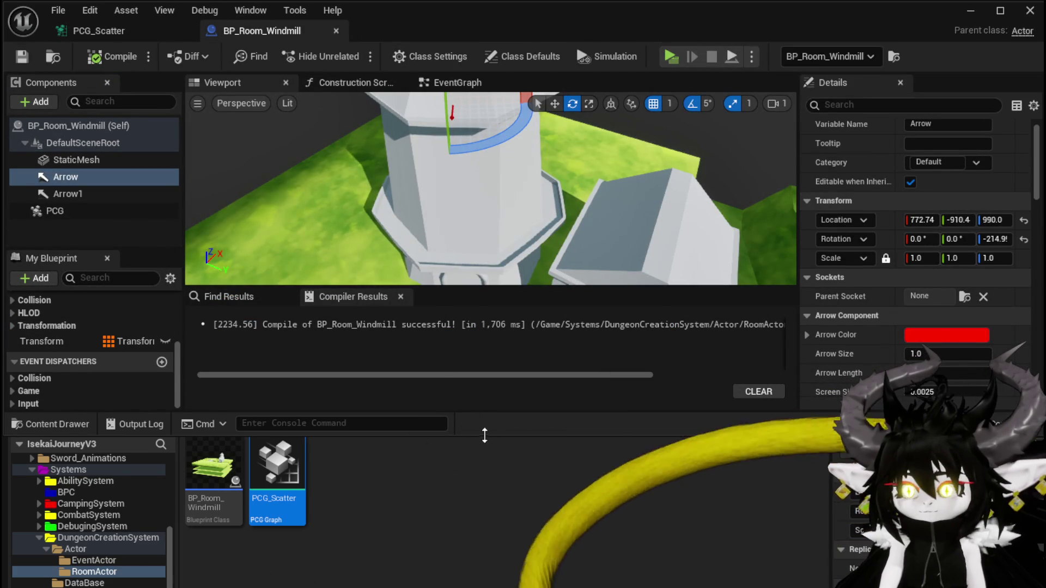
pyautogui.click(140, 431)
pyautogui.scroll(3, 136, 544)
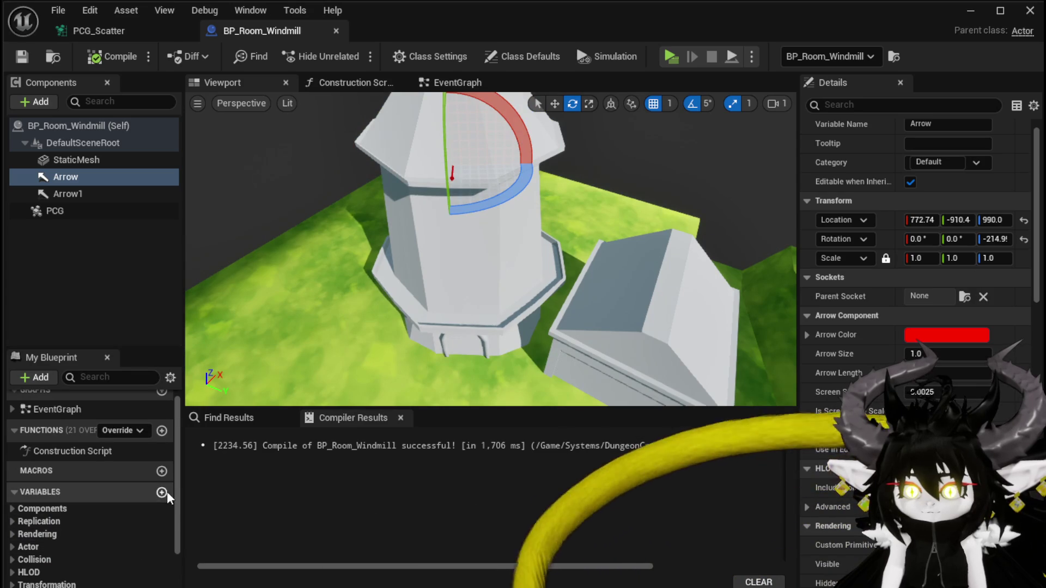
pyautogui.scroll(-2, 158, 512)
# Add an Integer variable named MatID, compile, and select the StaticMesh component
pyautogui.click(162, 447)
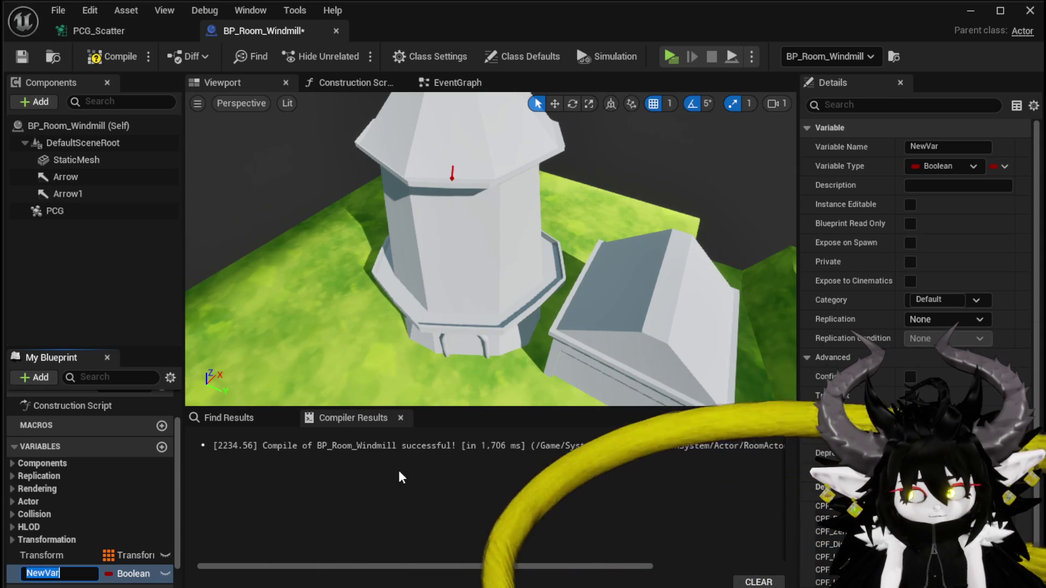
pyautogui.write('Ma')
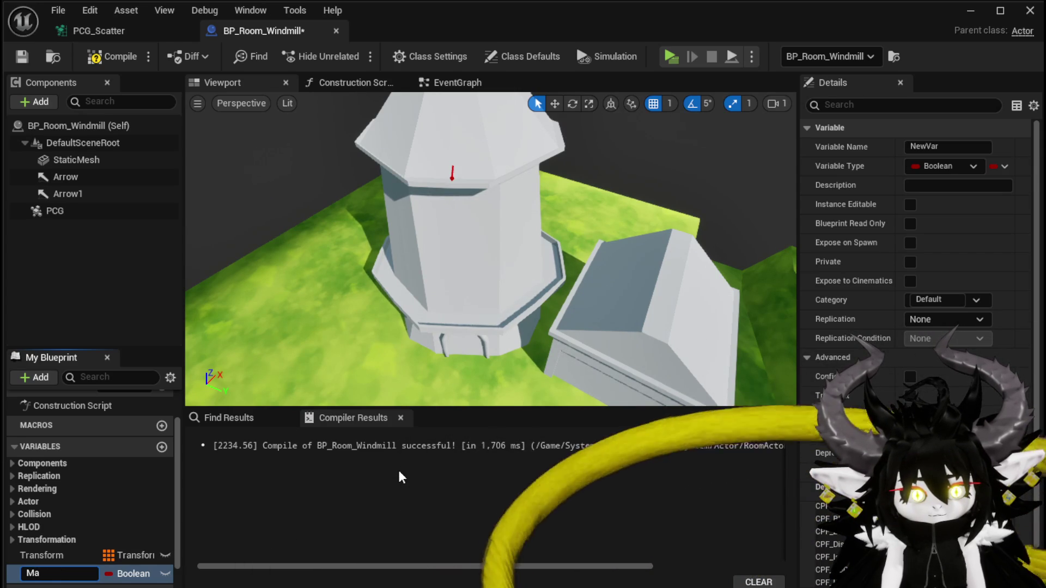
pyautogui.write('t')
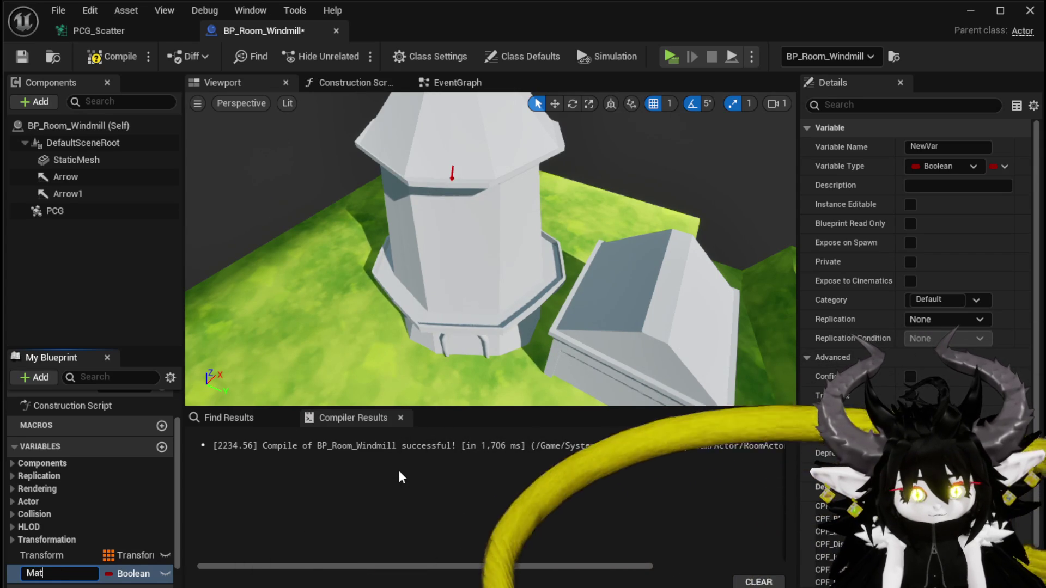
pyautogui.write('ID')
pyautogui.press('Return')
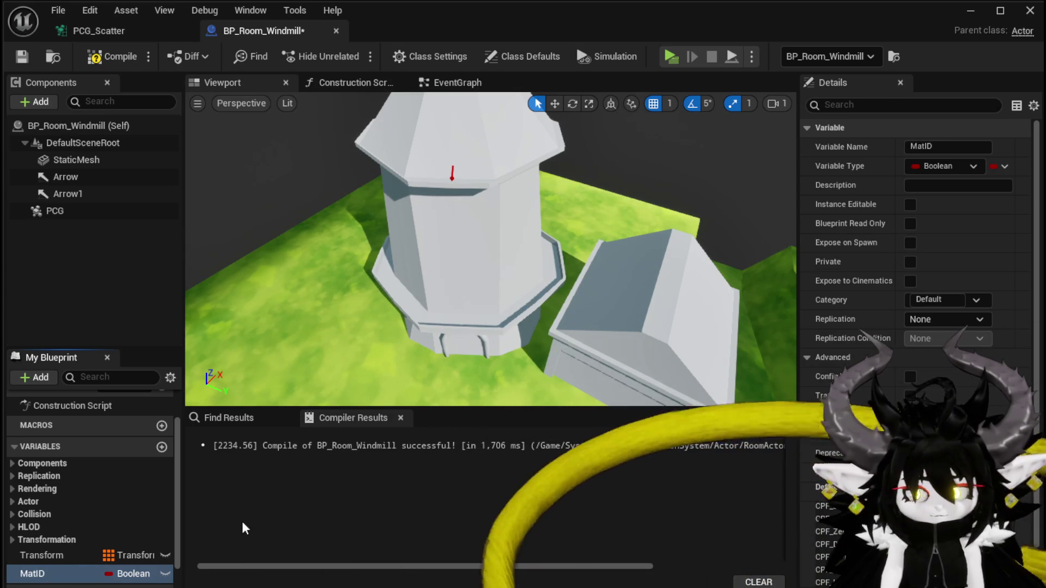
pyautogui.click(130, 574)
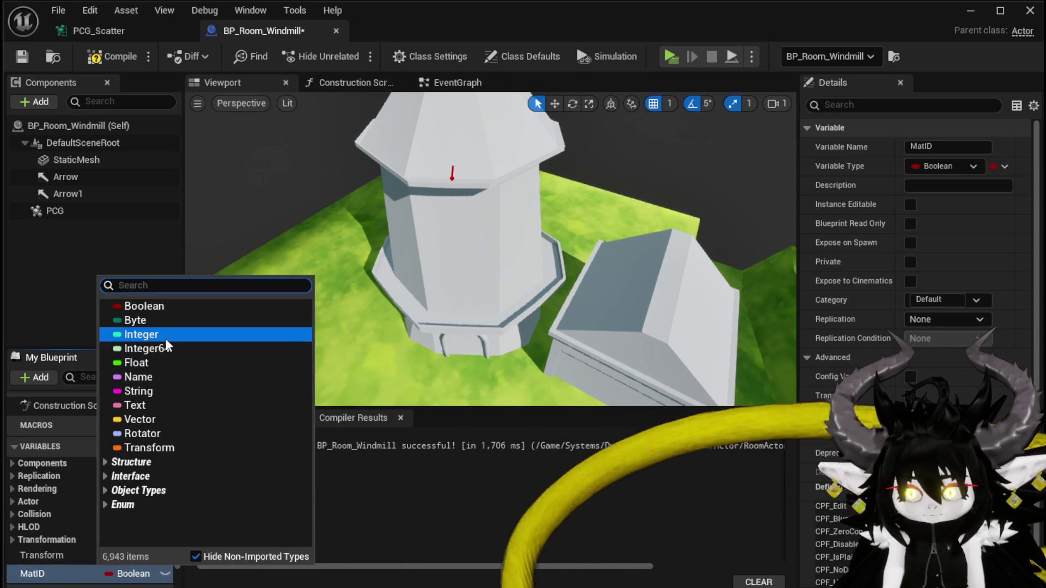
pyautogui.click(158, 335)
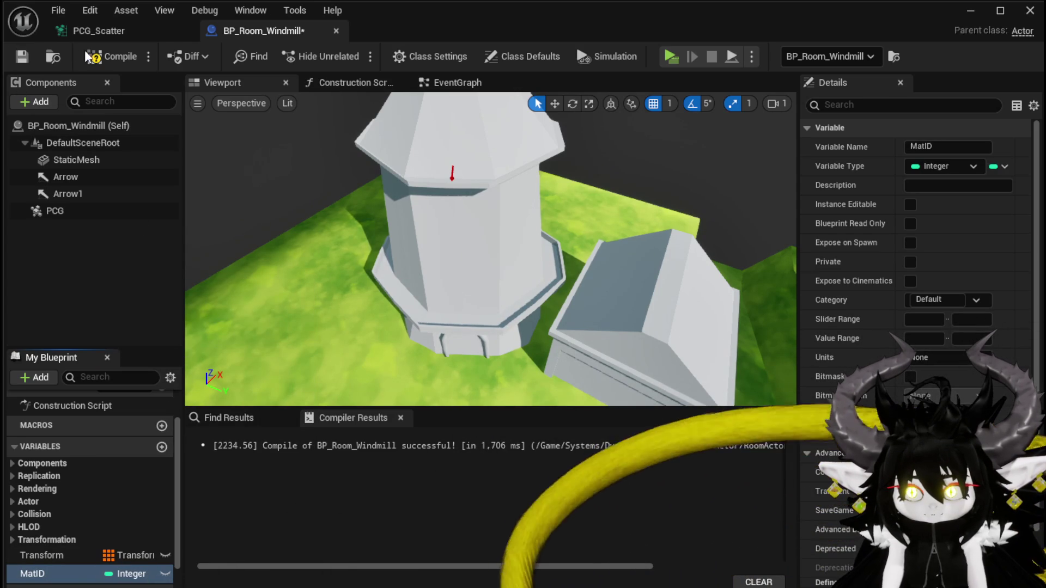
pyautogui.click(22, 57)
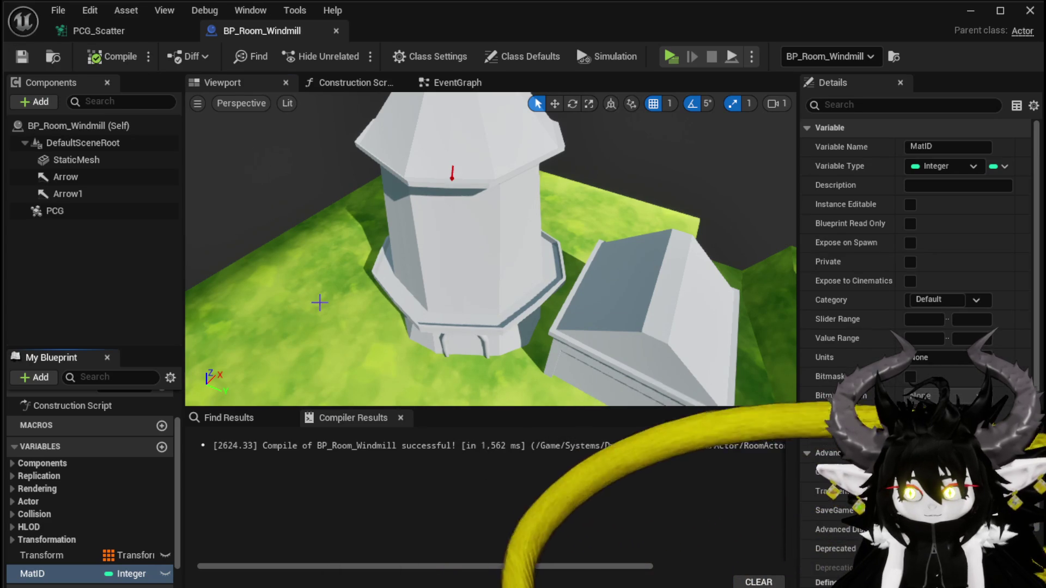
pyautogui.click(322, 304)
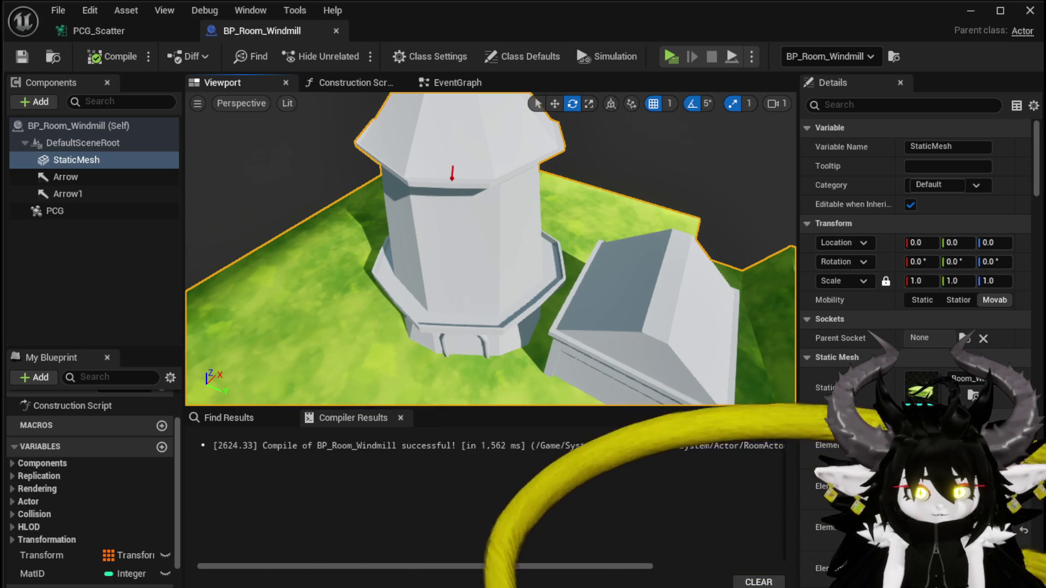
pyautogui.click(98, 30)
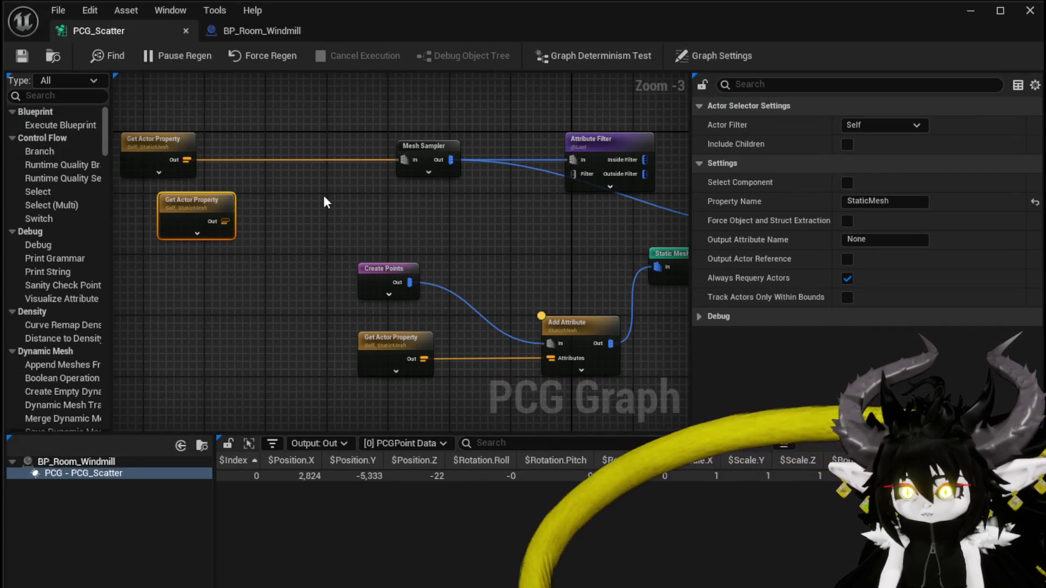
# Set the duplicated Get Actor Property node's Property Name to MatID
pyautogui.click(198, 192)
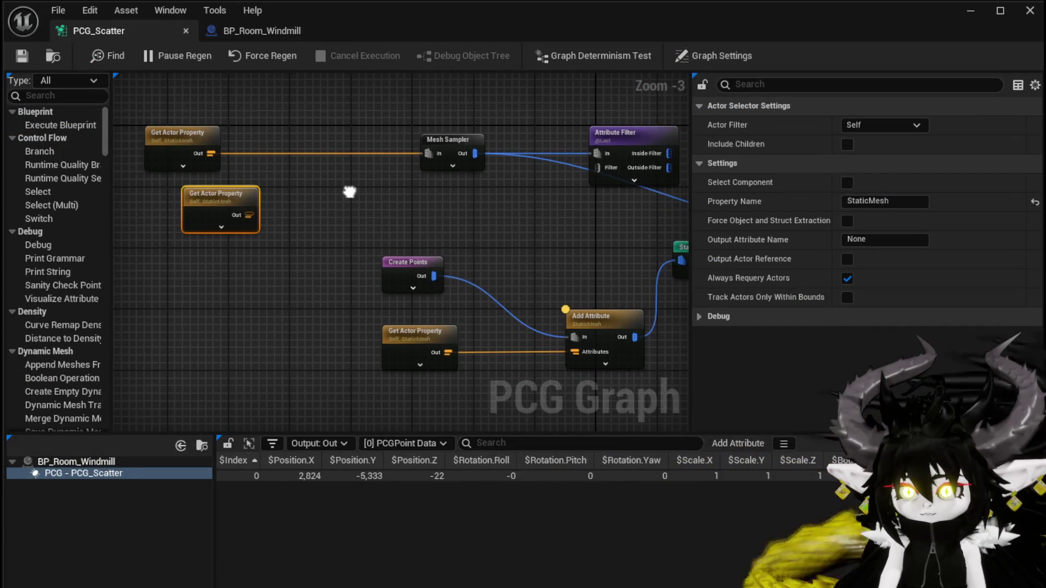
pyautogui.click(894, 202)
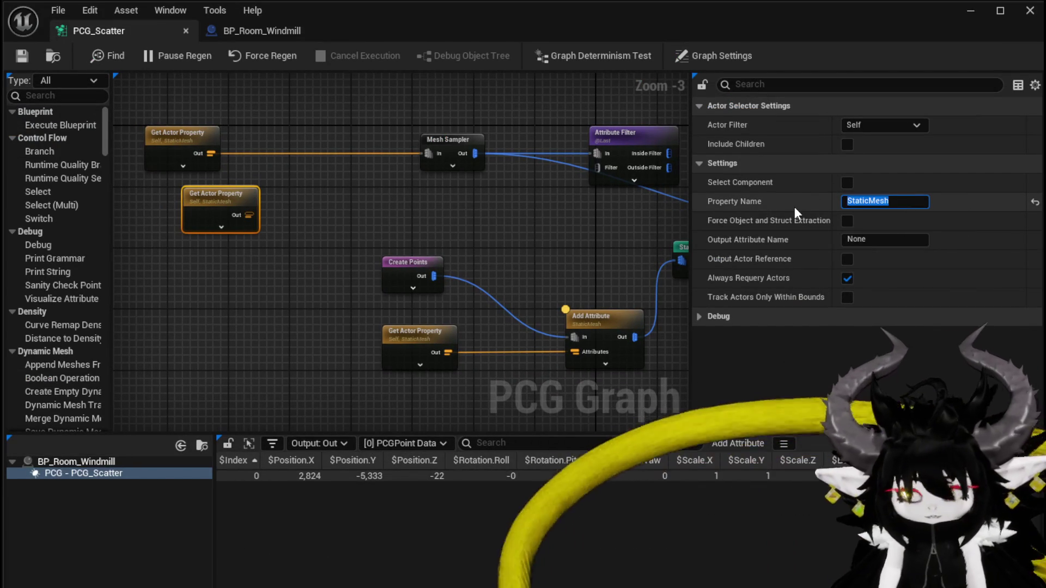
pyautogui.write('Matl')
pyautogui.write('D')
pyautogui.press('Return')
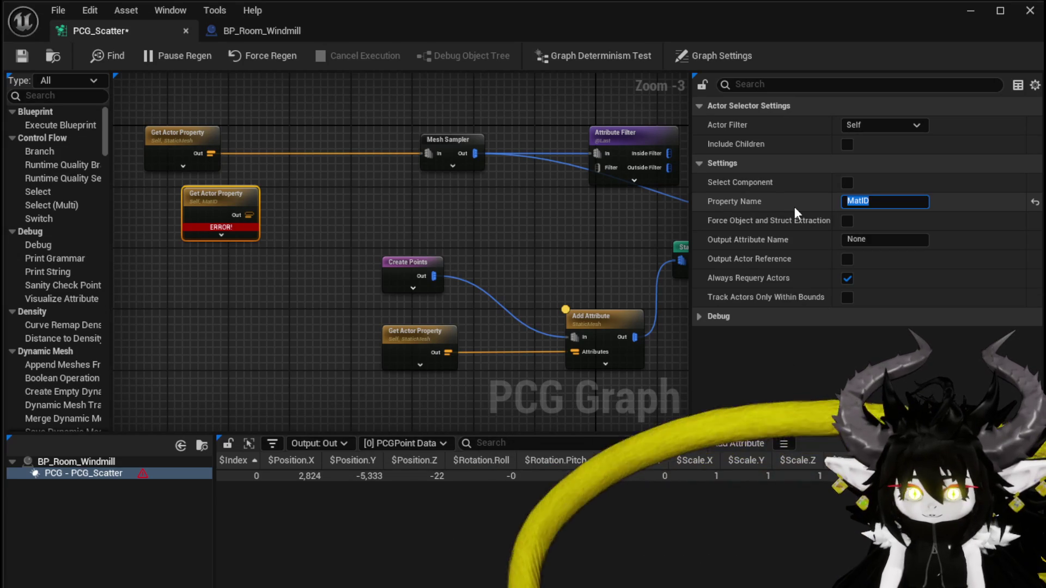
pyautogui.write('MaterialID')
pyautogui.press('Return')
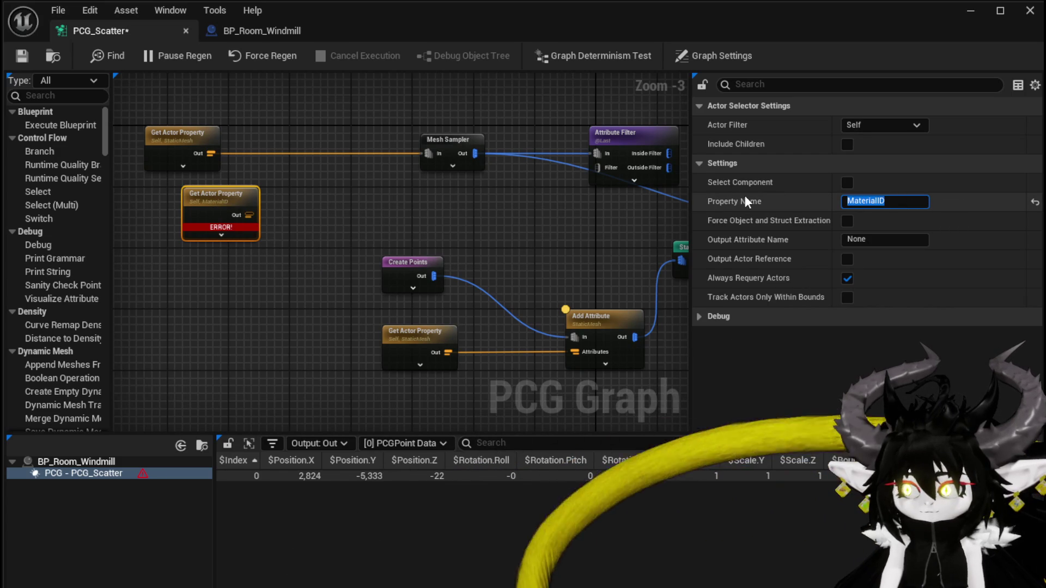
pyautogui.write('MatID')
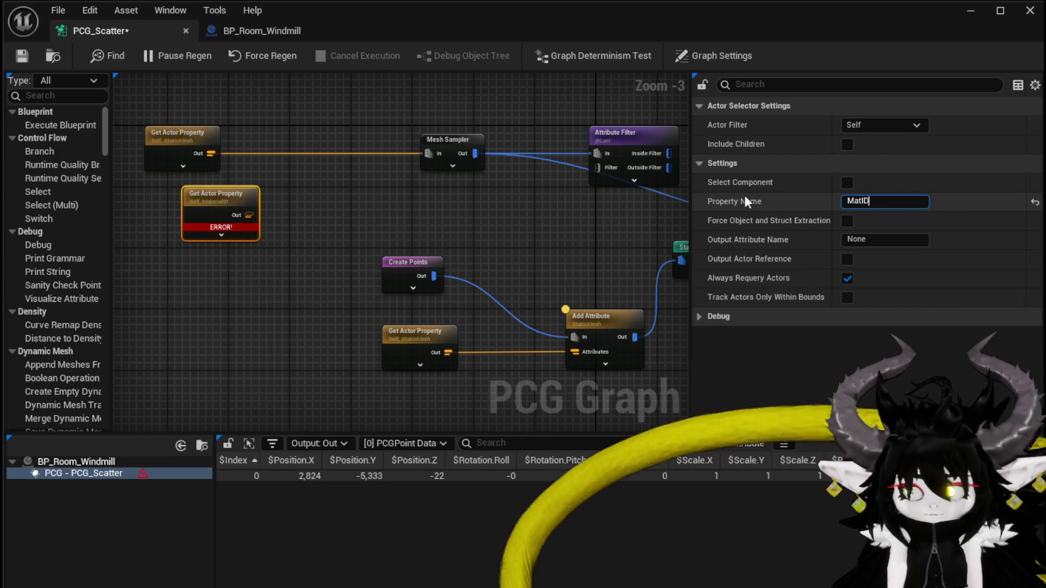
pyautogui.press('Return')
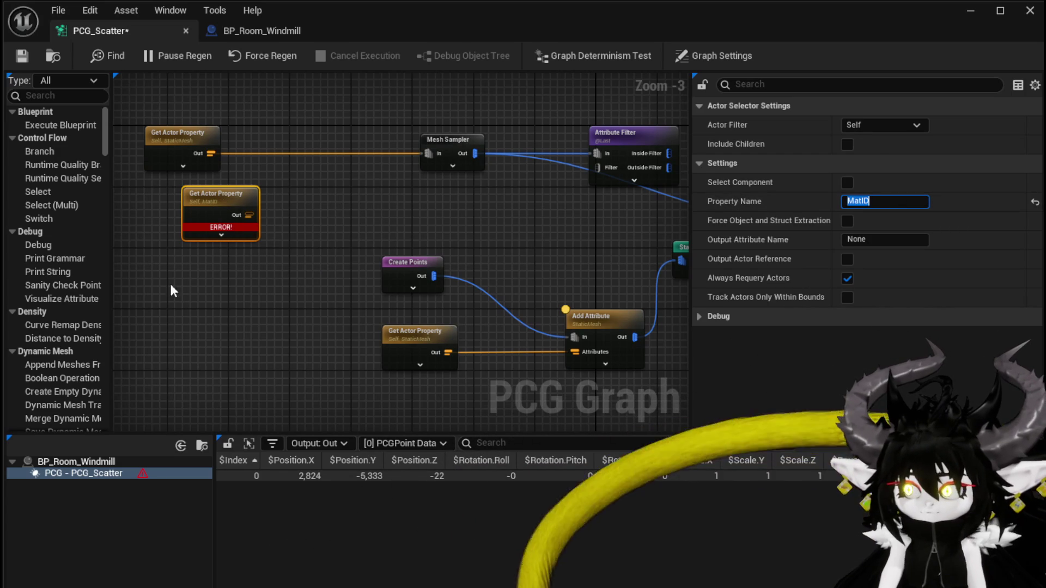
# Connect the MatID node's output to the Attribute Filter's Filter input
pyautogui.click(337, 230)
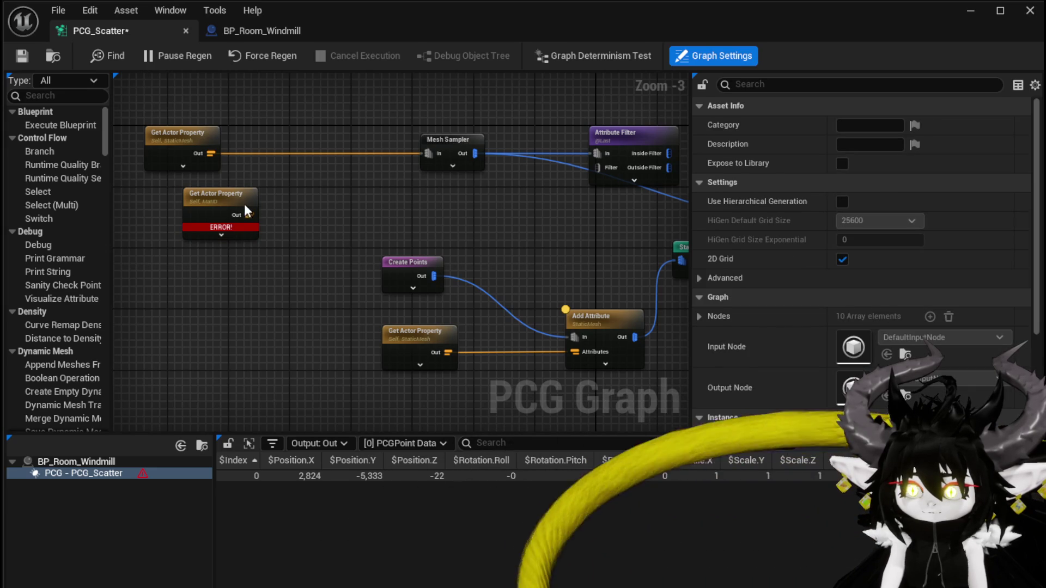
pyautogui.click(237, 204)
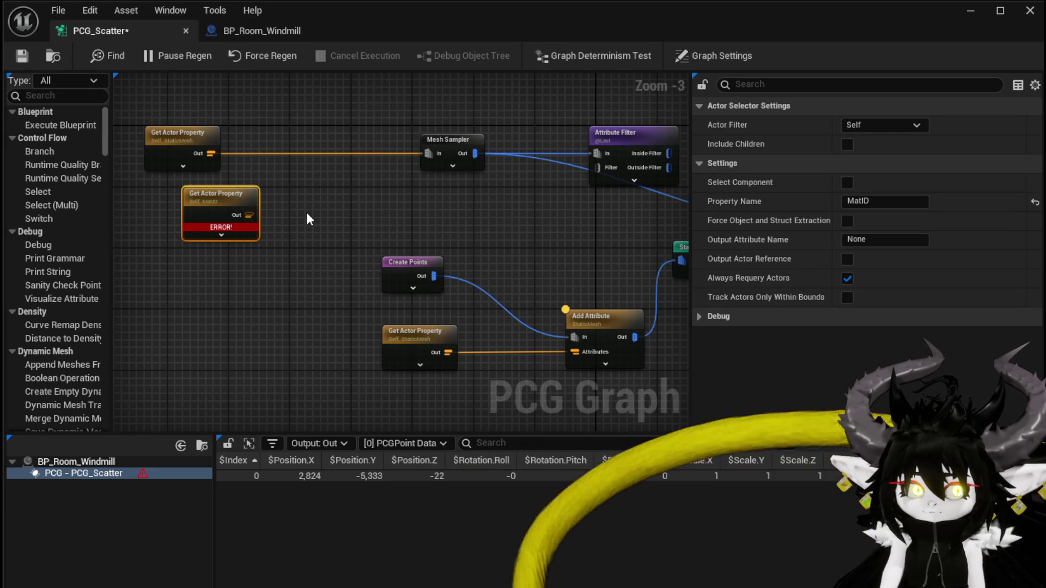
pyautogui.moveTo(249, 215)
pyautogui.mouseDown()
pyautogui.moveTo(494, 176)
pyautogui.moveTo(592, 184)
pyautogui.mouseUp()
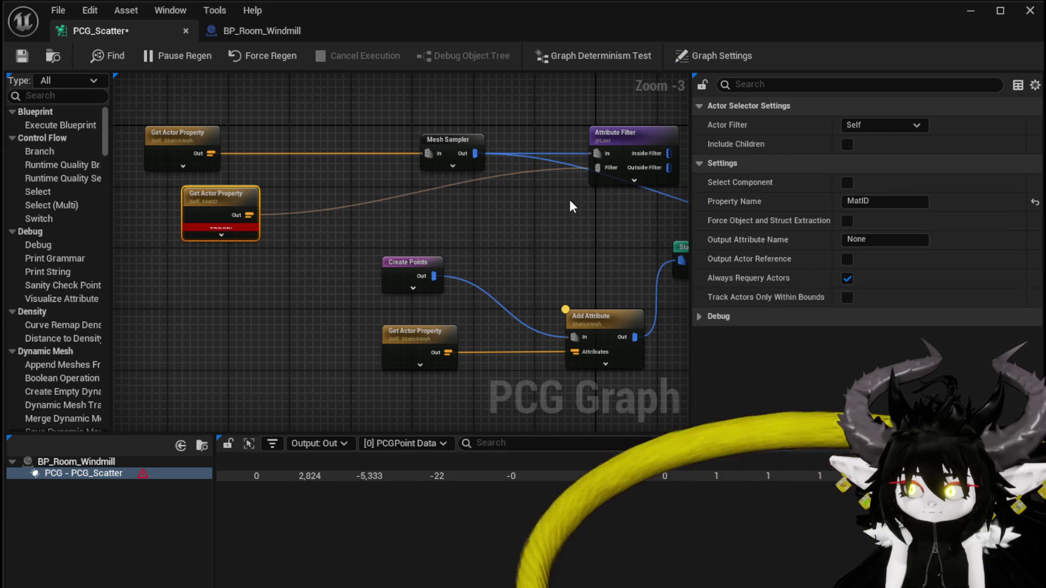
pyautogui.click(504, 230)
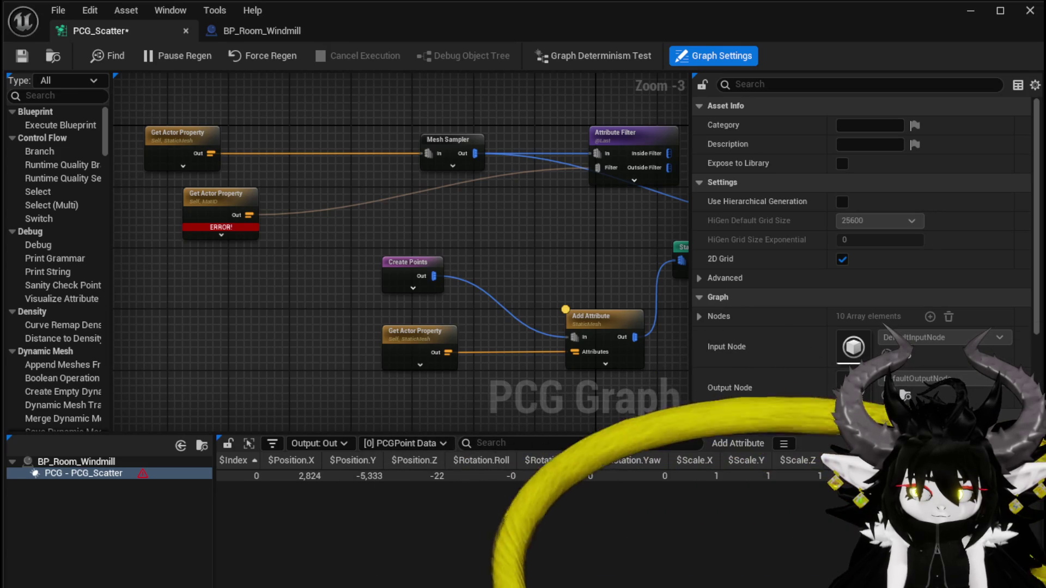
pyautogui.click(228, 30)
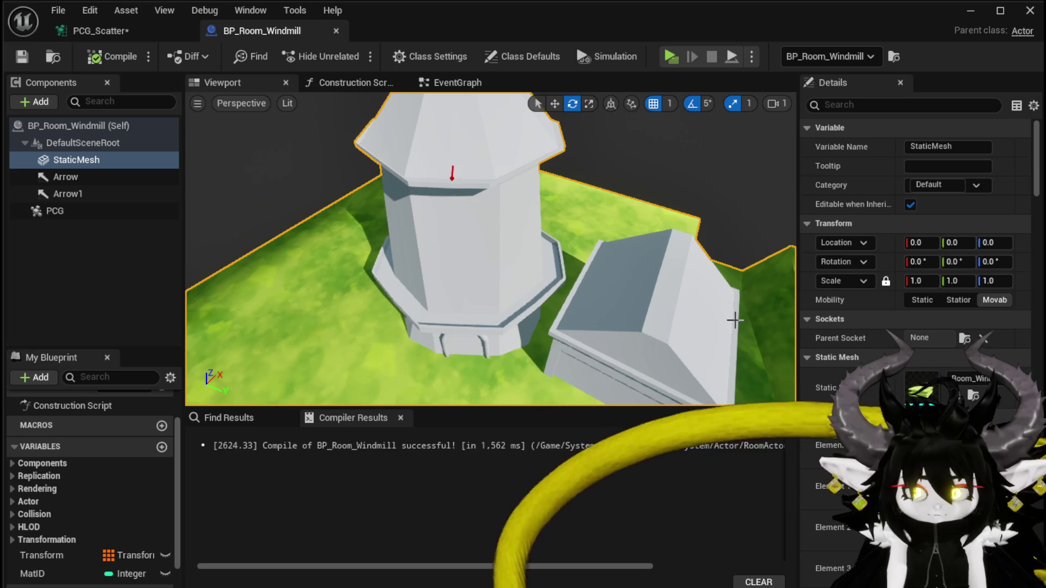
# Make MatID Instance Editable and Expose on Spawn, then compile the blueprint
pyautogui.click(61, 577)
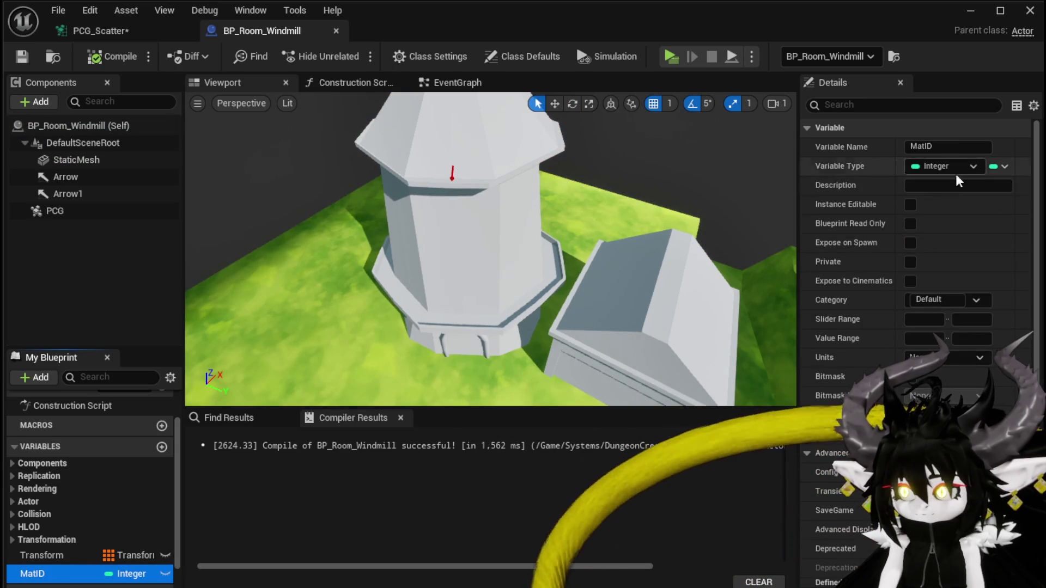
pyautogui.click(910, 206)
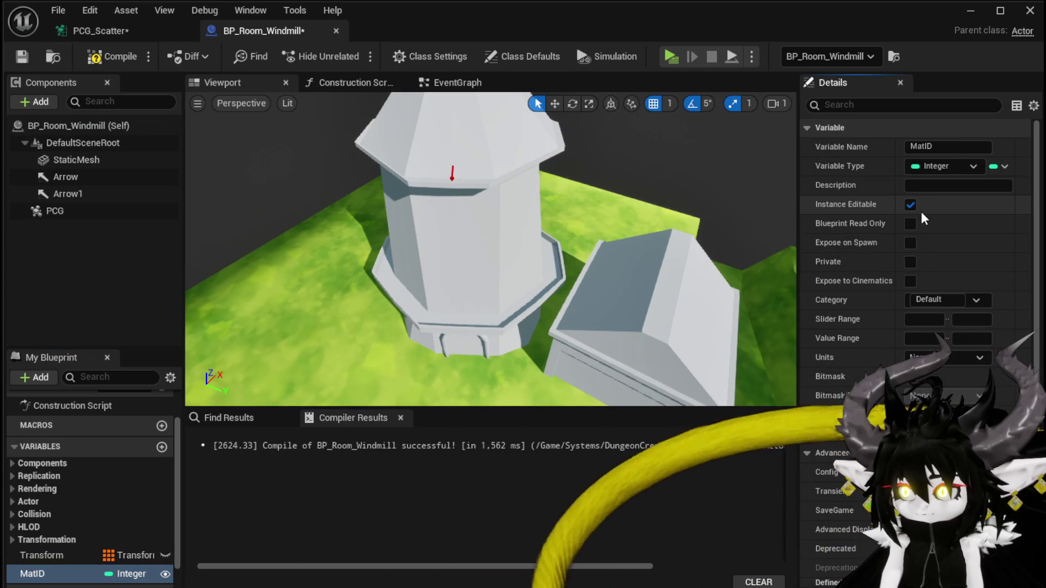
pyautogui.click(910, 243)
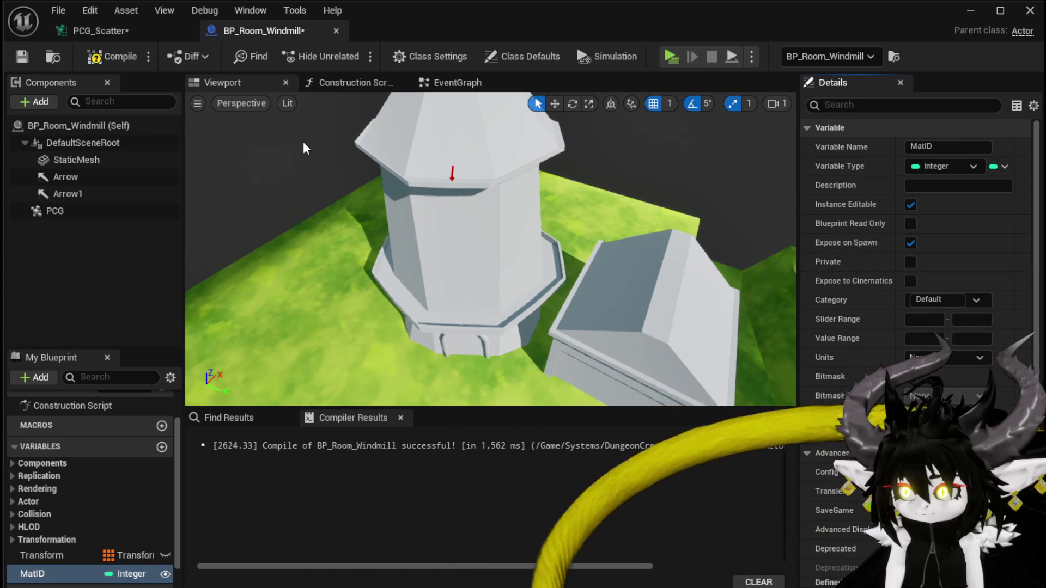
pyautogui.click(24, 57)
pyautogui.click(103, 34)
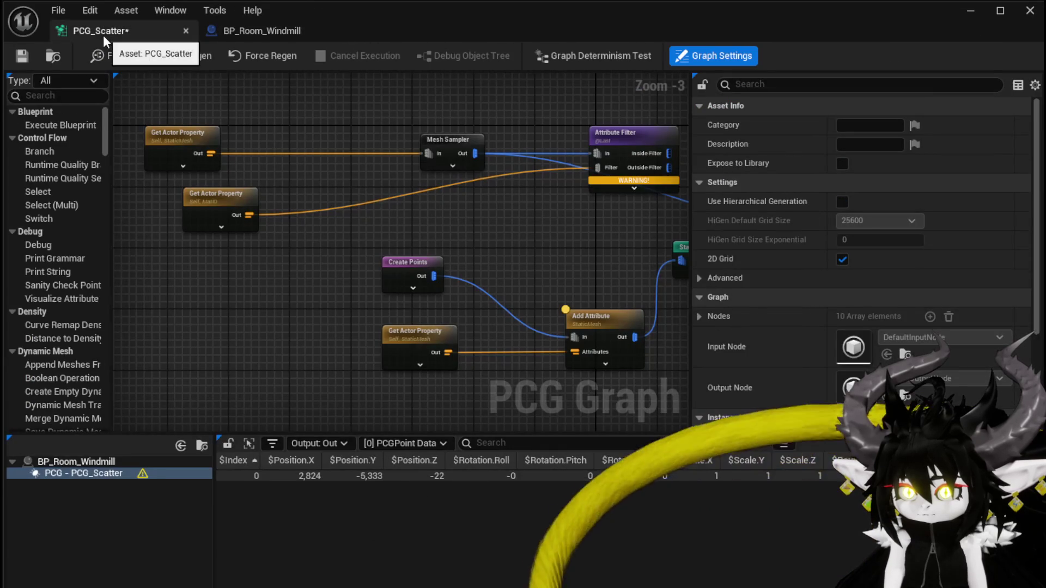
# Nudge the MatID Get Actor Property node and save the PCG_Scatter graph
pyautogui.moveTo(254, 204); pyautogui.dragTo(276, 212)
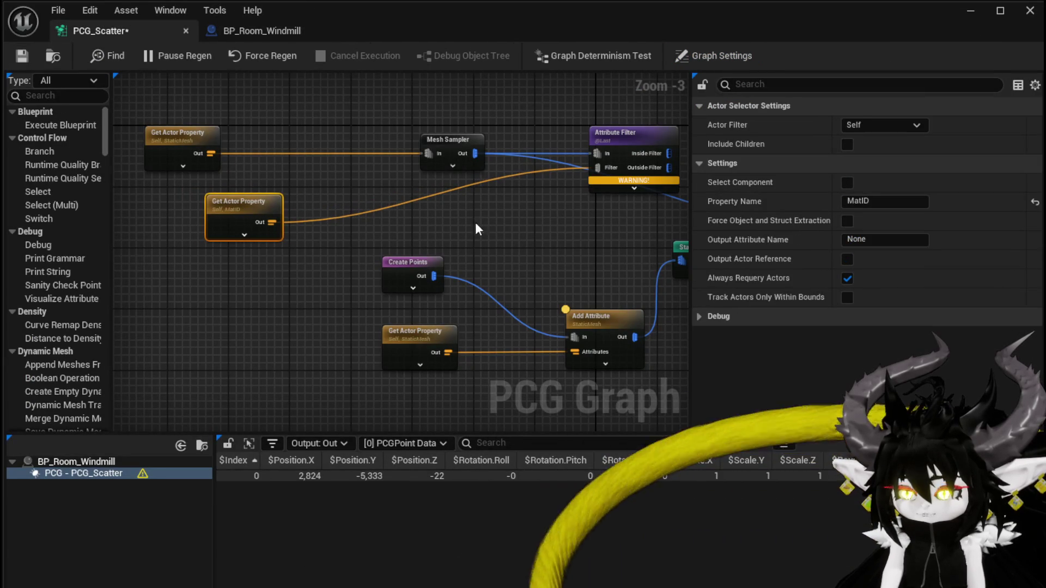
pyautogui.click(443, 218)
pyautogui.click(24, 56)
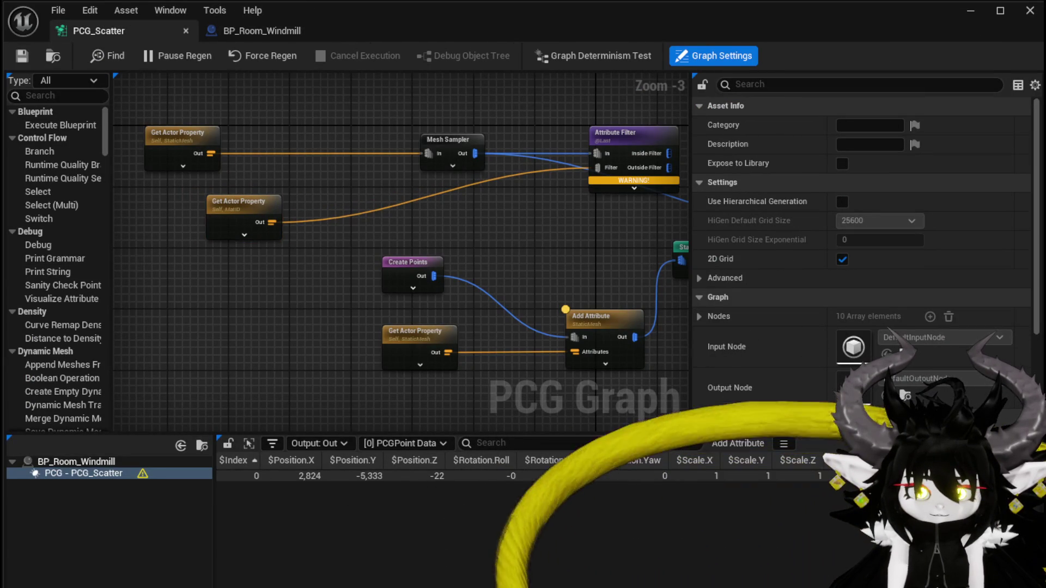
# Set the Attribute Filter's operator to = and its target attribute to MaterialID
pyautogui.moveTo(567, 166); pyautogui.dragTo(422, 217)
pyautogui.click(482, 188)
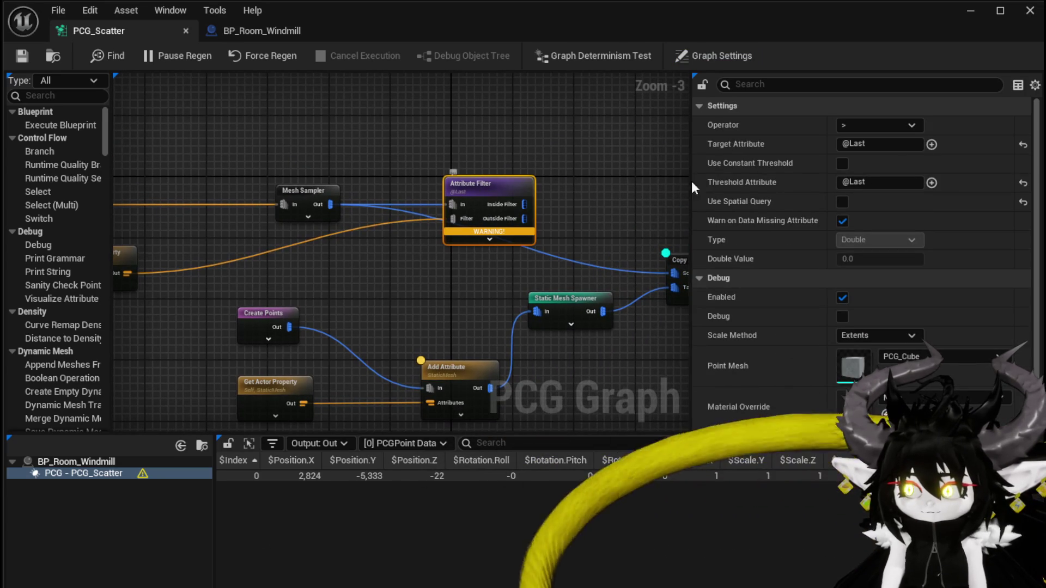
pyautogui.click(871, 123)
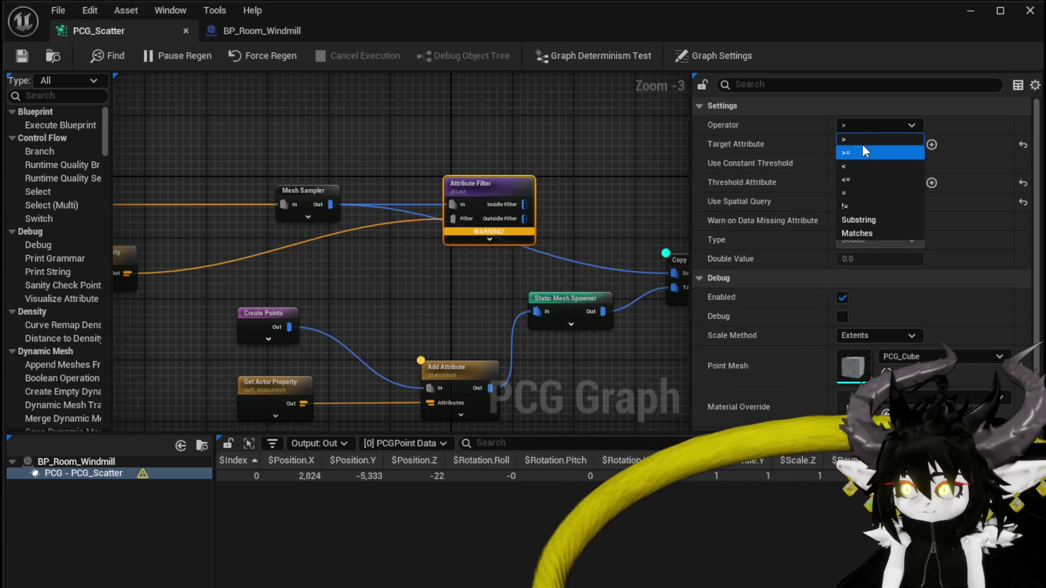
pyautogui.click(865, 191)
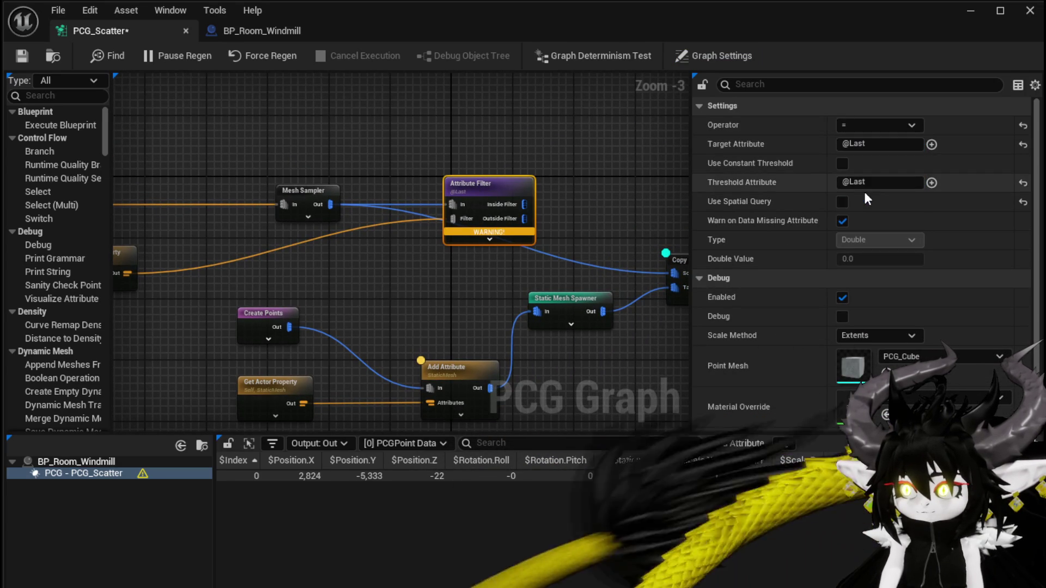
pyautogui.click(878, 145)
pyautogui.write('MaterialID')
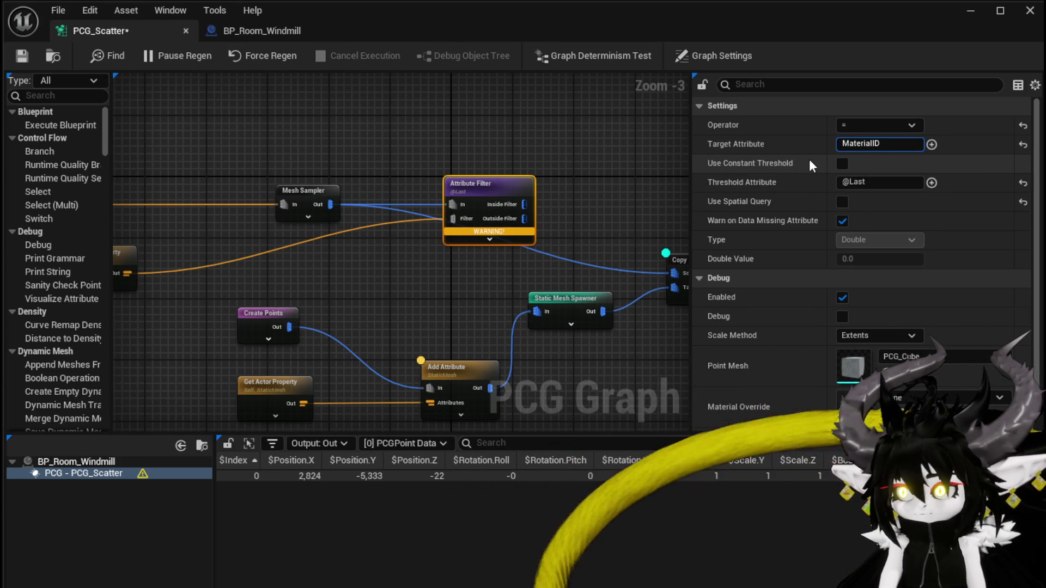
pyautogui.press('Return')
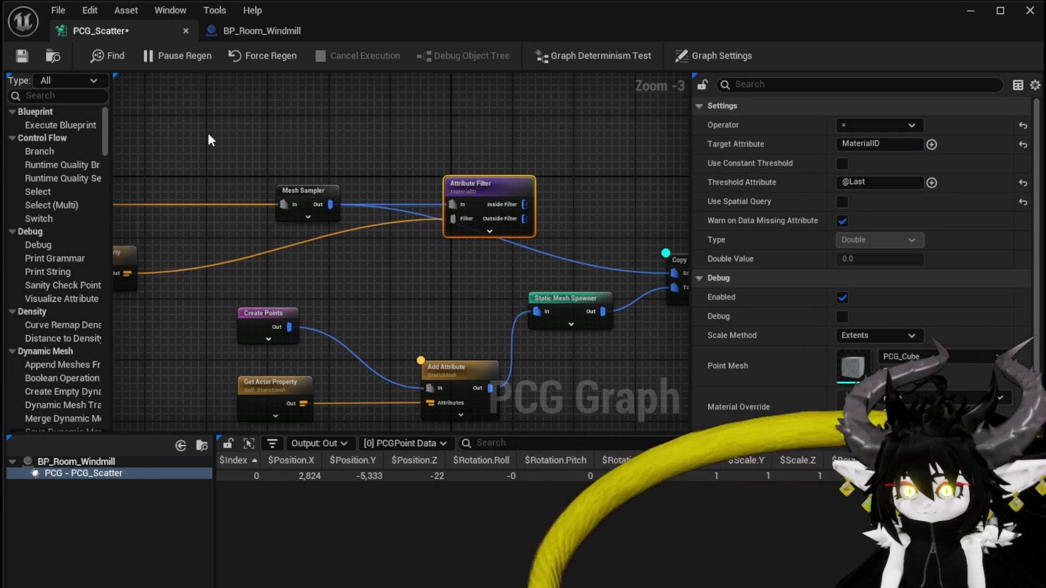
pyautogui.scroll(2, 577, 195)
pyautogui.moveTo(615, 196); pyautogui.dragTo(344, 170)
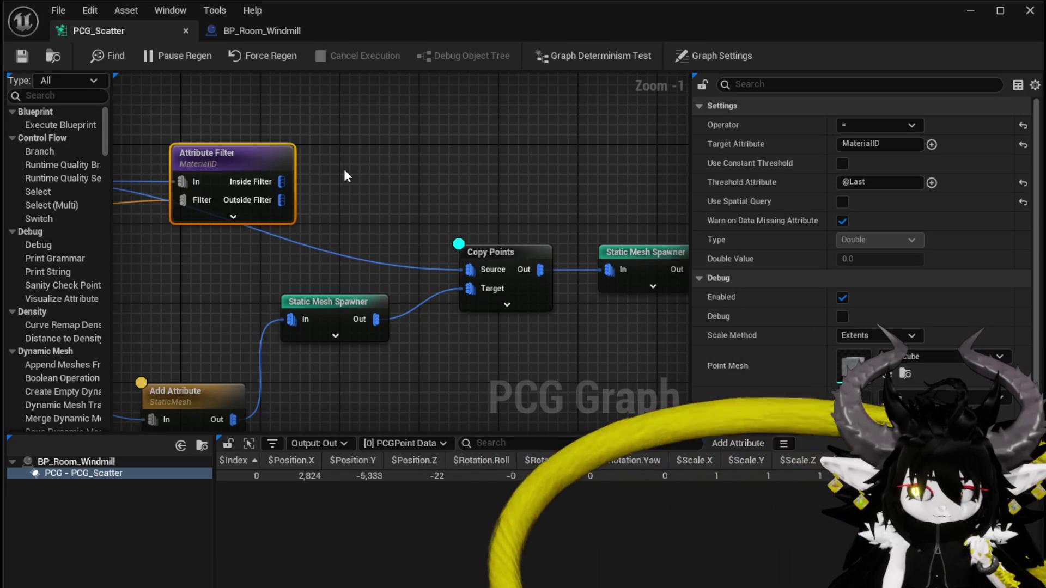
# Feed Copy Points' Source from the Attribute Filter's Inside Filter output, removing the old wire, and save
pyautogui.moveTo(280, 181); pyautogui.dragTo(470, 269)
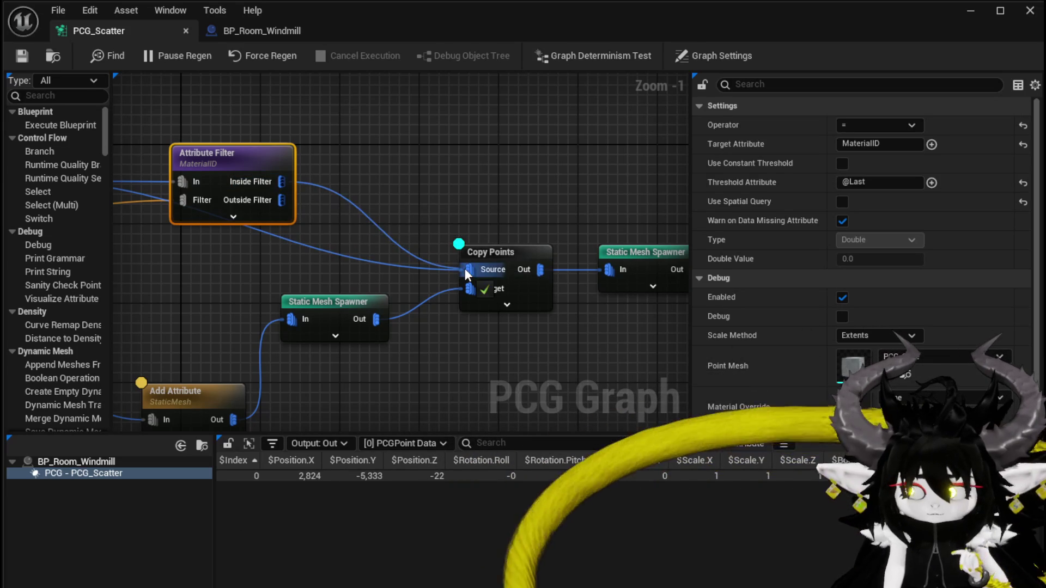
pyautogui.keyDown('alt'); pyautogui.click(375, 263); pyautogui.keyUp('alt')
pyautogui.moveTo(332, 255); pyautogui.dragTo(431, 264)
pyautogui.click(23, 56)
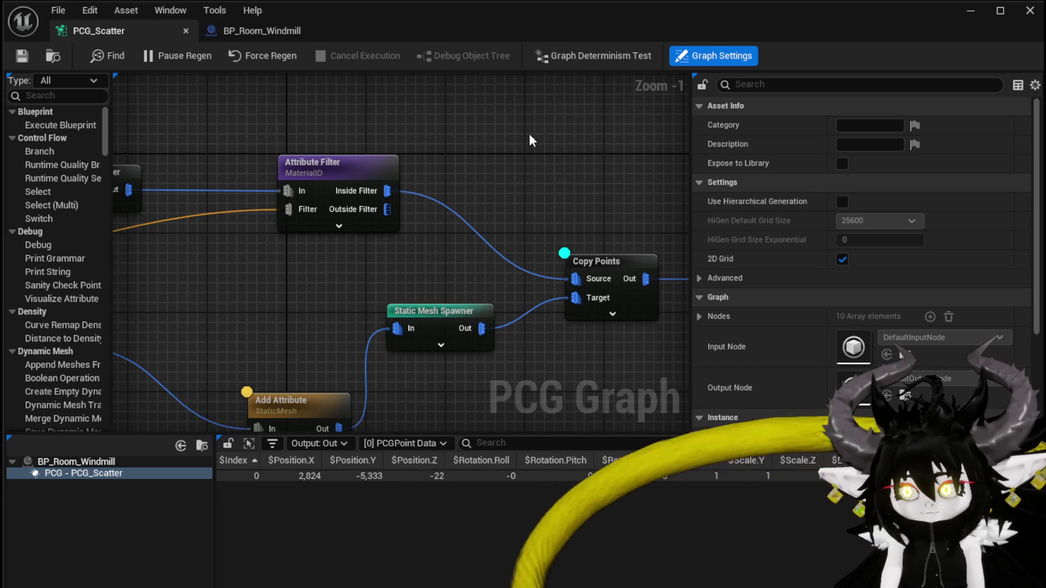
pyautogui.click(971, 11)
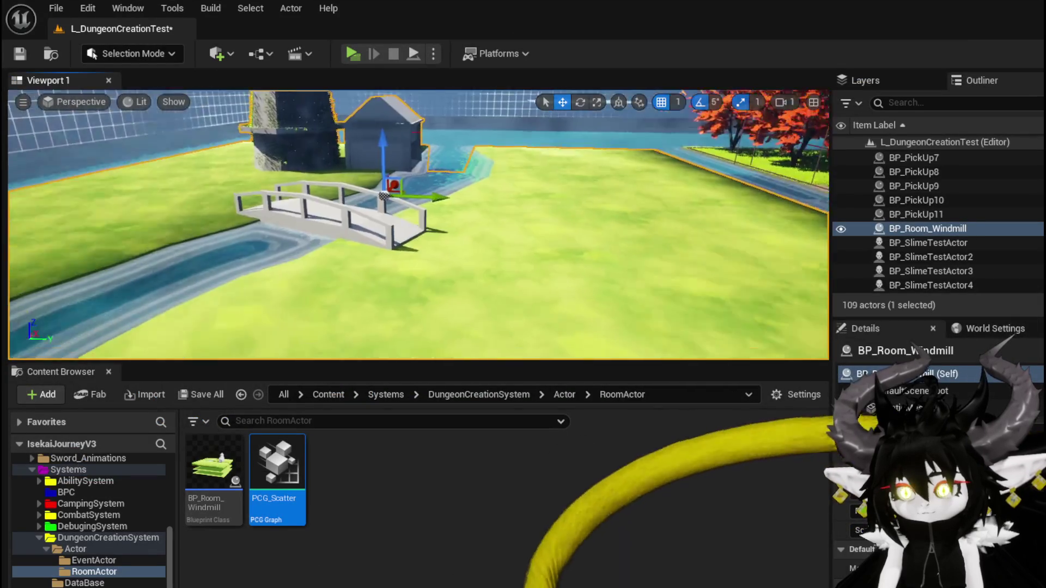
# Frame the windmill room in the viewport, look it over, and reopen the PCG_Scatter graph
pyautogui.press('f')
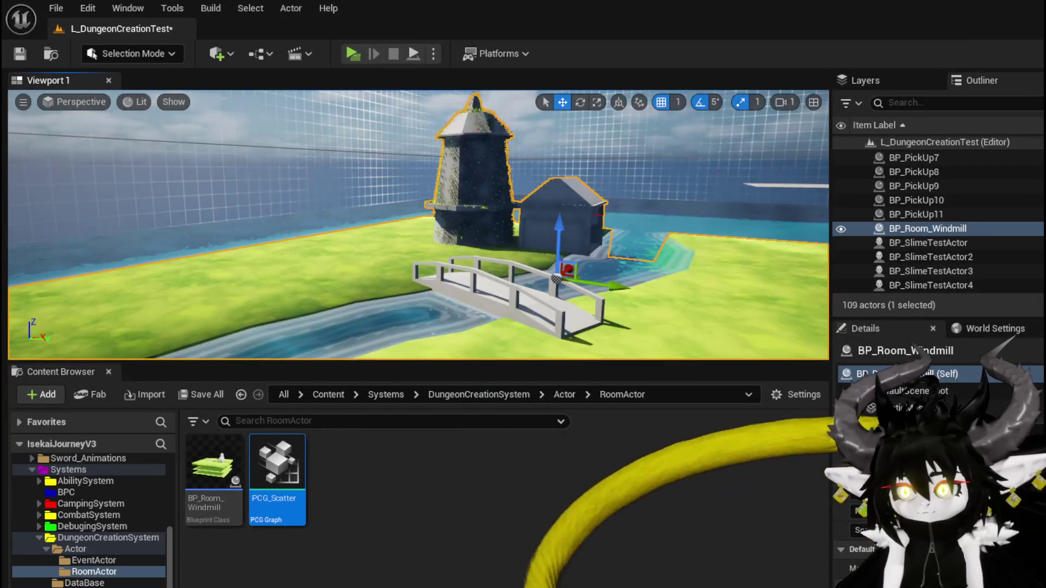
pyautogui.scroll(5, 418, 224)
pyautogui.scroll(-5, 469, 317)
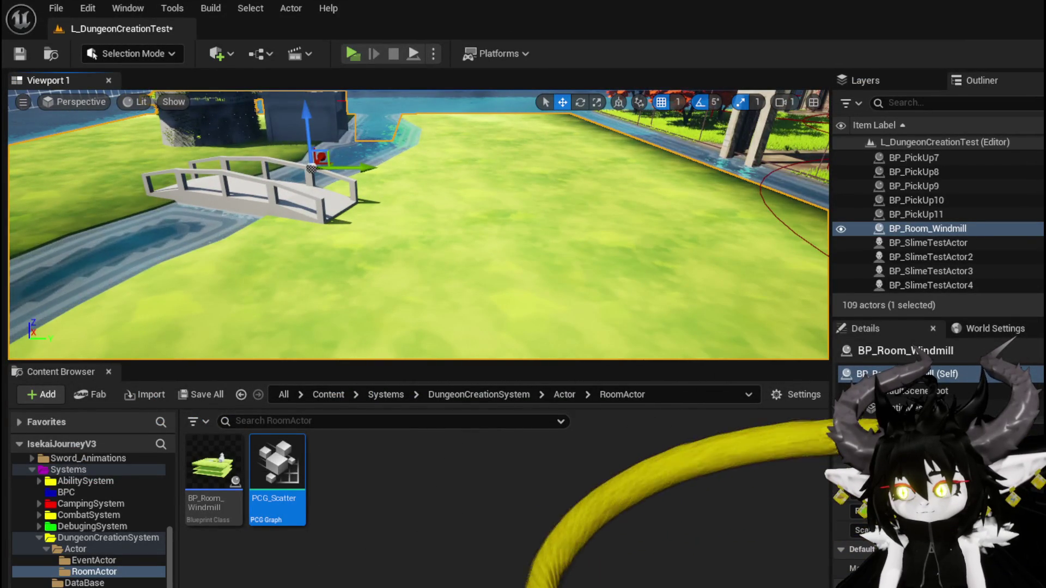
pyautogui.doubleClick(278, 463)
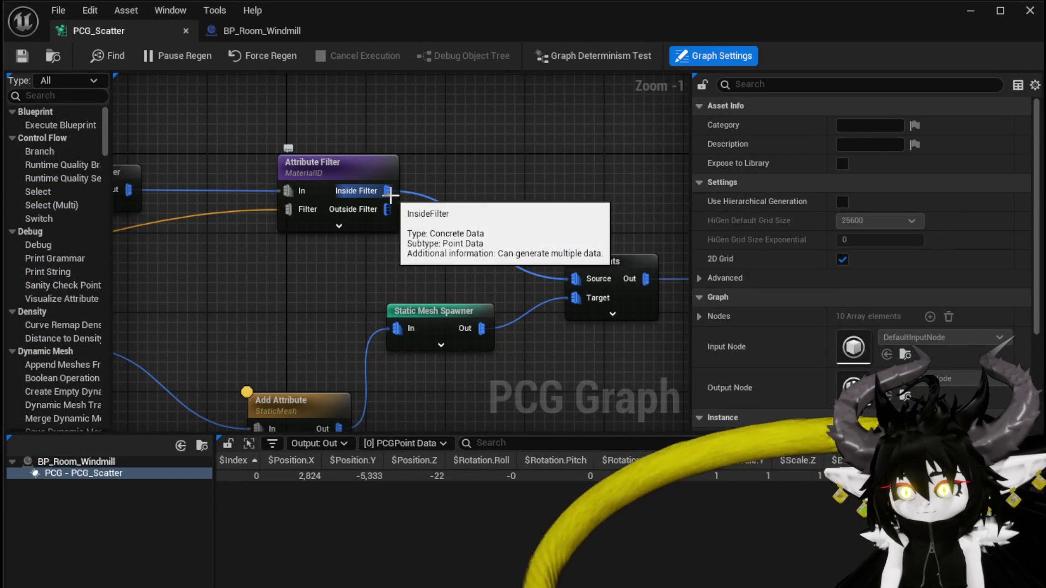
# Wire Copy Points Source to the Attribute Filter's Outside Filter output and check the level
pyautogui.moveTo(387, 210)
pyautogui.mouseDown()
pyautogui.moveTo(562, 283)
pyautogui.moveTo(578, 279)
pyautogui.mouseUp()
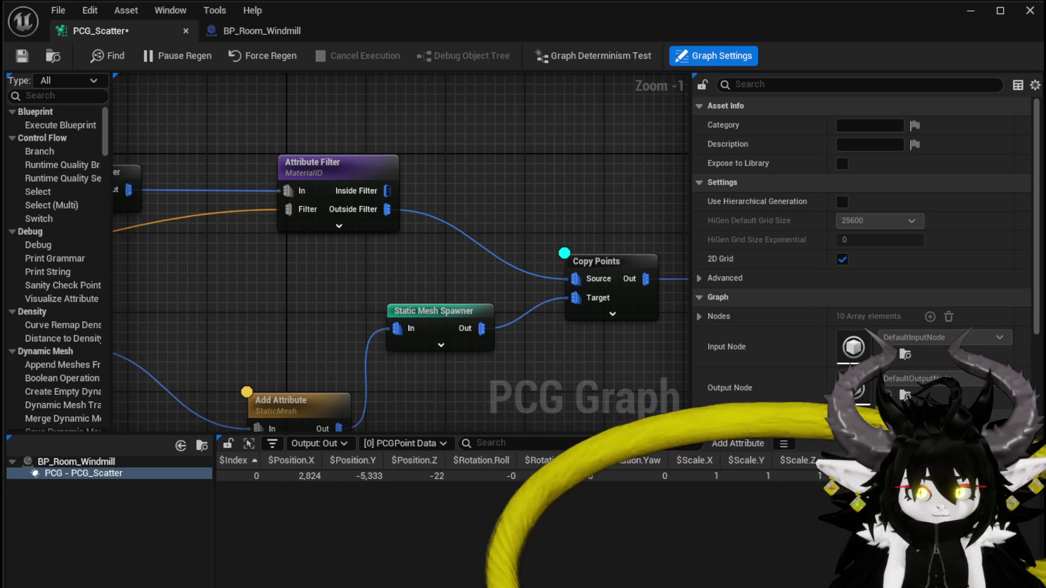
pyautogui.moveTo(164, 109); pyautogui.dragTo(140, 106)
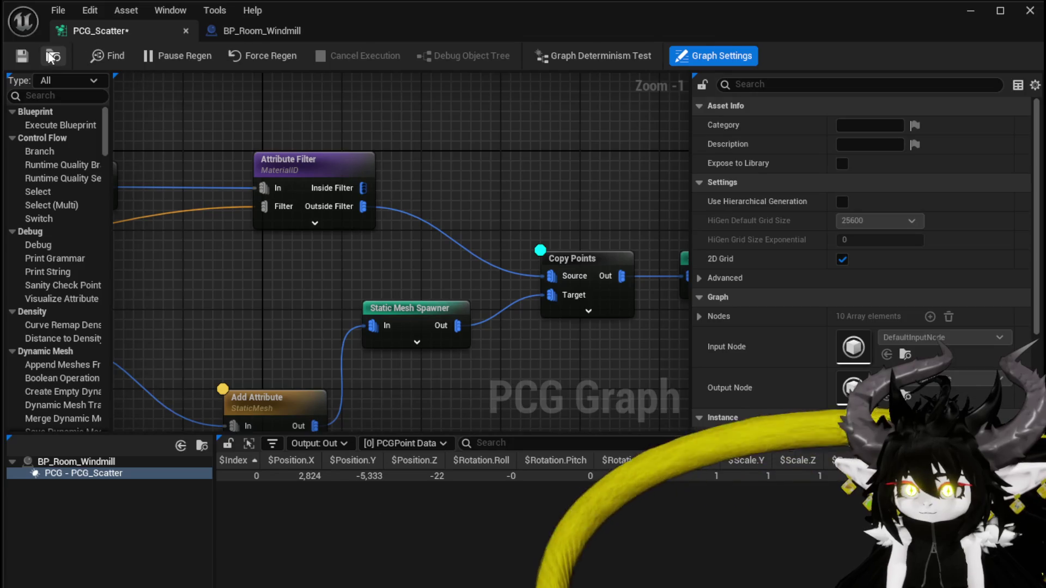
pyautogui.click(970, 11)
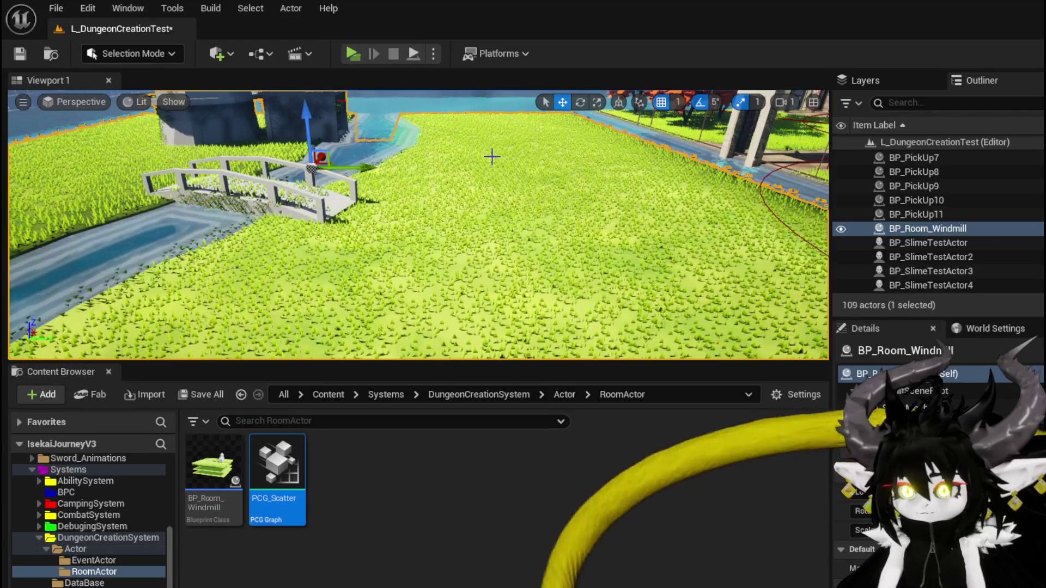
# Inspect the grass in the level, then reconnect Copy Points Source to the Inside Filter output
pyautogui.scroll(10, 419, 225)
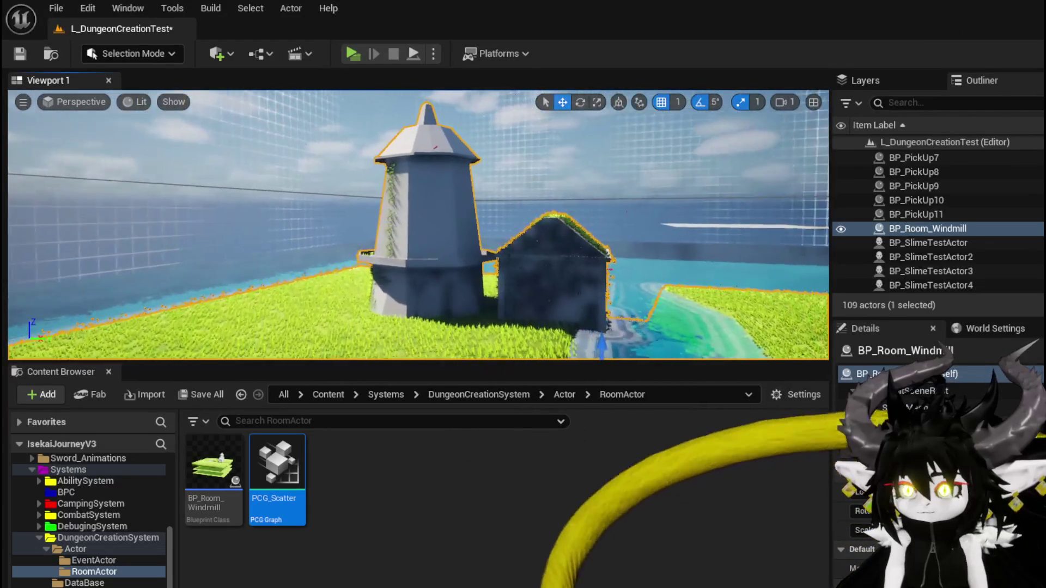
pyautogui.moveTo(418, 224); pyautogui.dragTo(479, 256)
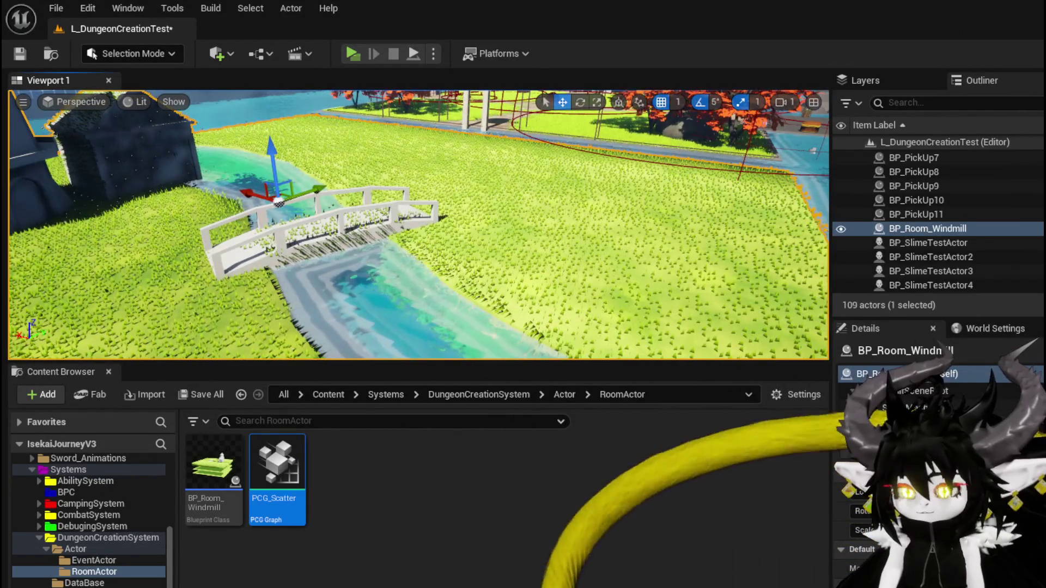
pyautogui.doubleClick(263, 482)
pyautogui.moveTo(360, 190); pyautogui.dragTo(551, 277)
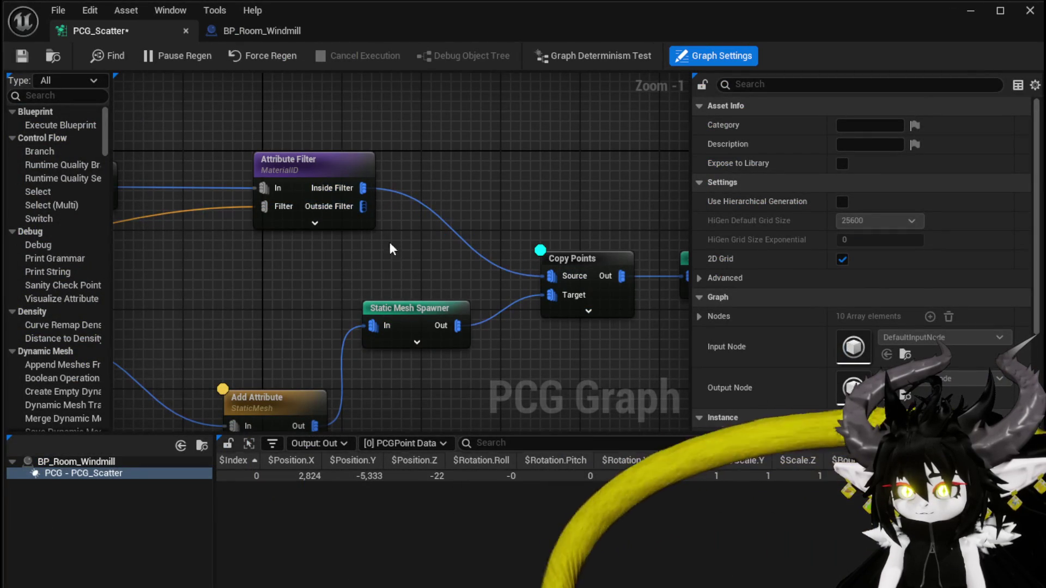
# Save PCG_Scatter and review the Attribute Filter and MatID Get Actor Property node settings
pyautogui.click(22, 56)
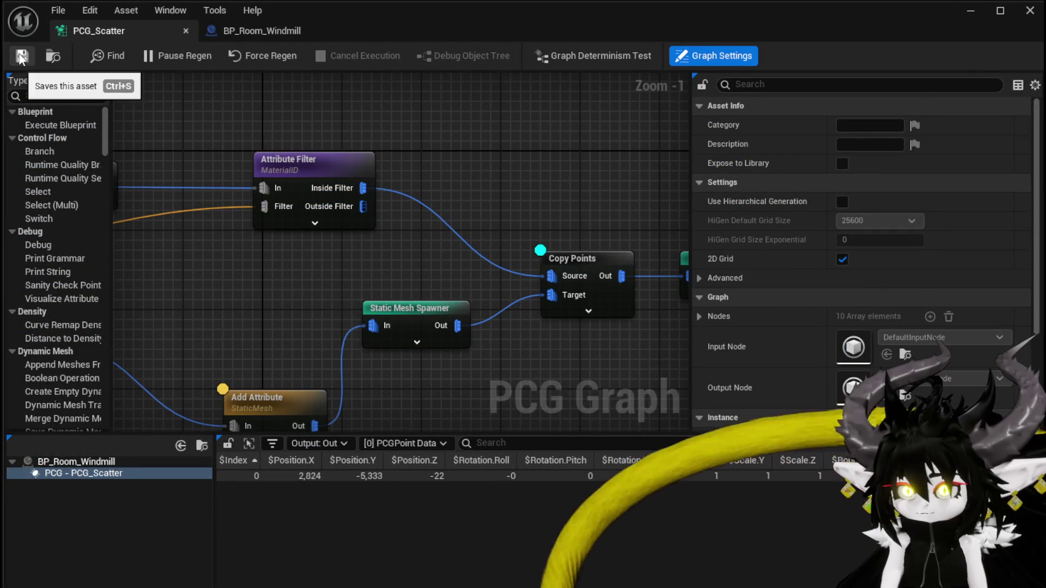
pyautogui.moveTo(335, 156); pyautogui.dragTo(491, 148)
pyautogui.click(490, 147)
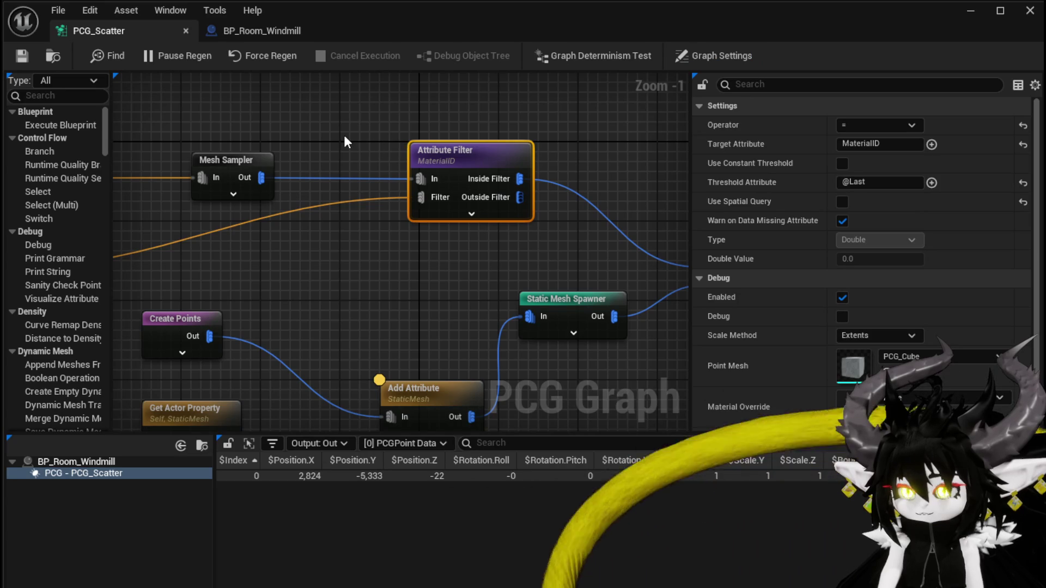
pyautogui.moveTo(343, 133); pyautogui.dragTo(547, 122)
pyautogui.click(190, 230)
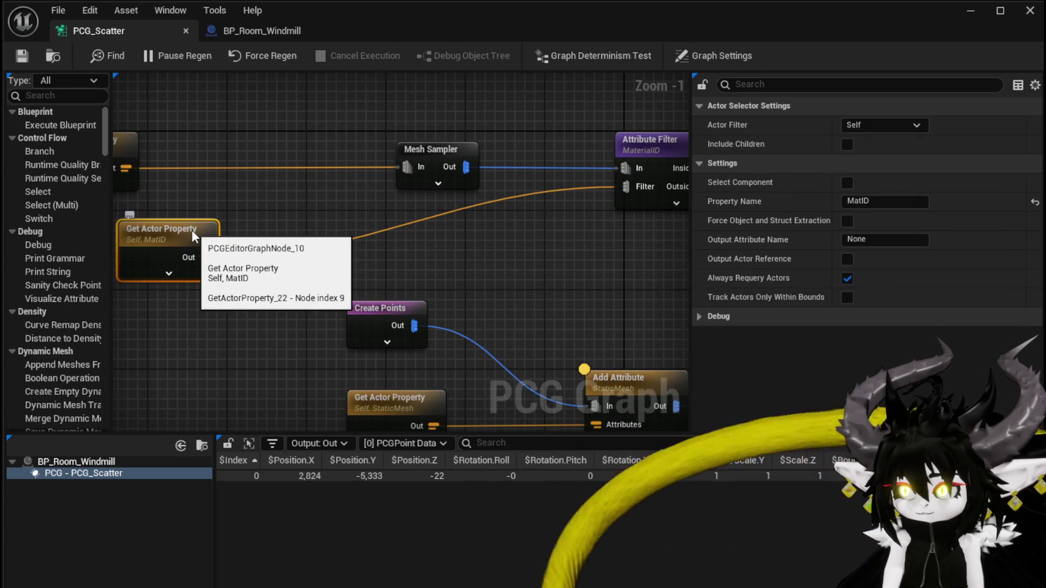
# In BP_Room_Windmill, select the StaticMesh component with the rotation gizmo active
pyautogui.click(259, 33)
pyautogui.click(398, 362)
pyautogui.press('e')
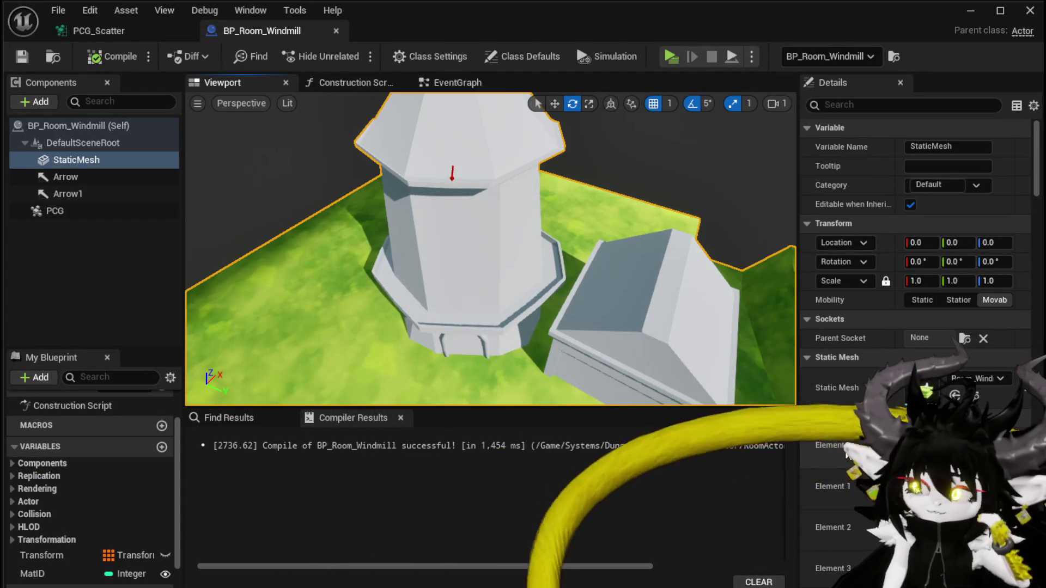
# Check the MatID variable's settings and save the BP_Room_Windmill Blueprint
pyautogui.click(32, 574)
pyautogui.scroll(-5, 915, 246)
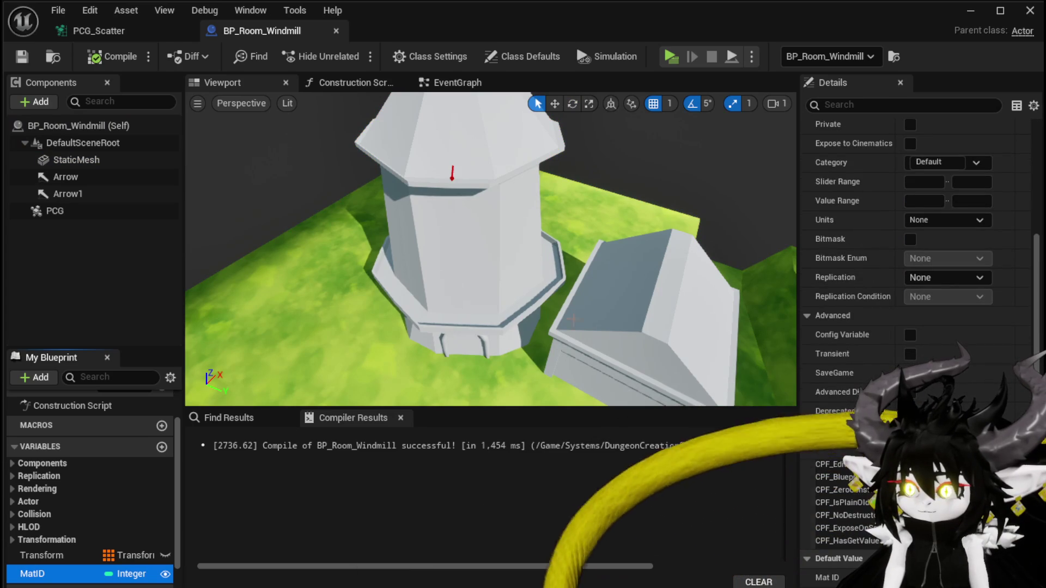
pyautogui.click(22, 60)
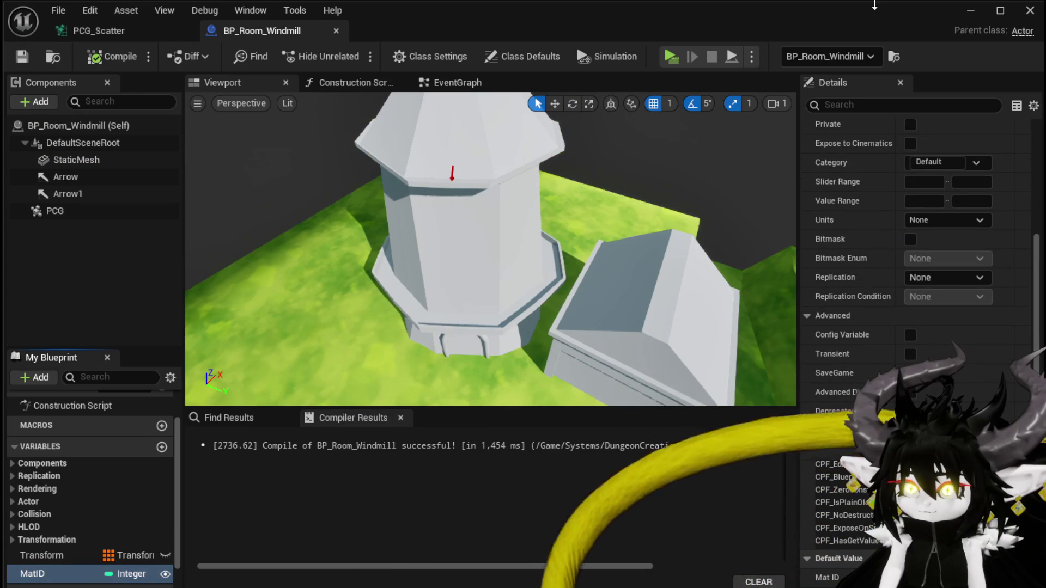
# Frame the windmill room and fly over its grass, bridge and stream, then reopen BP_Room_Windmill
pyautogui.click(970, 10)
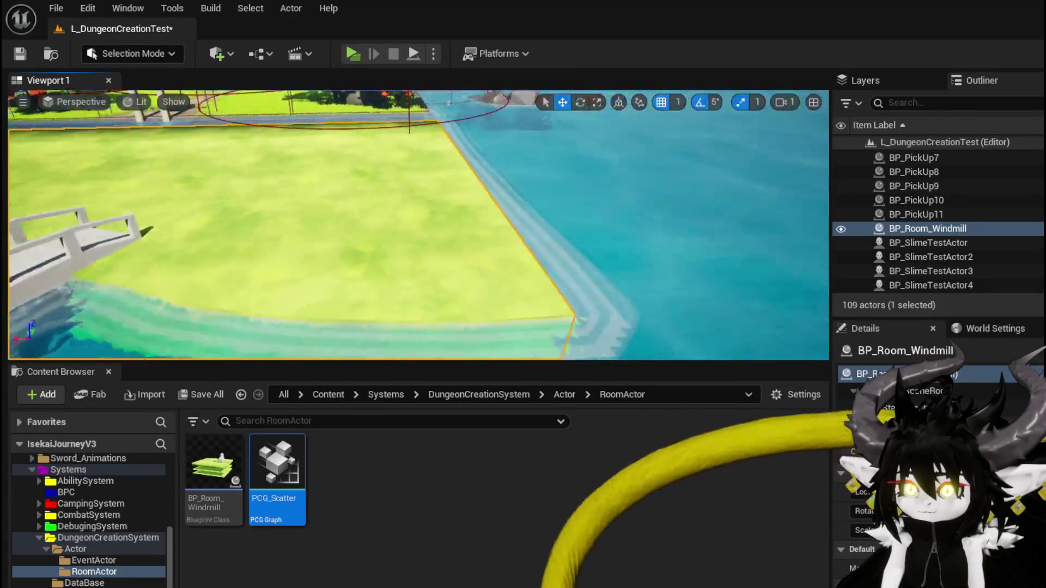
pyautogui.press('f')
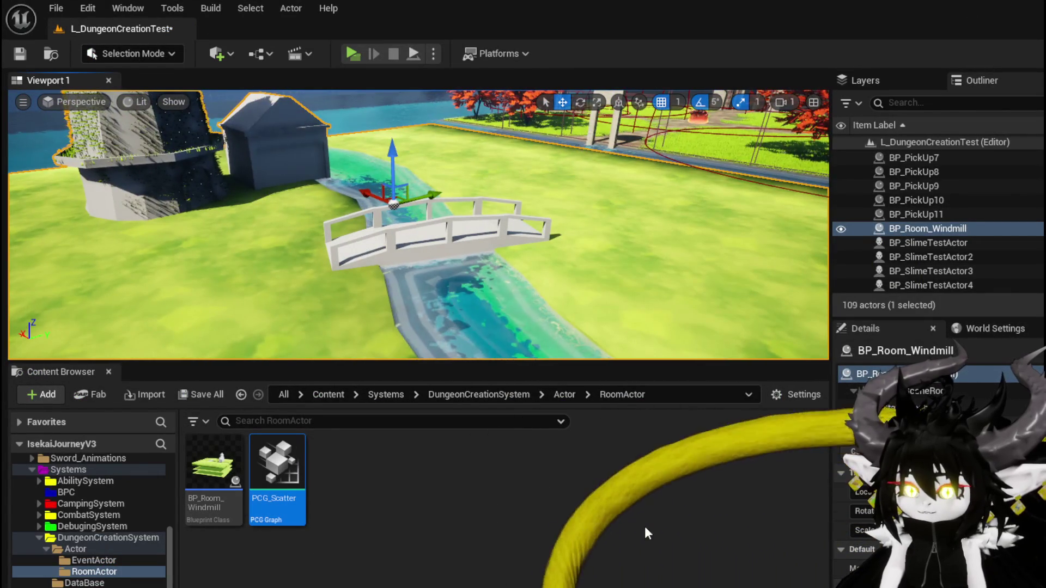
pyautogui.doubleClick(213, 471)
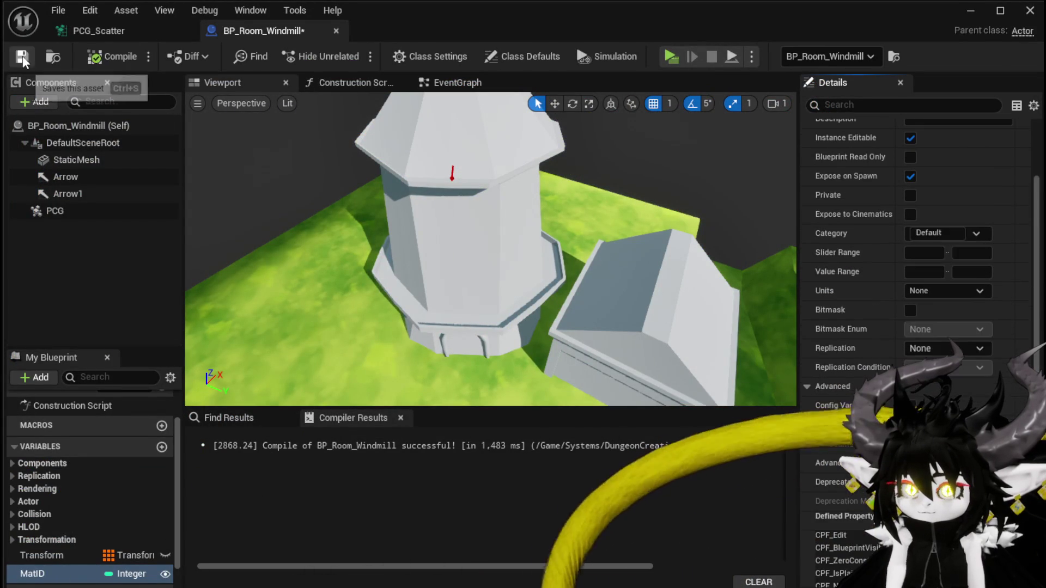
pyautogui.click(973, 11)
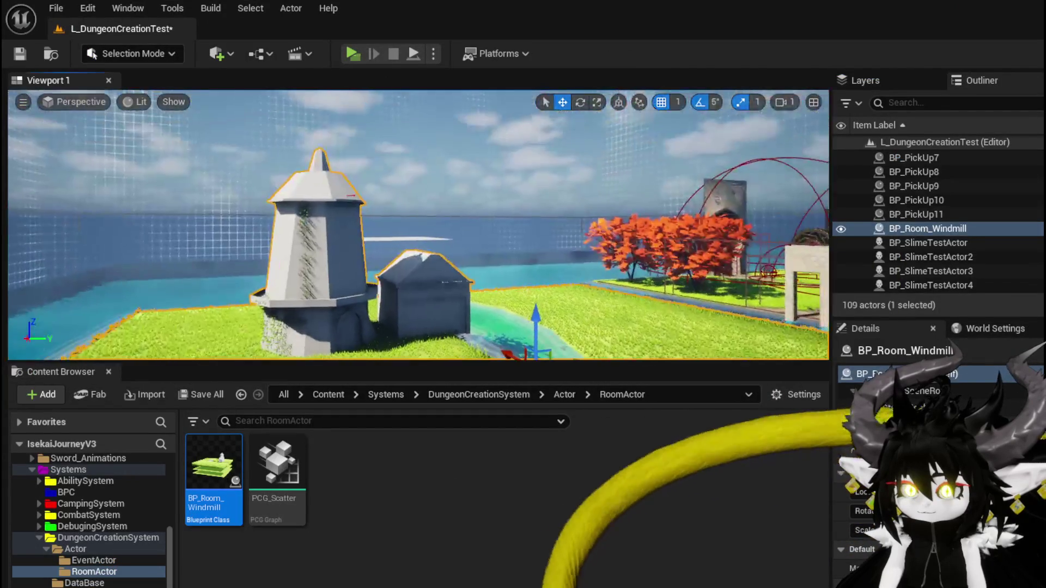
pyautogui.press('f')
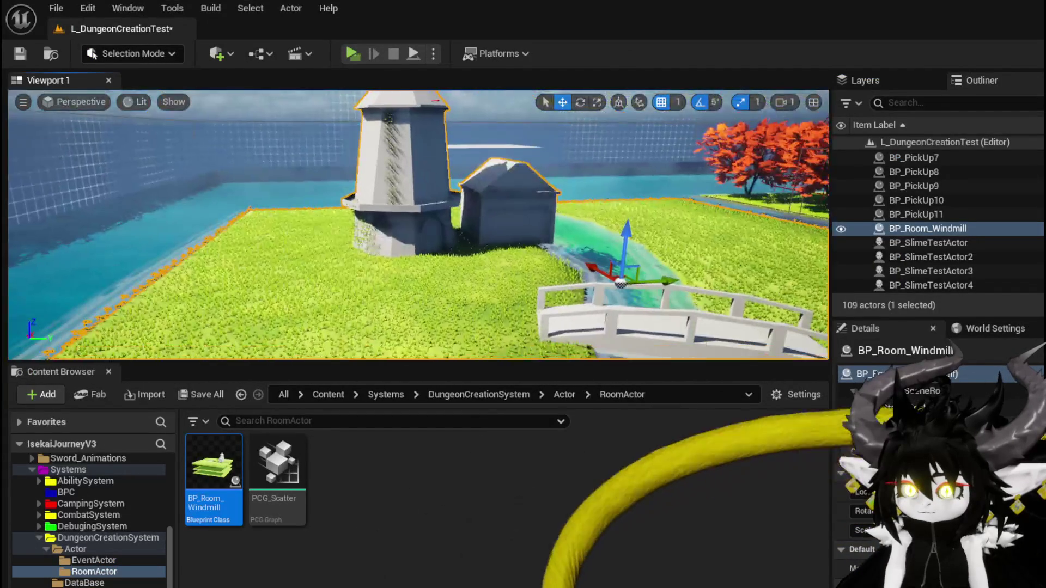
pyautogui.scroll(-5, 418, 225)
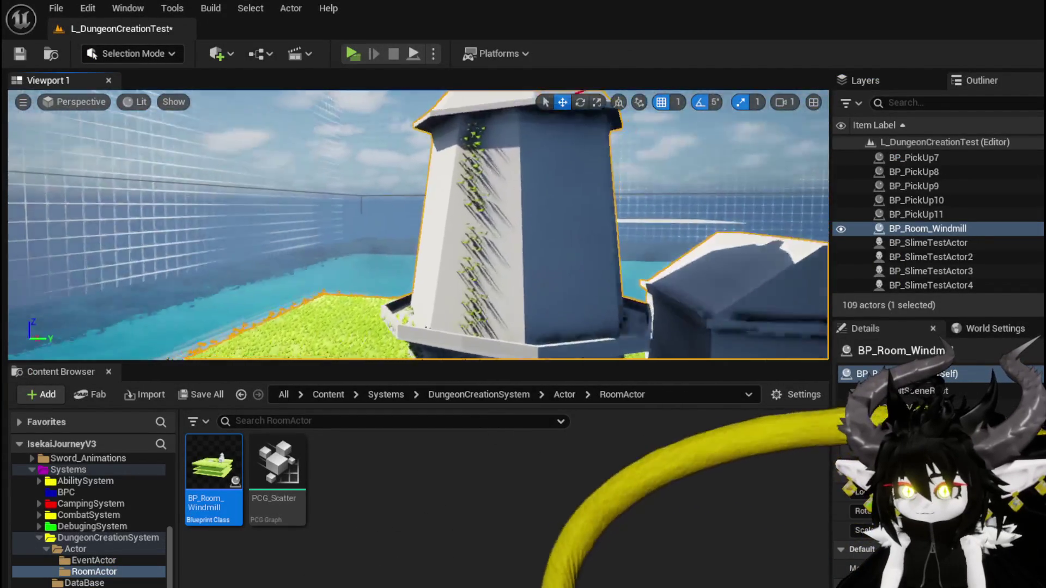
pyautogui.moveTo(418, 224); pyautogui.dragTo(418, 158)
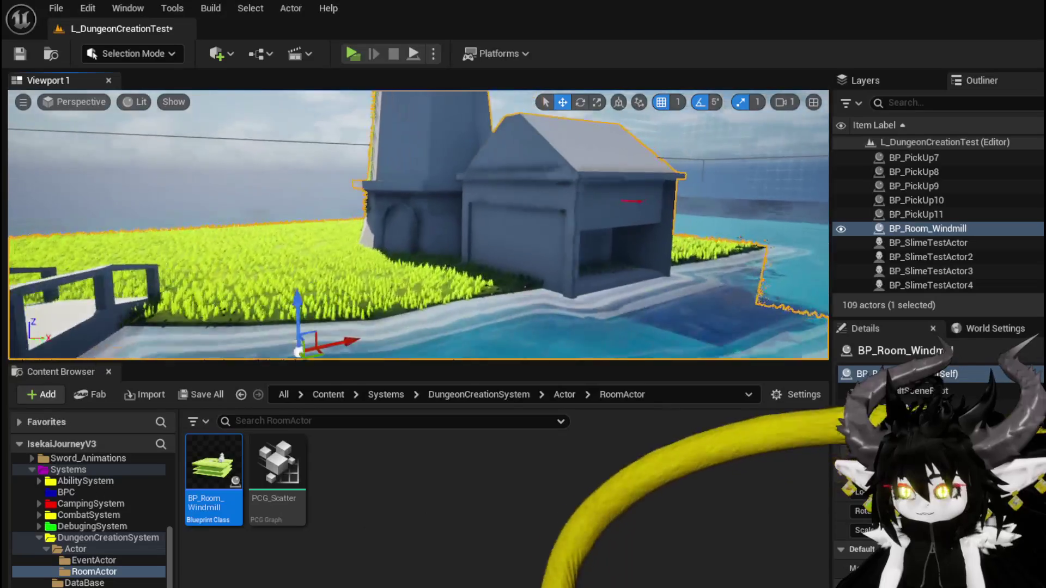
pyautogui.scroll(-6, 220, 184)
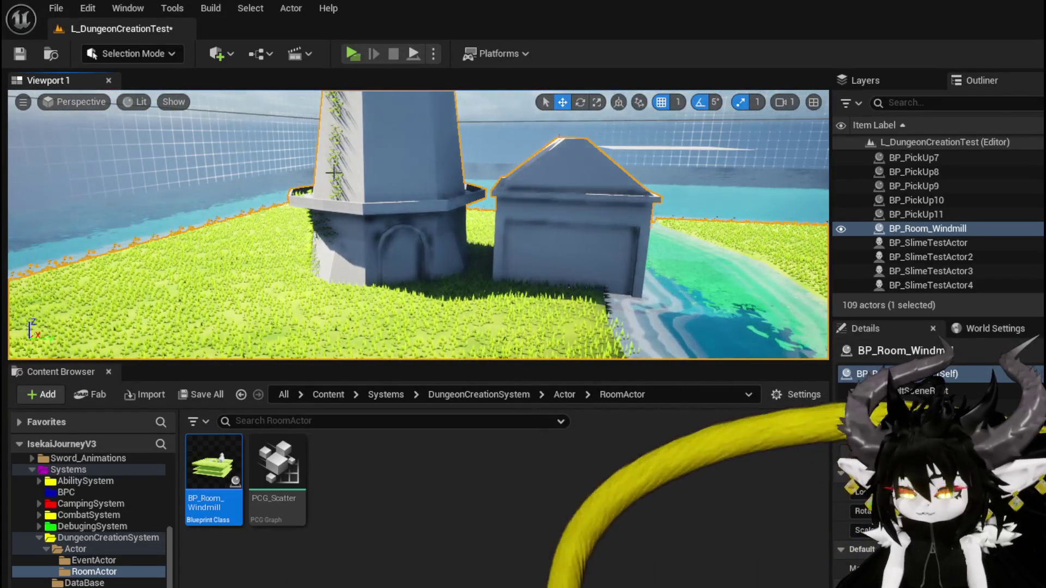
pyautogui.moveTo(334, 173)
pyautogui.mouseDown()
pyautogui.moveTo(289, 177)
pyautogui.moveTo(367, 171)
pyautogui.mouseUp()
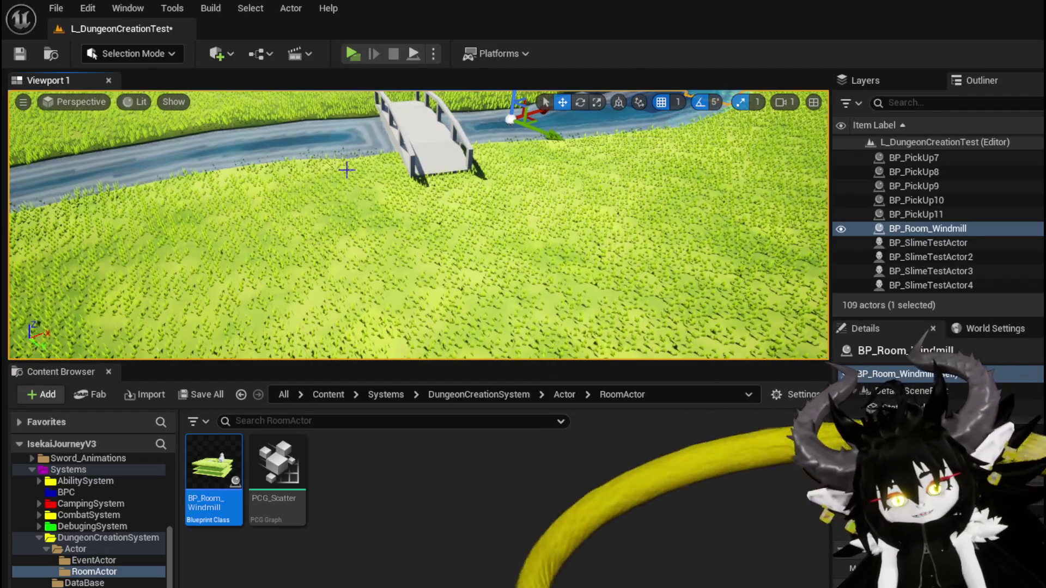
pyautogui.moveTo(356, 148)
pyautogui.mouseDown()
pyautogui.moveTo(349, 158)
pyautogui.moveTo(365, 166)
pyautogui.moveTo(369, 189)
pyautogui.moveTo(340, 195)
pyautogui.mouseUp()
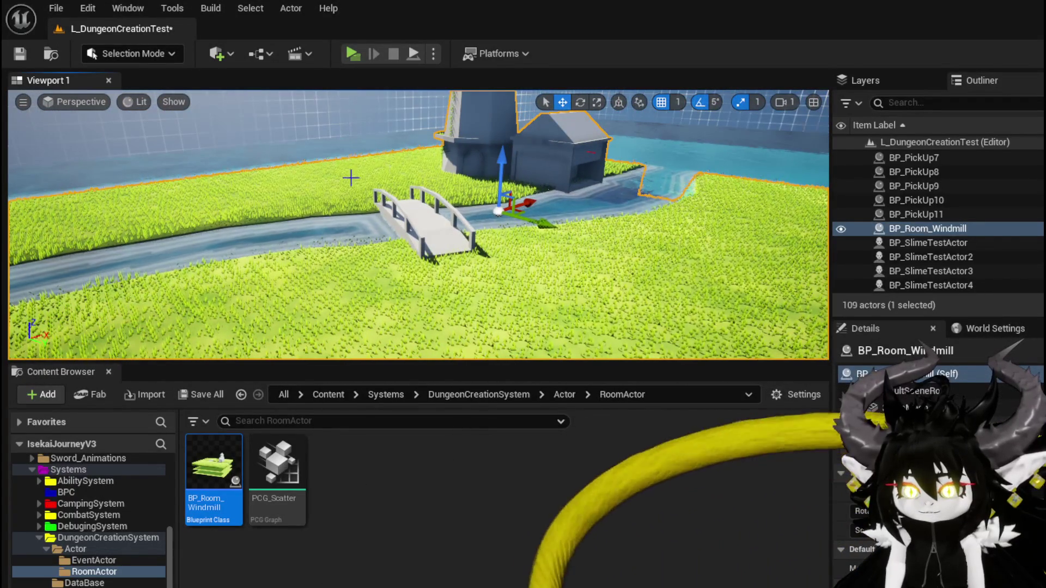
pyautogui.doubleClick(232, 446)
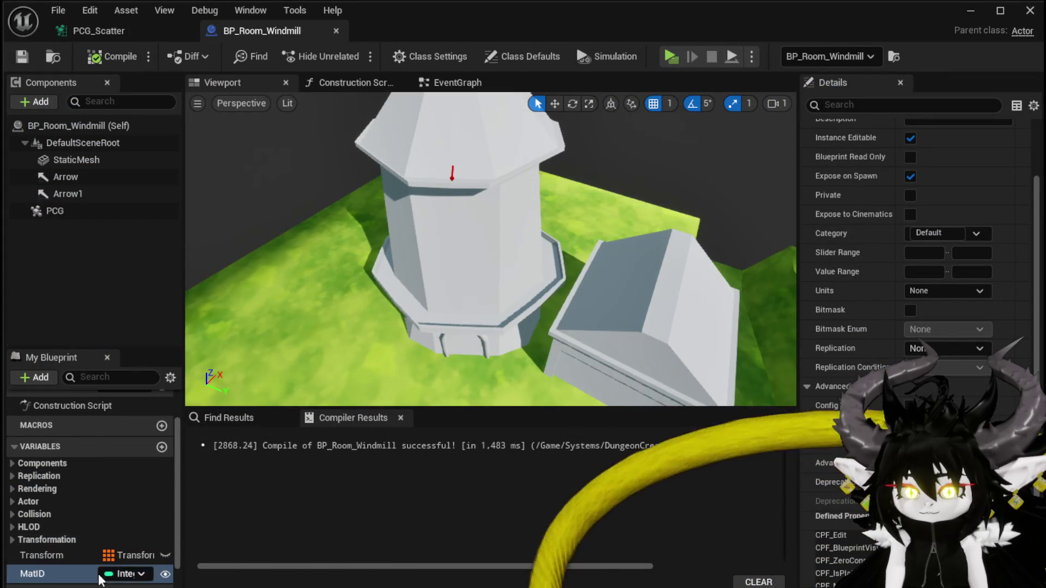
# Review the PCG component settings and the MatID variable's properties in Details
pyautogui.scroll(-3, 995, 325)
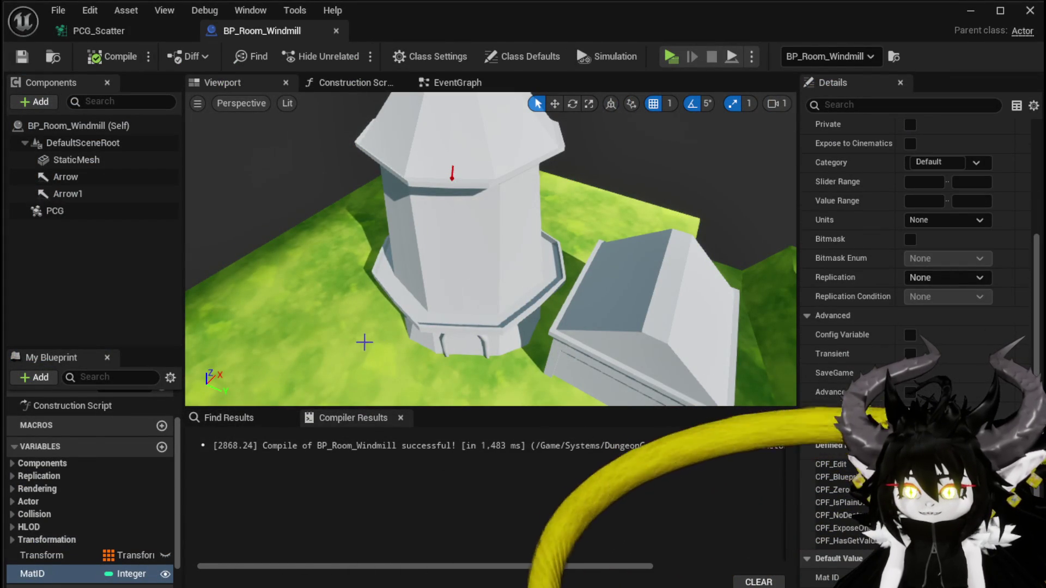
pyautogui.scroll(6, 940, 336)
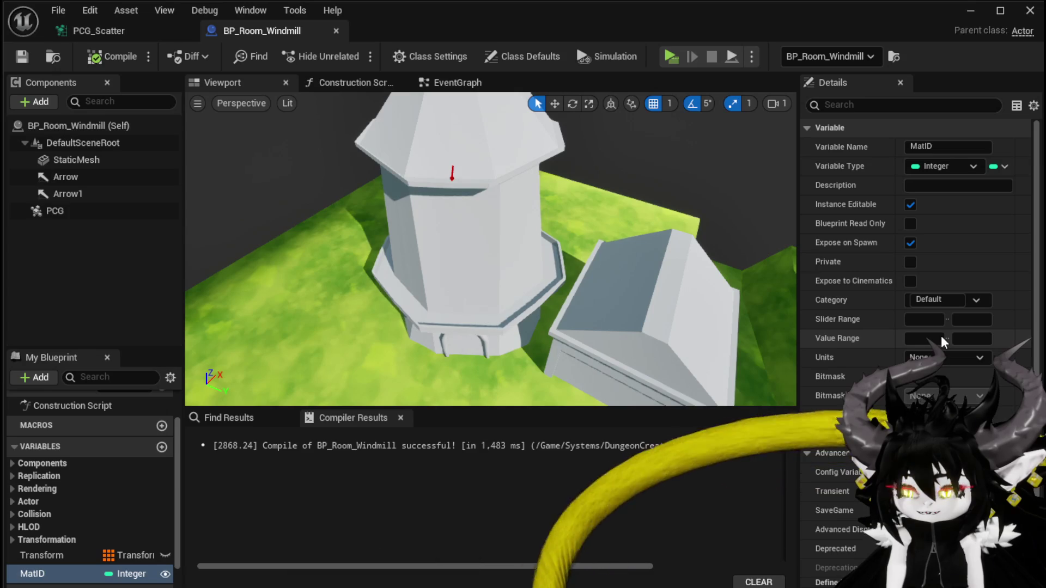
pyautogui.scroll(-5, 942, 340)
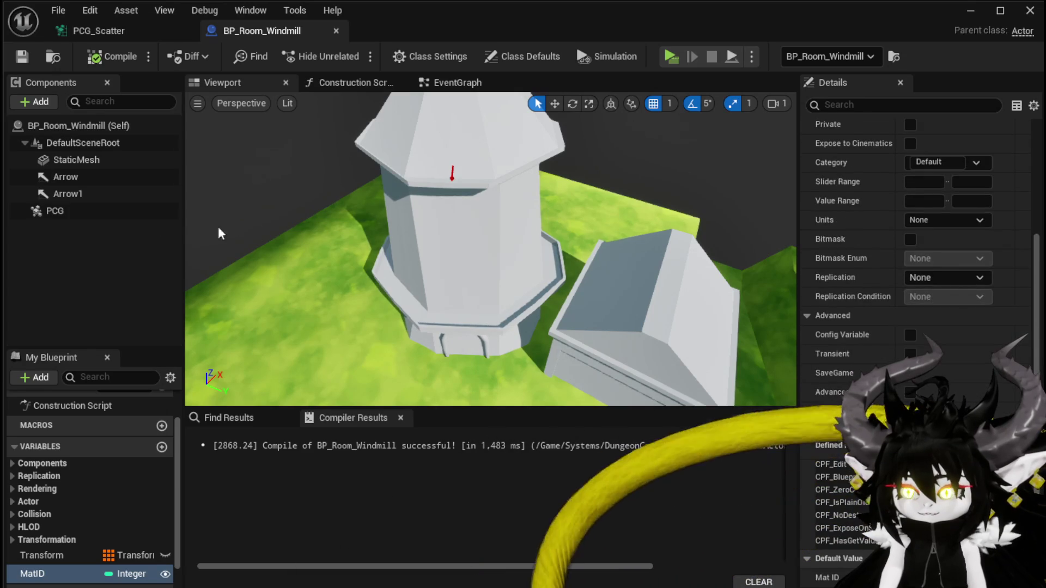
pyautogui.click(71, 212)
pyautogui.scroll(-15, 839, 309)
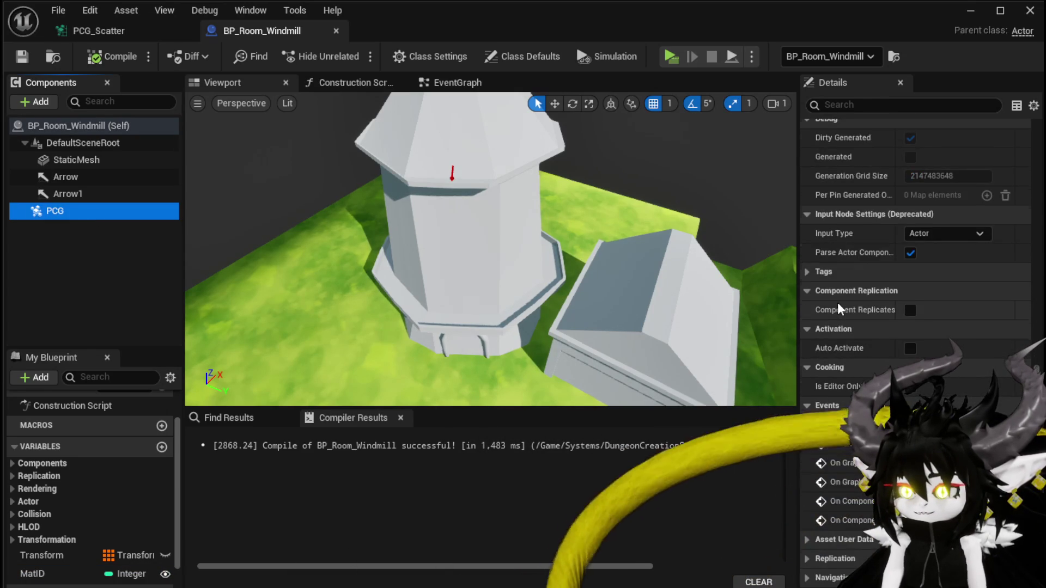
pyautogui.scroll(15, 838, 309)
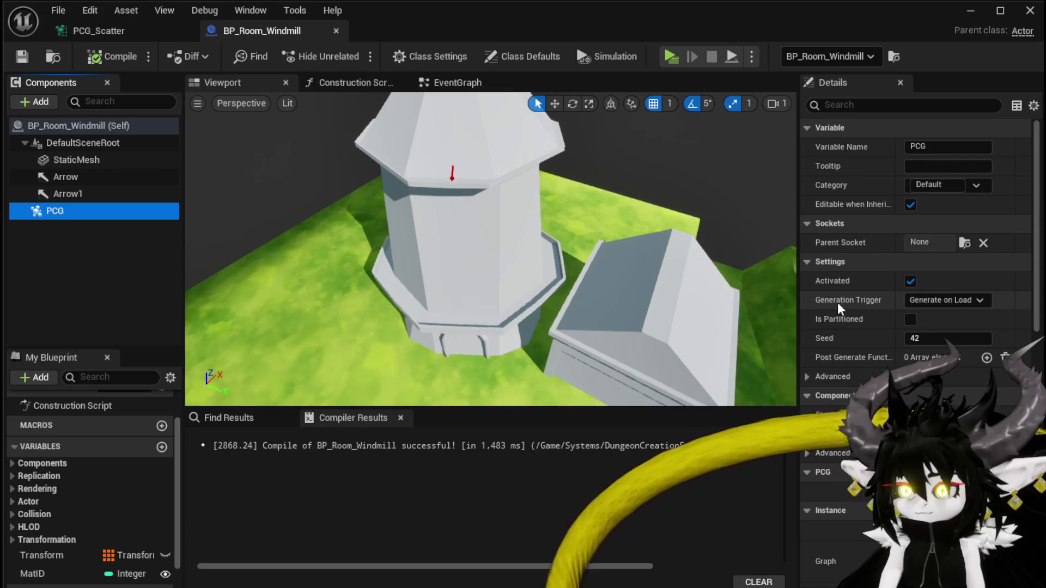
pyautogui.click(53, 581)
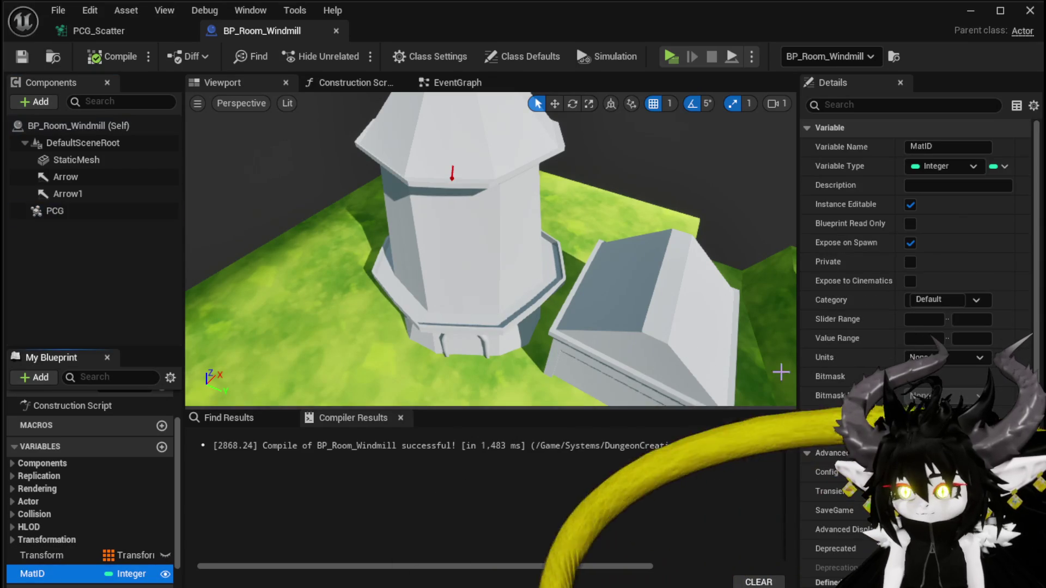
pyautogui.scroll(-3, 887, 353)
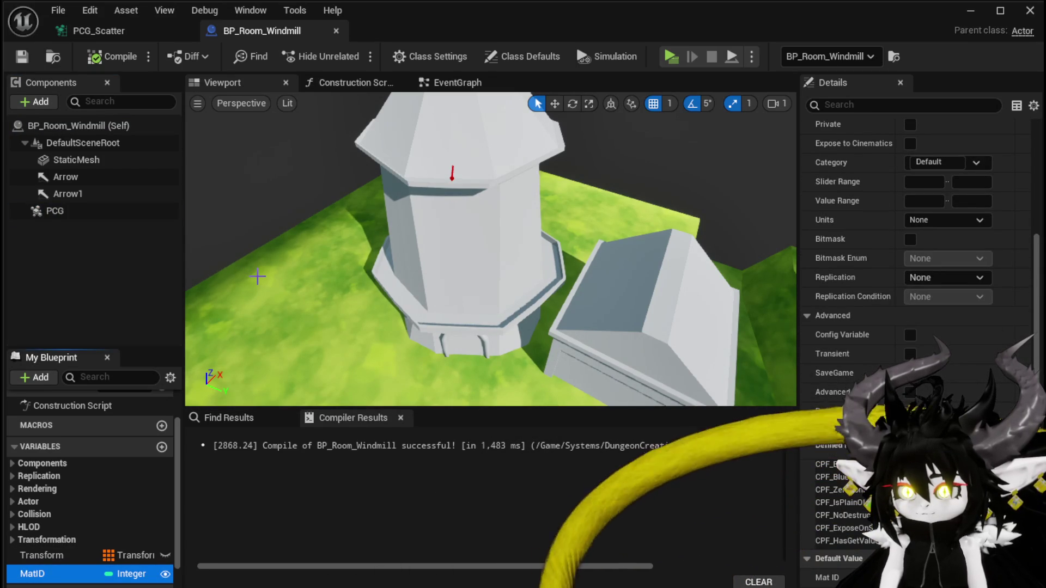
# Show the PCG_Scatter graph's MaterialID Attribute Filter node settings
pyautogui.click(83, 30)
pyautogui.moveTo(395, 251)
pyautogui.mouseDown()
pyautogui.moveTo(267, 224)
pyautogui.moveTo(240, 235)
pyautogui.mouseUp()
pyautogui.click(564, 135)
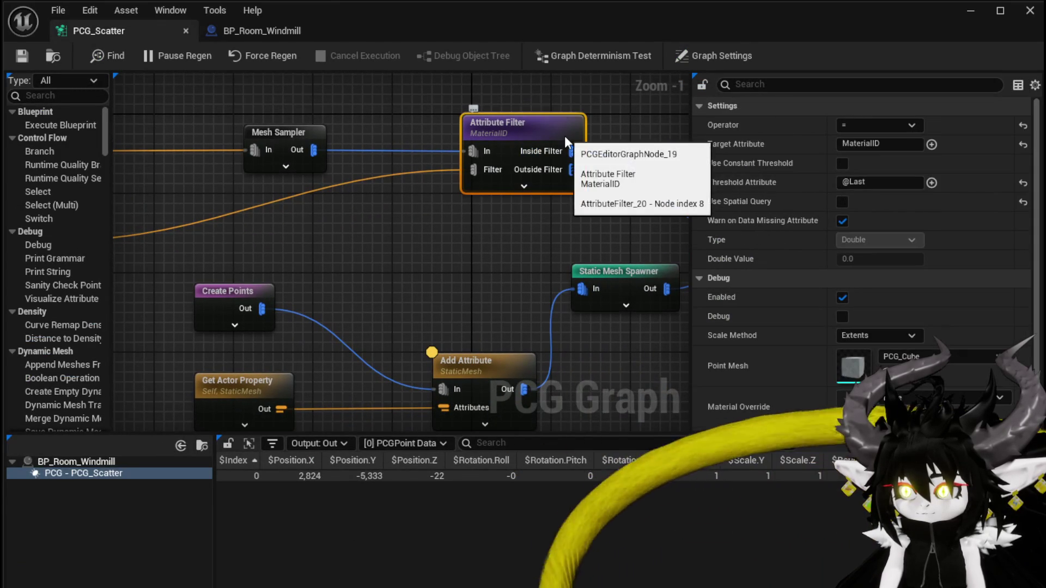
# Check the Mesh Sampler's Poisson Sampling Radius of 20.0, then minimize the PCG editor
pyautogui.moveTo(561, 134); pyautogui.dragTo(397, 134)
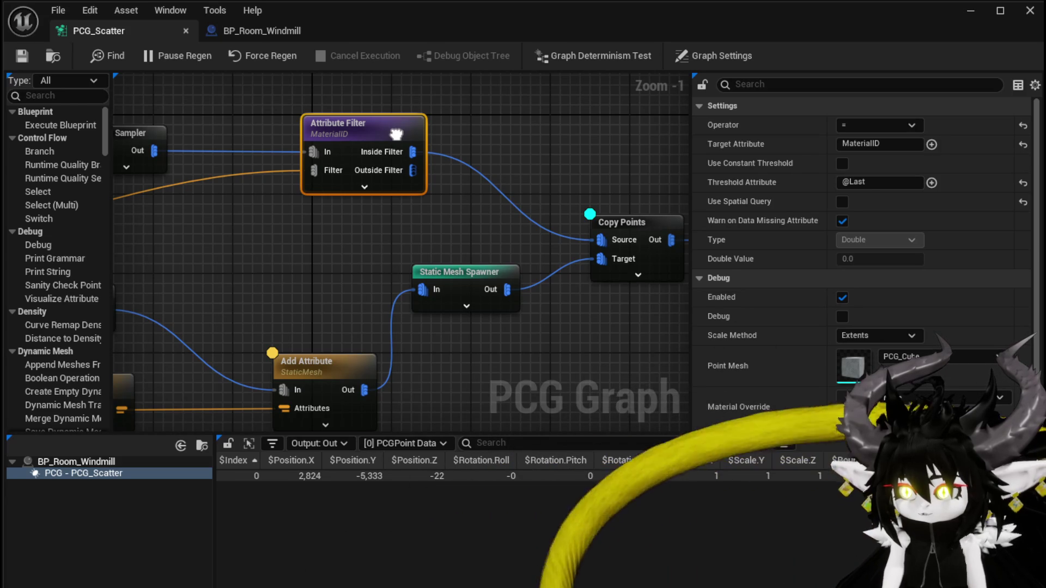
pyautogui.moveTo(396, 134); pyautogui.dragTo(555, 154)
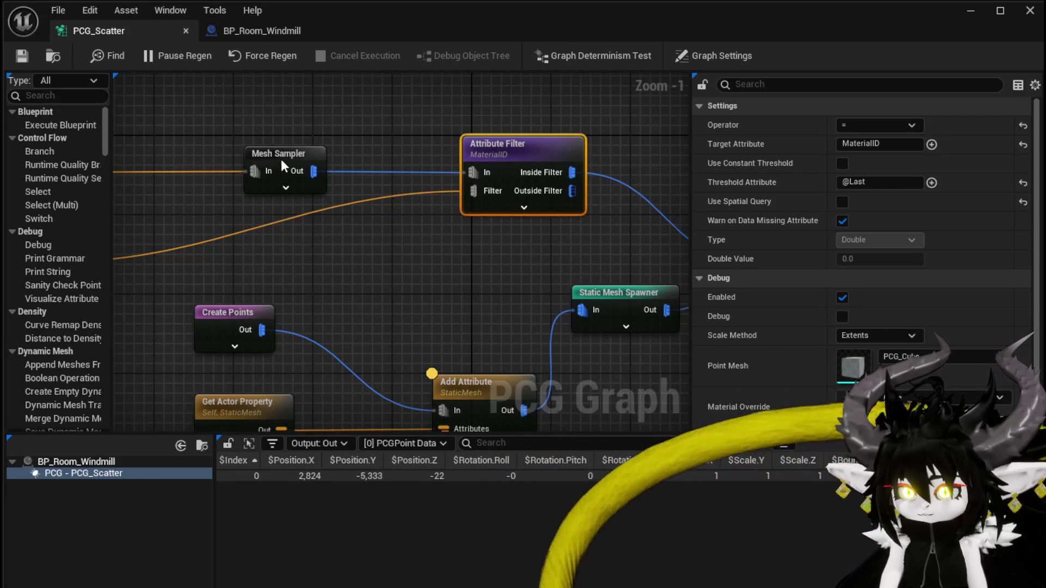
pyautogui.click(279, 155)
pyautogui.scroll(-5, 730, 233)
pyautogui.scroll(3, 730, 224)
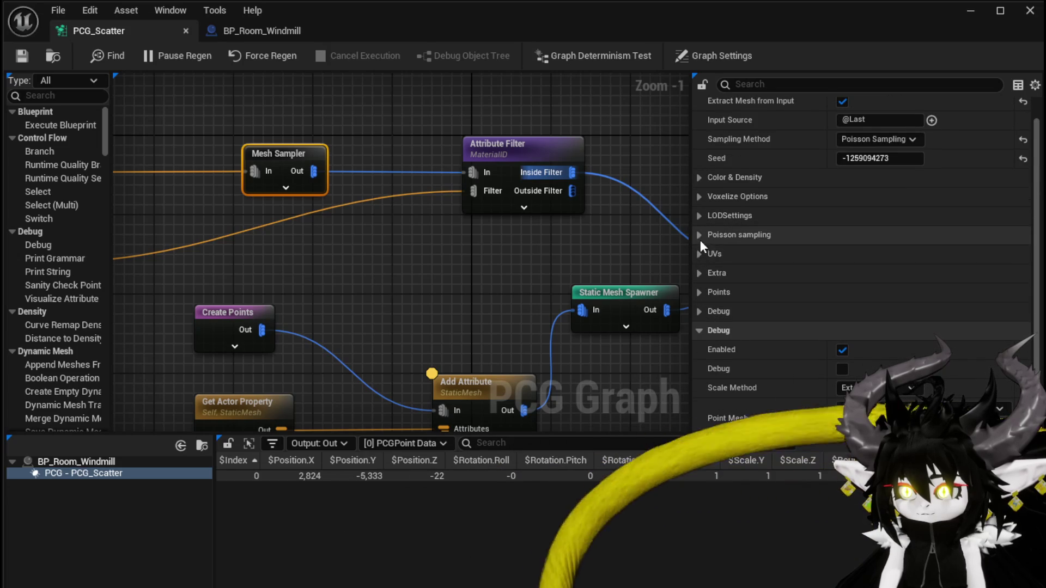
pyautogui.click(709, 235)
pyautogui.click(711, 254)
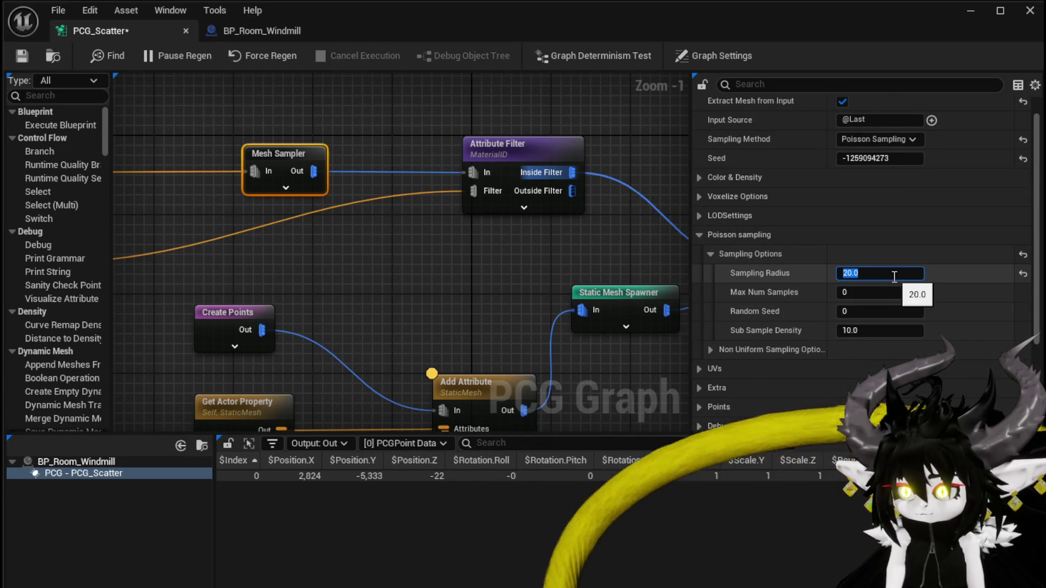
pyautogui.click(965, 12)
# Frame the windmill and bridge, then start Play In Editor
pyautogui.press('f')
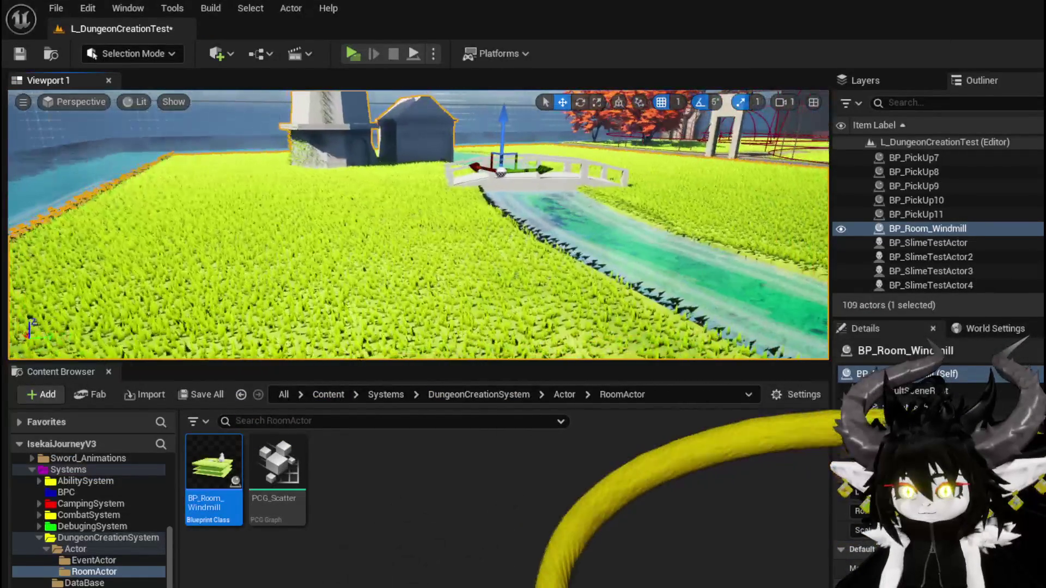
pyautogui.press('f')
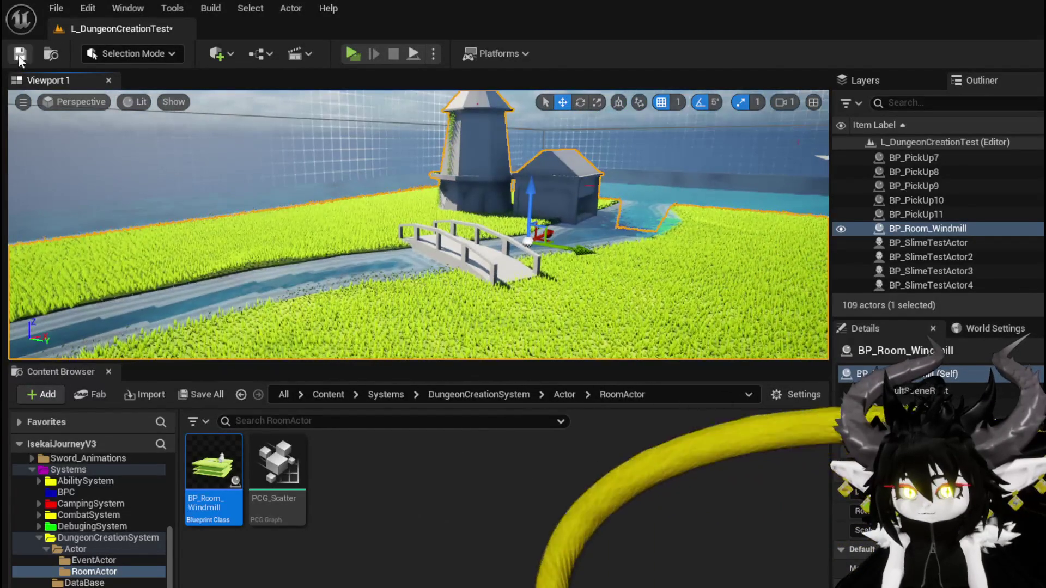
pyautogui.click(357, 51)
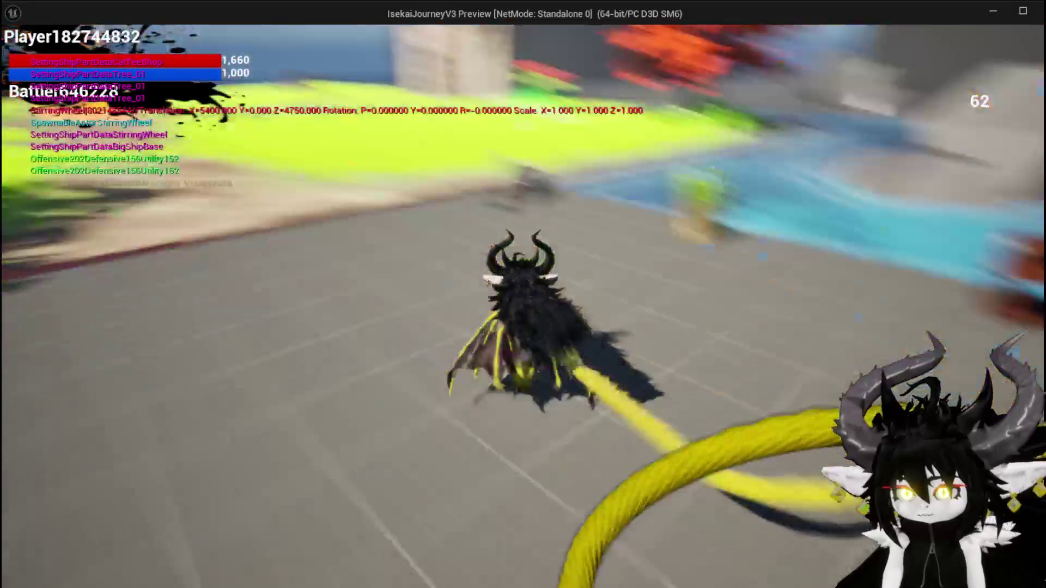
# Move the character through the stone gate and choose an option in the prompt
pyautogui.press('space')
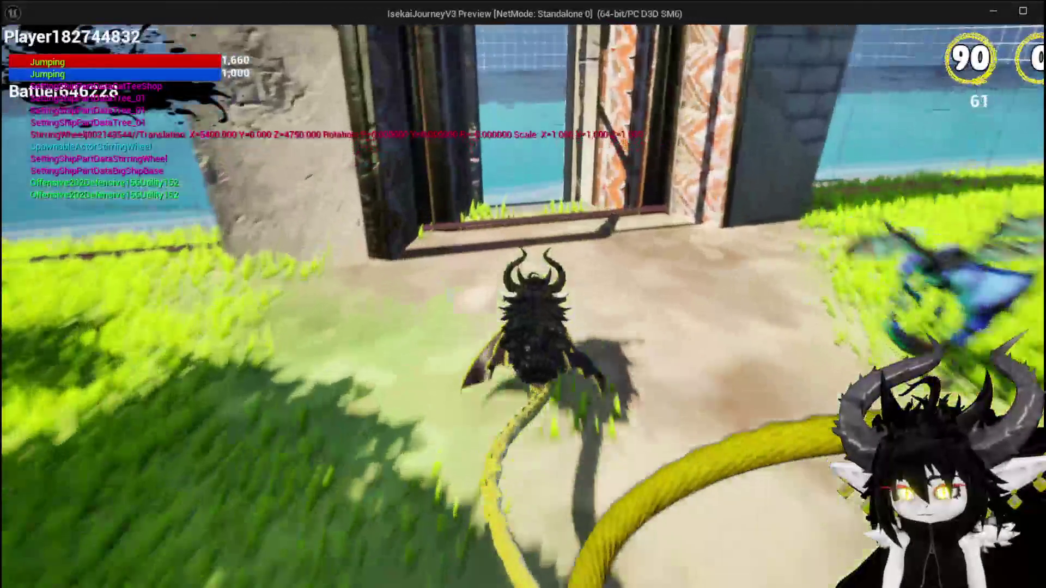
pyautogui.press('e')
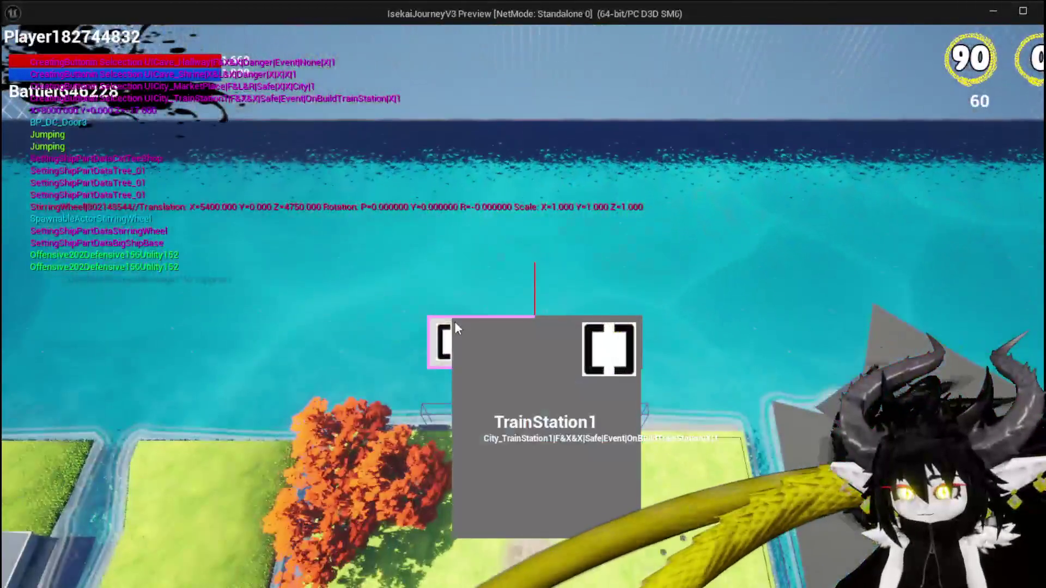
pyautogui.click(454, 322)
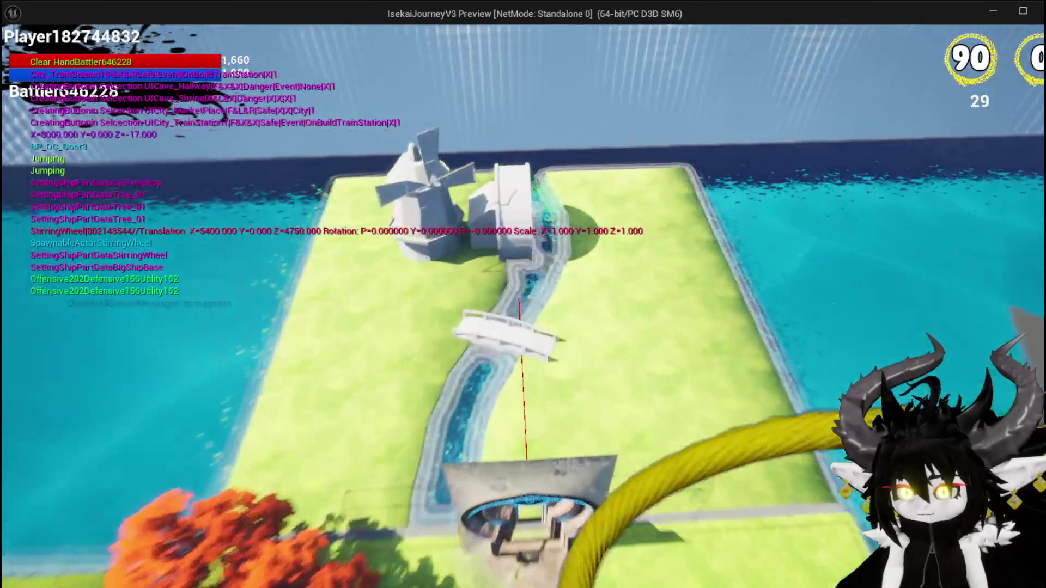
# Run, double-jump and glide across the grass around the windmill, then stop the preview
pyautogui.press('w')
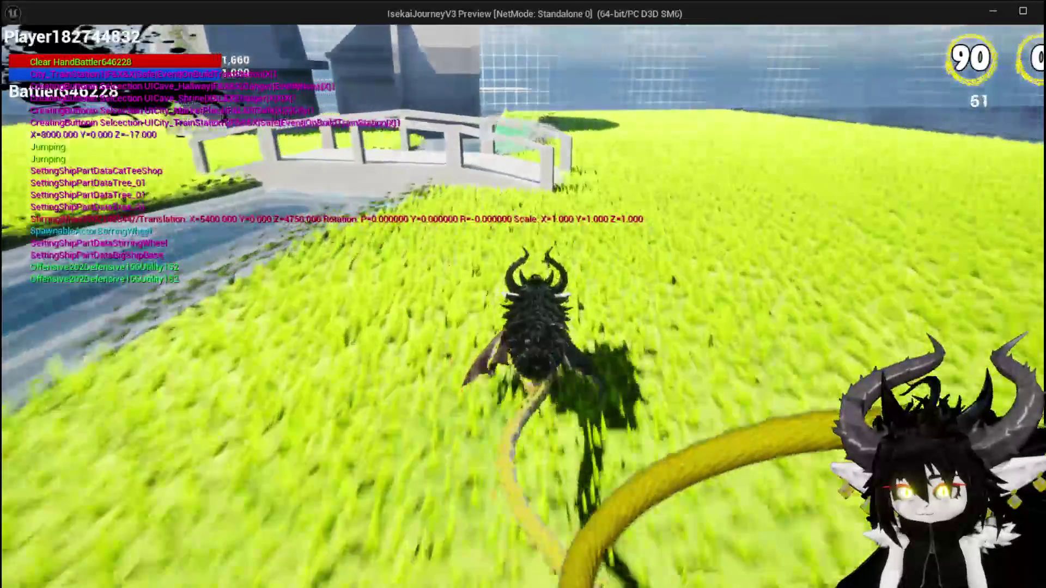
pyautogui.press('space')
pyautogui.press('space')
pyautogui.press('w')
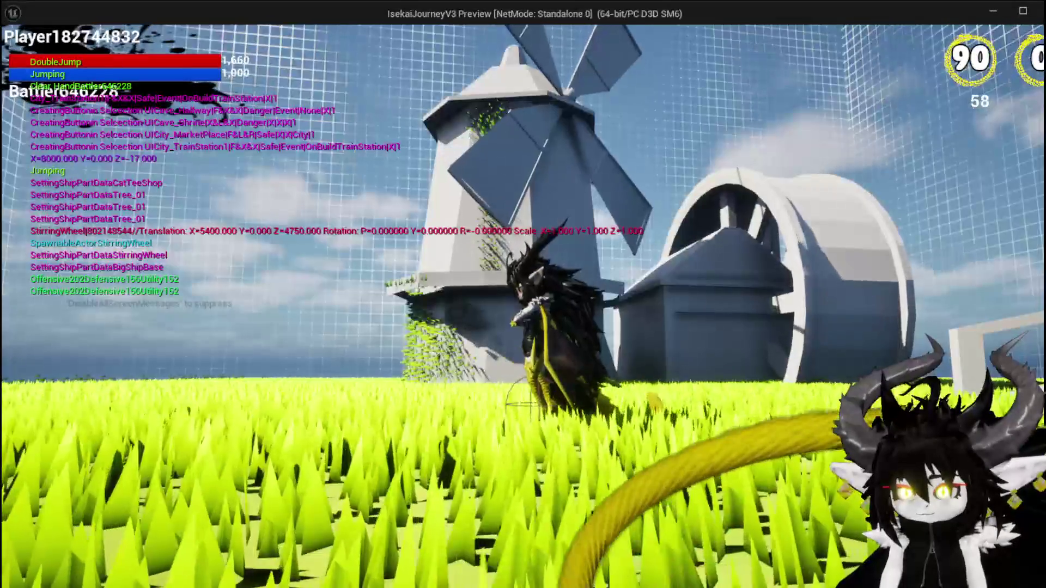
pyautogui.press('w')
pyautogui.press('space')
pyautogui.press('space')
pyautogui.press('w')
pyautogui.press('space')
pyautogui.press('space')
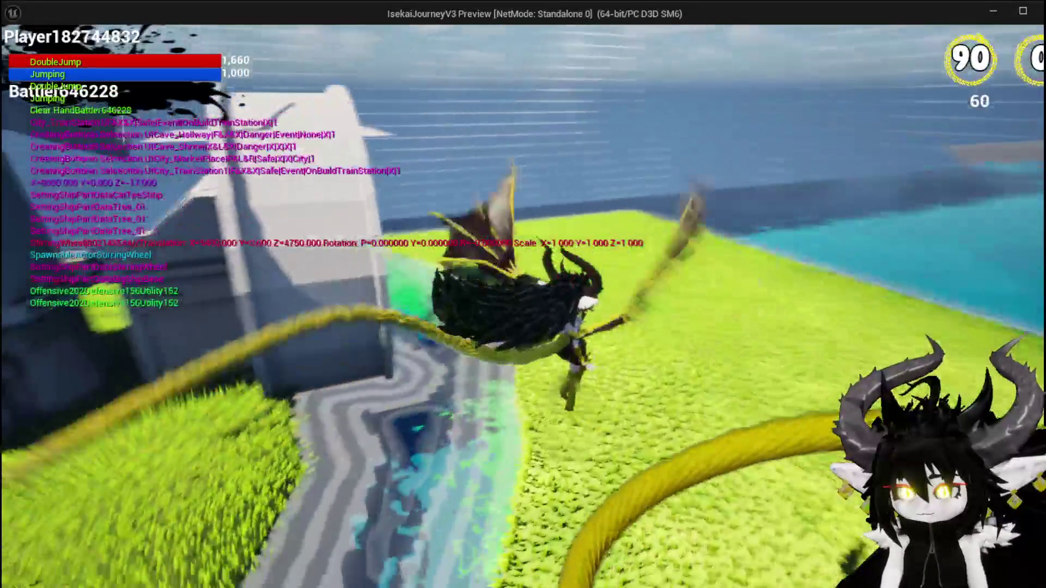
pyautogui.press('w')
pyautogui.press('space')
pyautogui.press('space')
pyautogui.press('w')
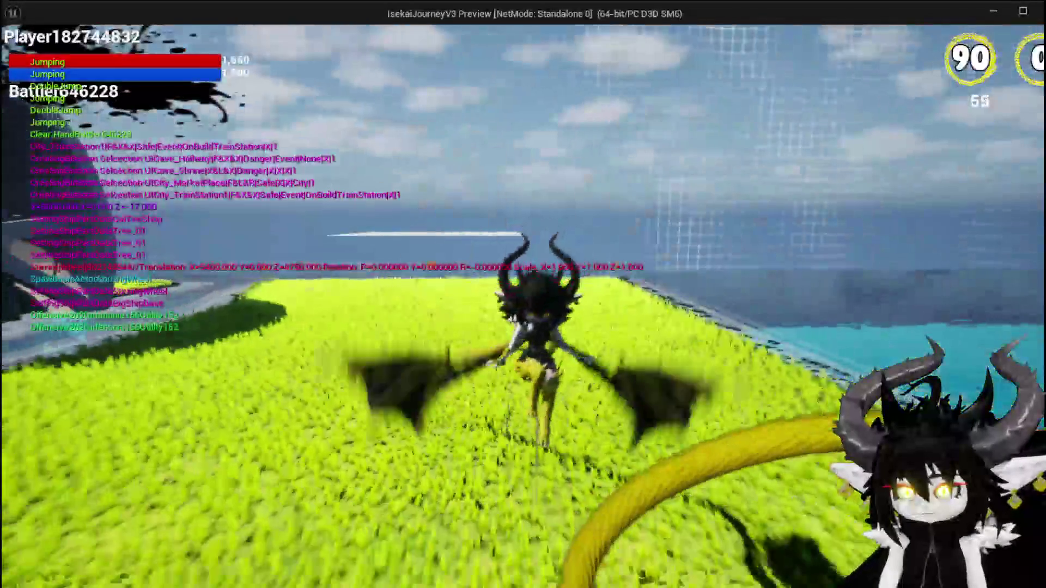
pyautogui.press('space')
pyautogui.press('space')
pyautogui.press('w')
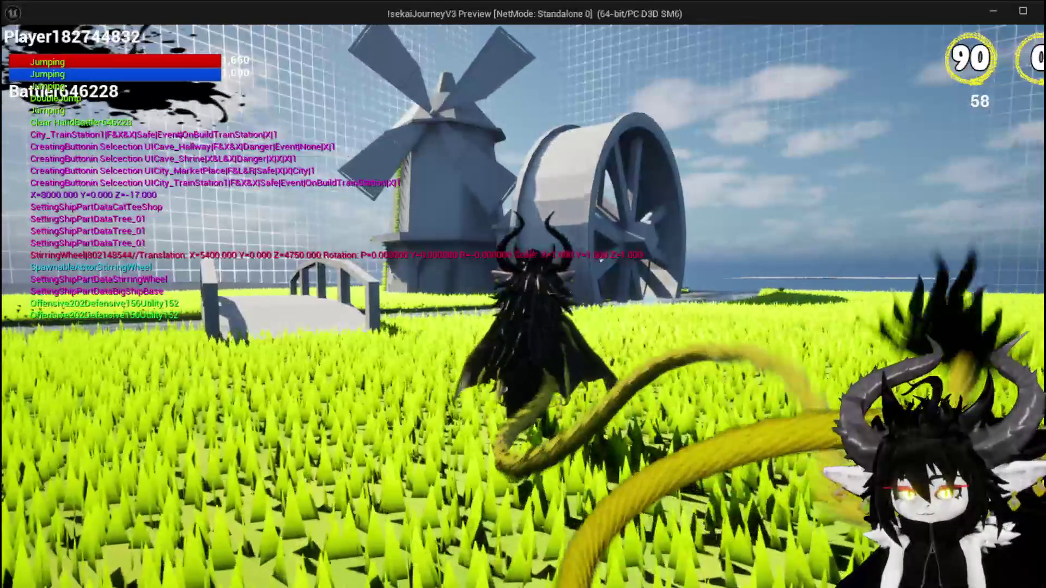
pyautogui.press('Escape')
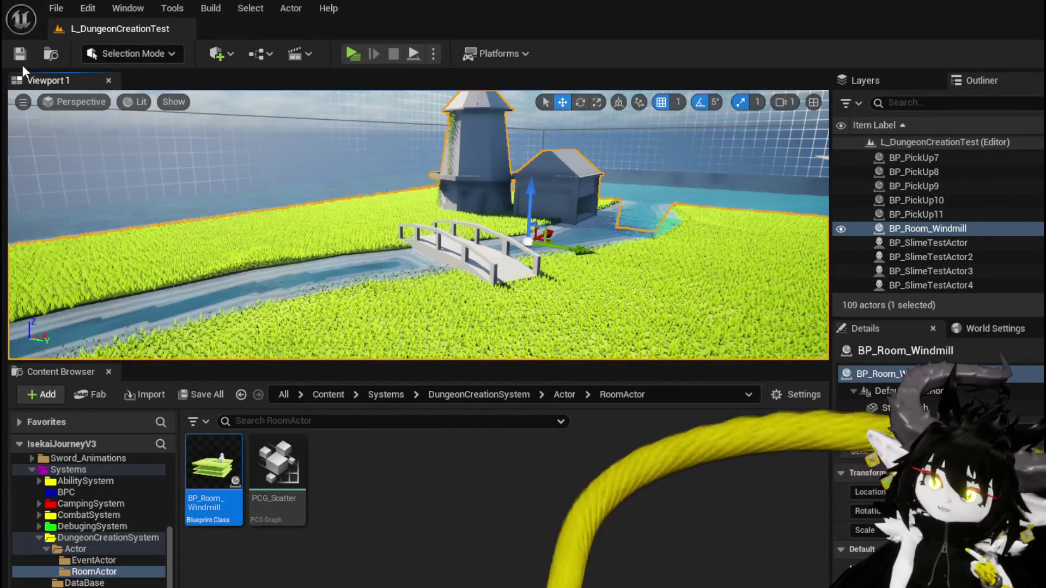
# Save the L_DungeonCreationTest level
pyautogui.click(22, 63)
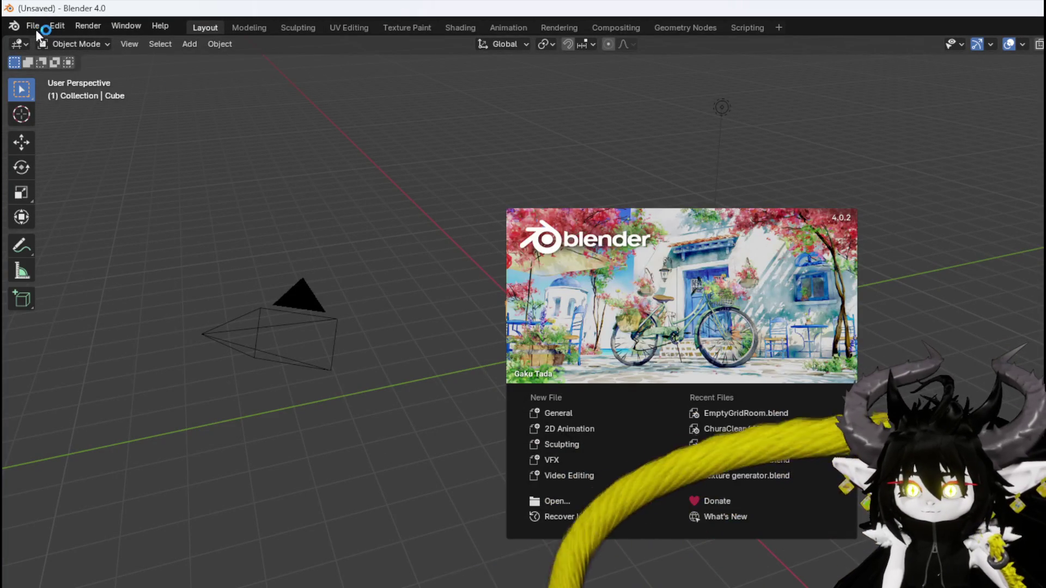
# Open EmptyGridRoom.blend from Blender's recent files list
pyautogui.click(30, 25)
pyautogui.click(31, 25)
pyautogui.moveTo(126, 69)
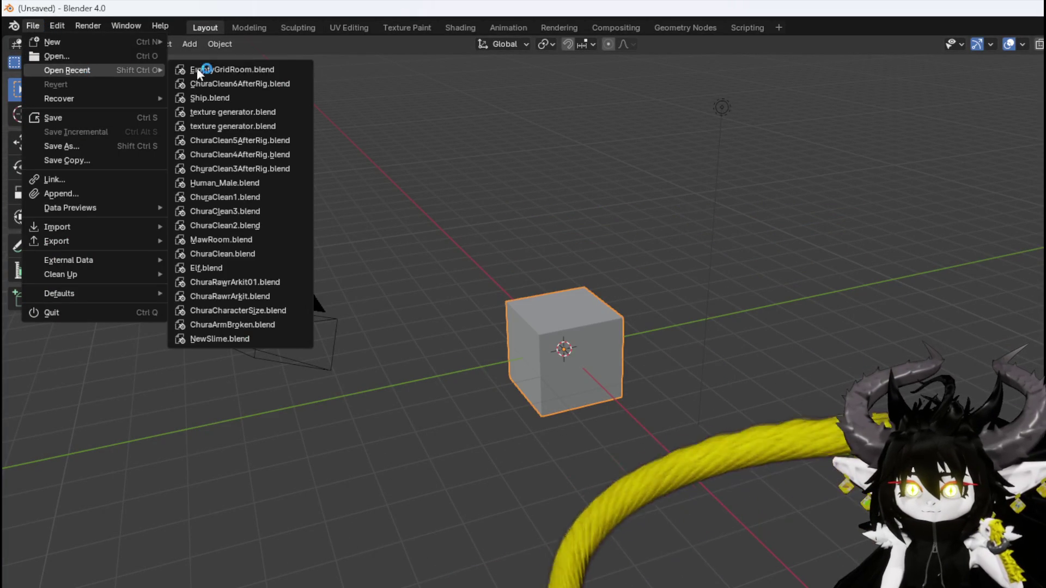
pyautogui.click(240, 70)
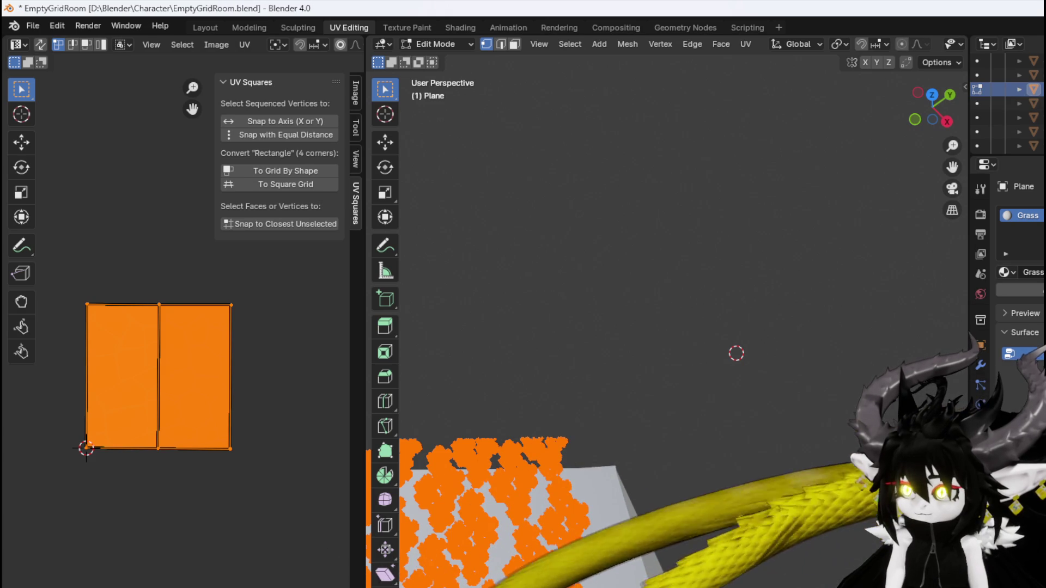
# In the Layout workspace, select BaseFloor.001 and set its Z rotation to -90°
pyautogui.hotkey('ctrl', 'z')
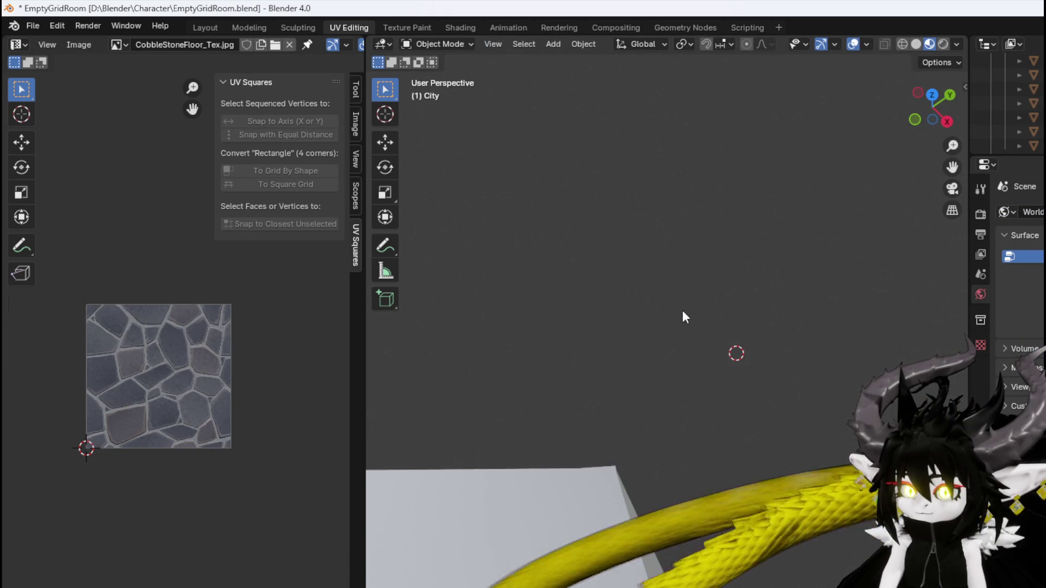
pyautogui.moveTo(777, 362)
pyautogui.mouseDown()
pyautogui.moveTo(670, 354)
pyautogui.moveTo(843, 379)
pyautogui.mouseUp()
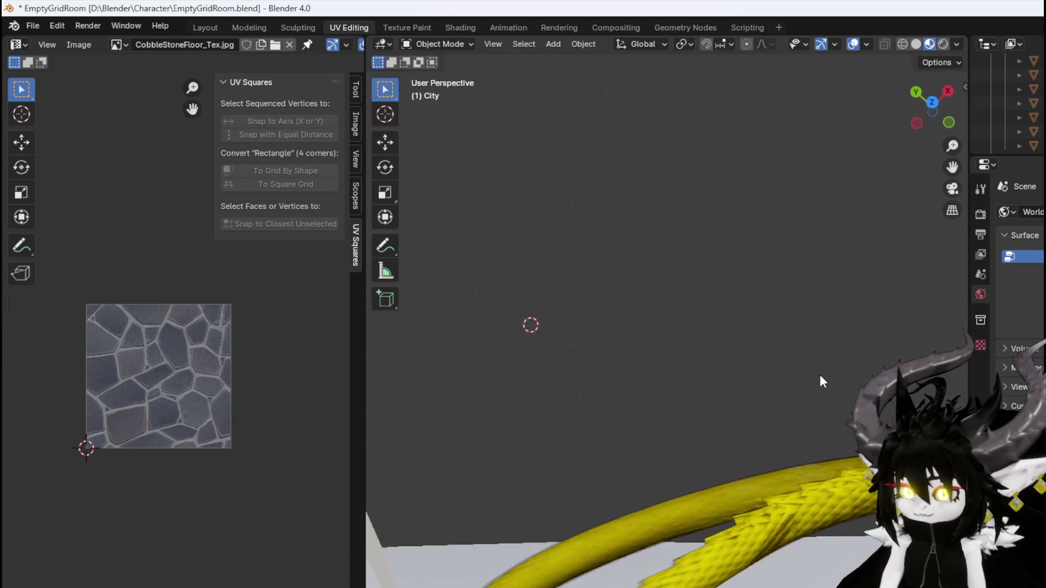
pyautogui.click(205, 30)
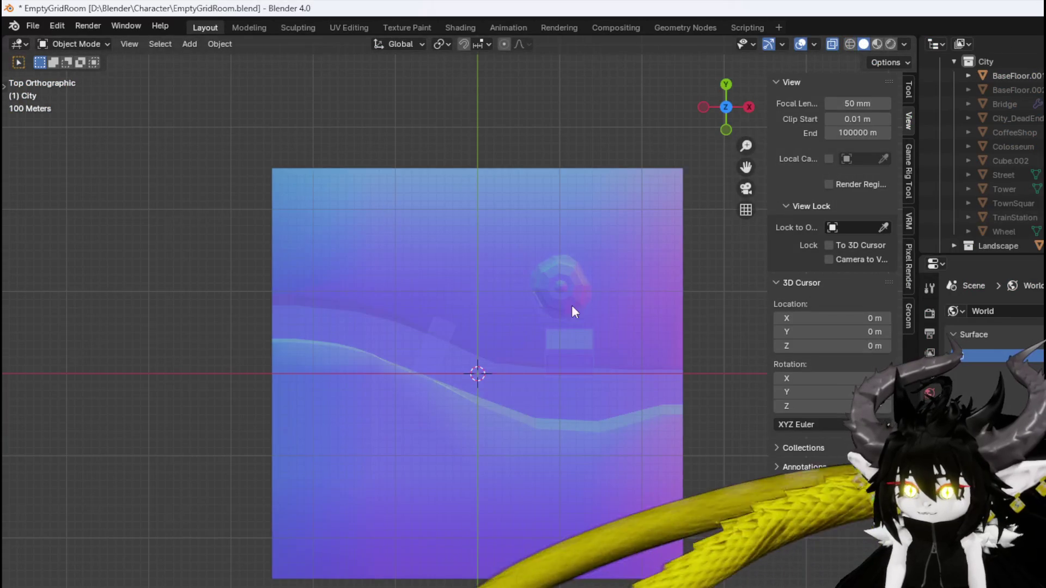
pyautogui.scroll(2, 545, 308)
pyautogui.click(526, 315)
pyautogui.moveTo(520, 300)
pyautogui.mouseDown()
pyautogui.moveTo(519, 205)
pyautogui.moveTo(546, 181)
pyautogui.moveTo(568, 206)
pyautogui.mouseUp()
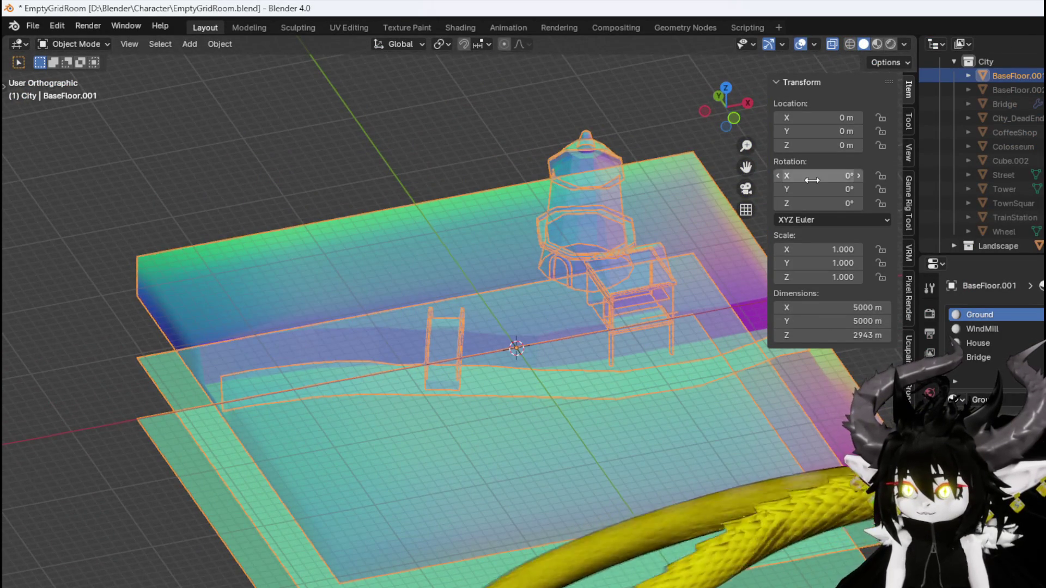
pyautogui.click(816, 198)
pyautogui.write('-90')
pyautogui.press('Return')
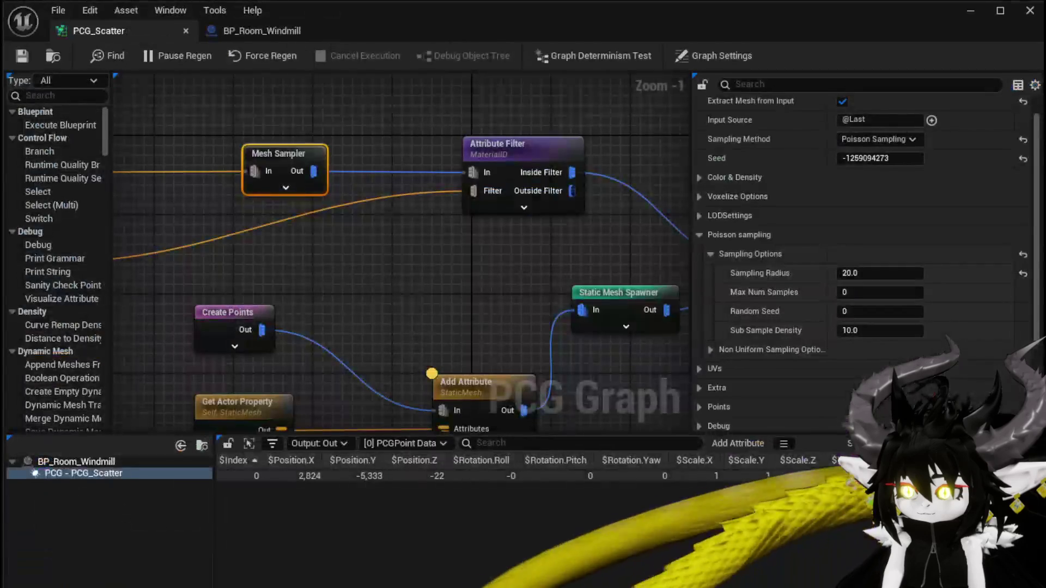
# Frame and orbit around the BP_Room_Windmill room in the level, then save the level
pyautogui.click(259, 36)
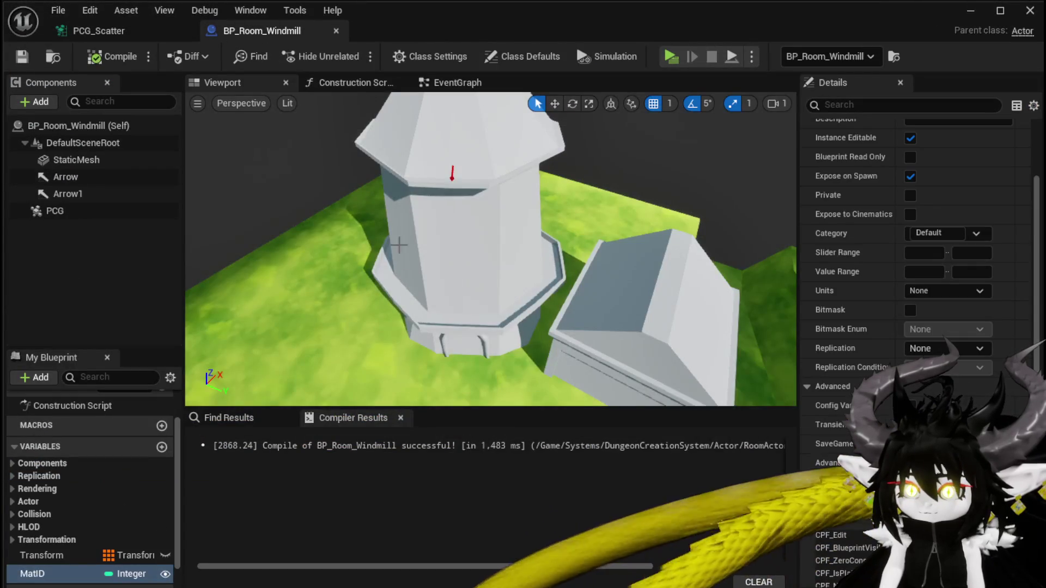
pyautogui.click(970, 12)
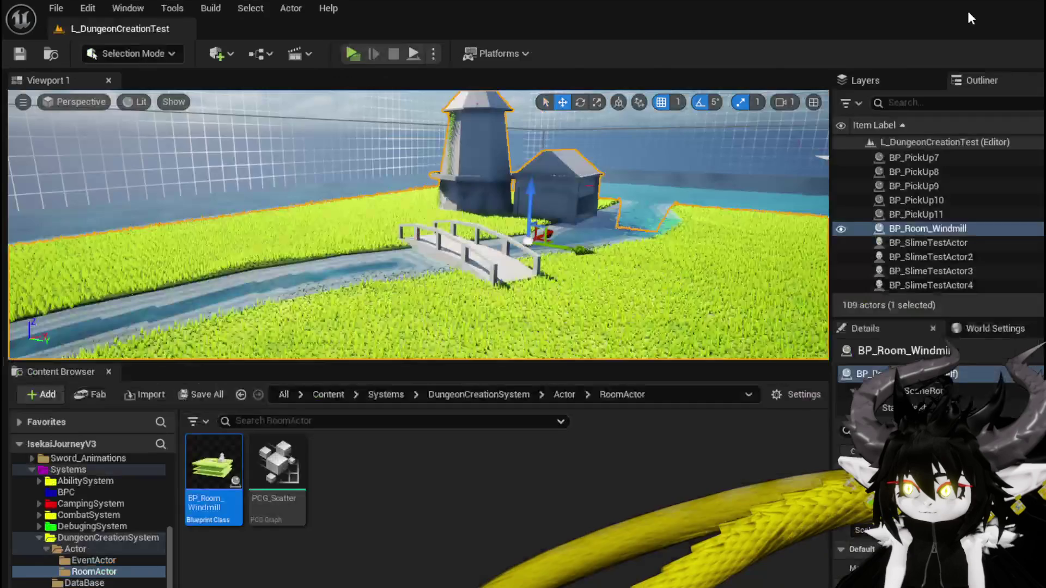
pyautogui.scroll(-10, 504, 264)
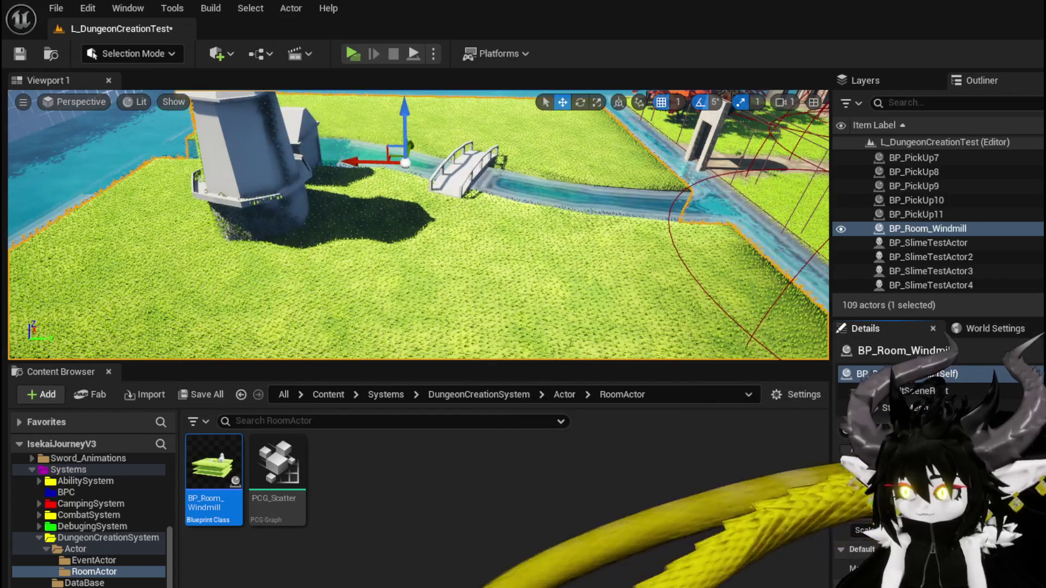
pyautogui.press('f')
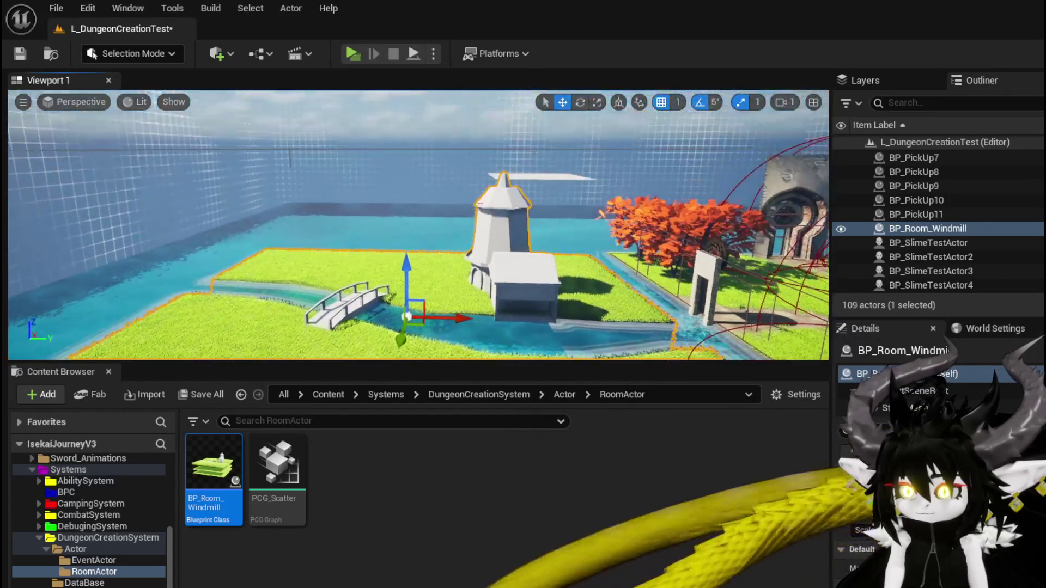
pyautogui.moveTo(414, 229); pyautogui.dragTo(430, 283)
pyautogui.moveTo(257, 227); pyautogui.dragTo(354, 229)
pyautogui.hotkey('ctrl', 's')
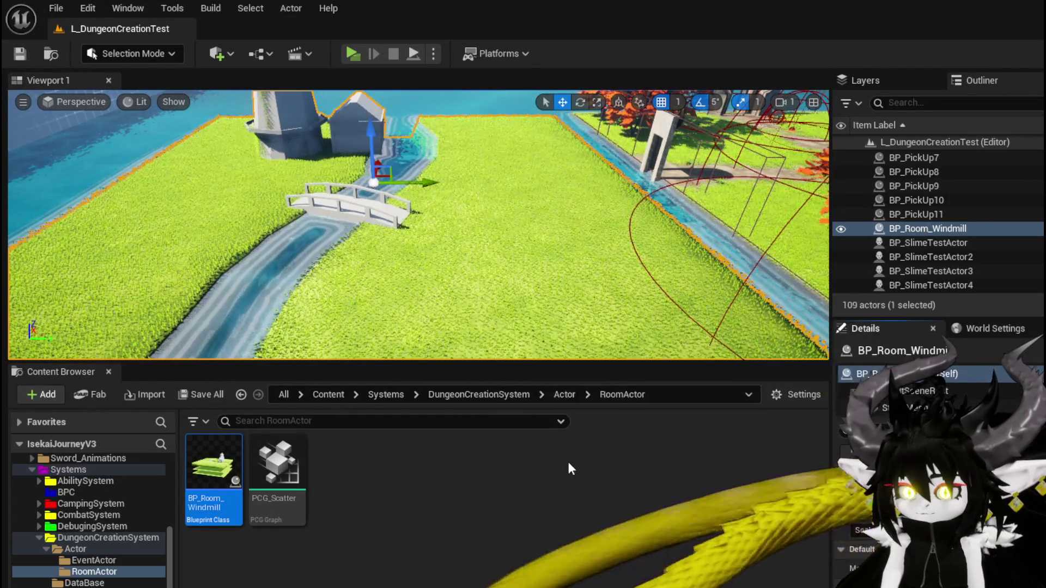
pyautogui.hotkey('alt', 'Tab')
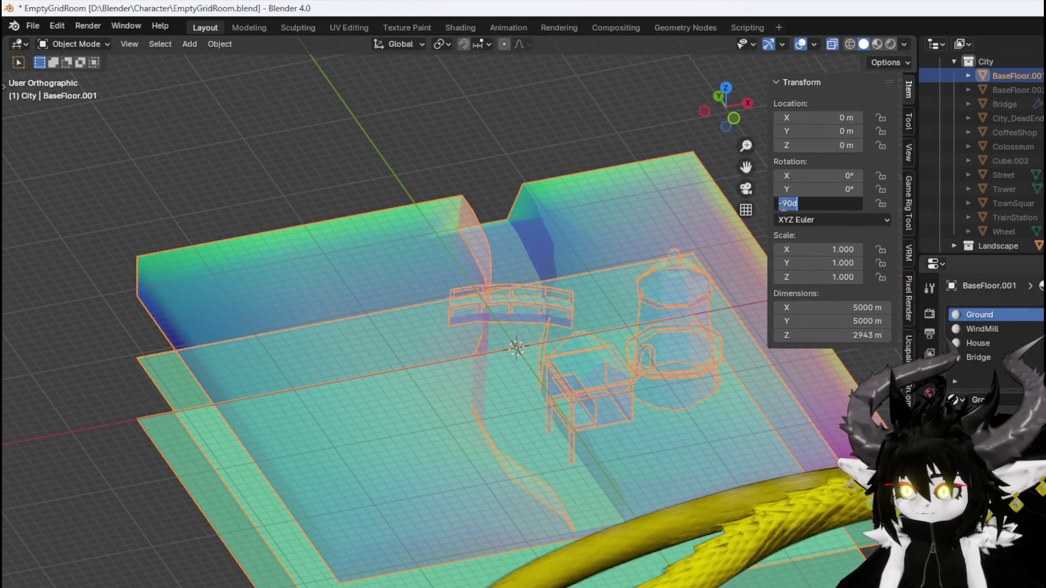
# Set BaseFloor.001's Z rotation to 90° and save the Blender file
pyautogui.press('Return')
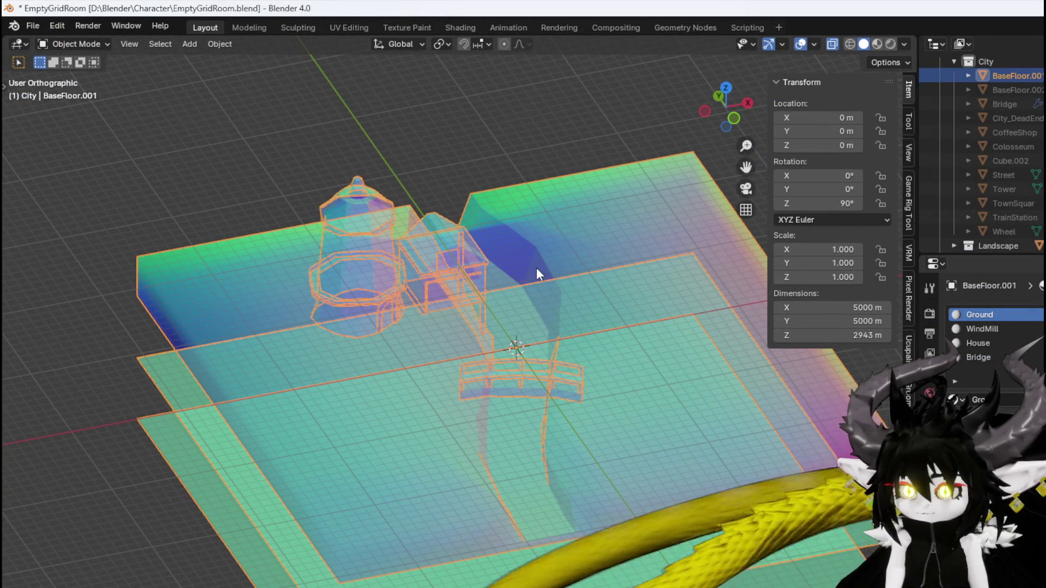
pyautogui.click(39, 25)
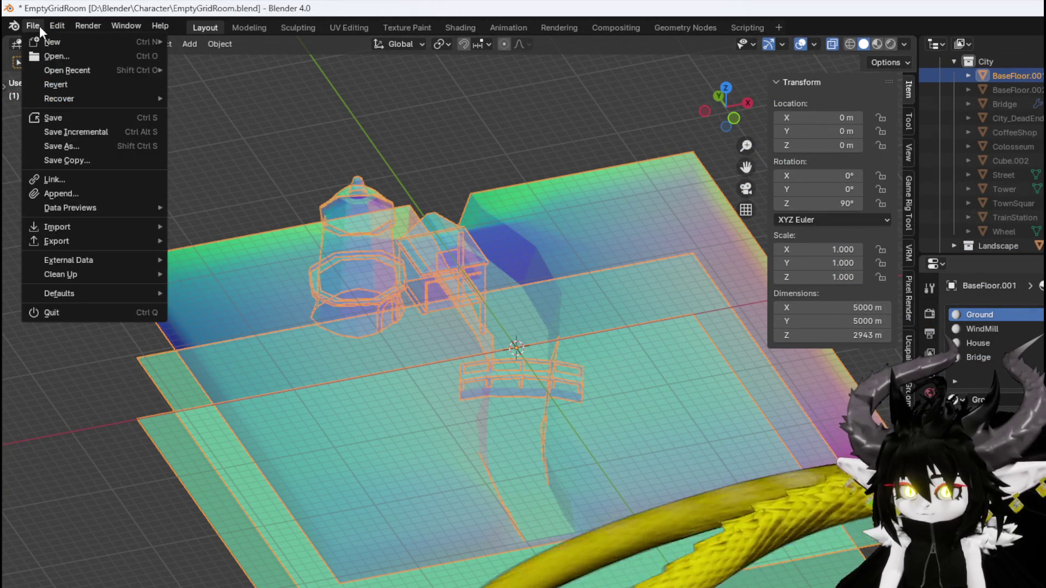
pyautogui.click(57, 117)
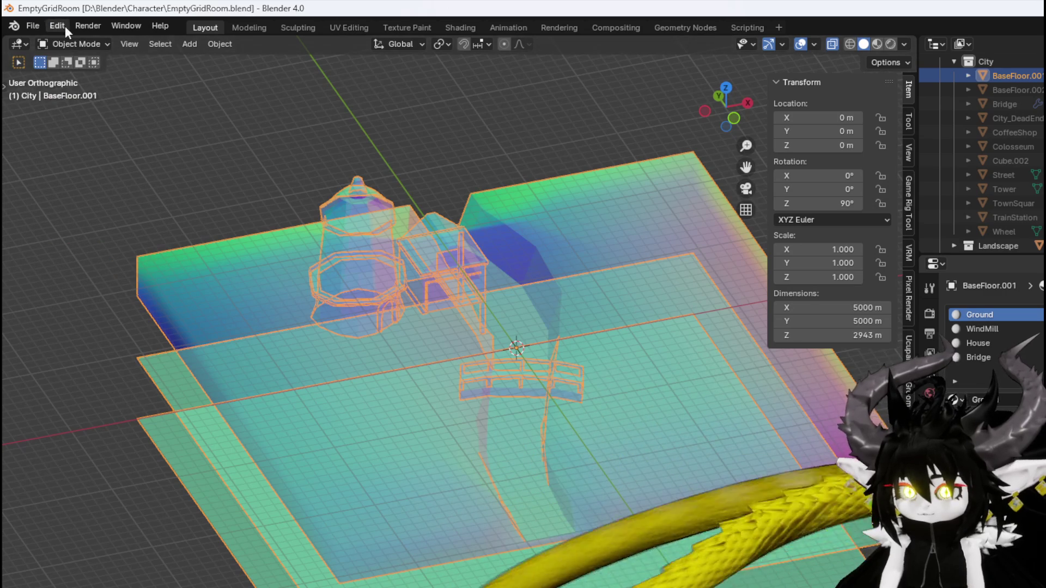
# In Edit Mode, select the connected lower floor sheets and delete their vertices
pyautogui.click(72, 45)
pyautogui.click(72, 73)
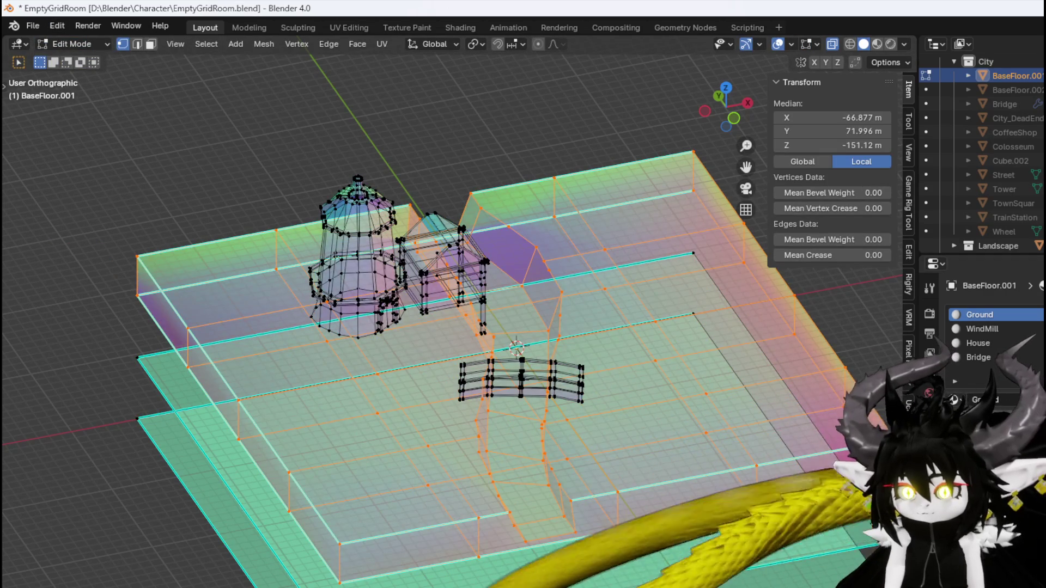
pyautogui.press('3')
pyautogui.hotkey('alt', 'a')
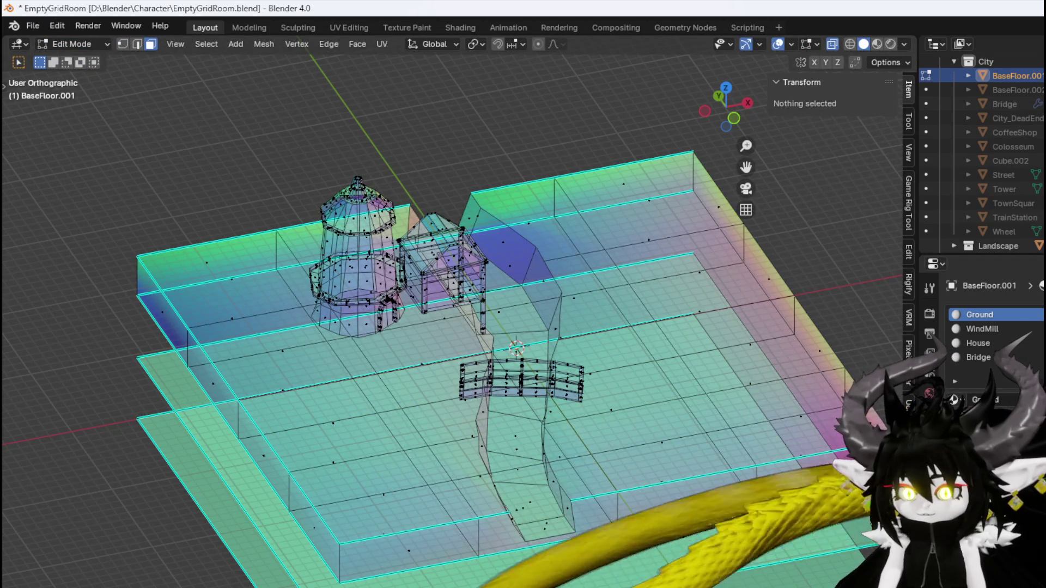
pyautogui.press('1')
pyautogui.click(381, 499)
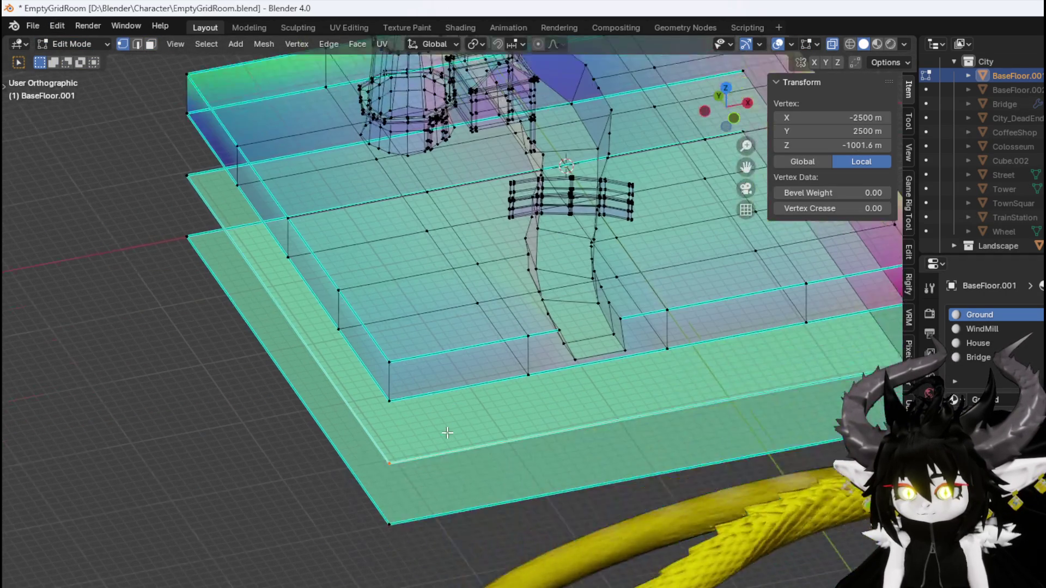
pyautogui.hotkey('ctrl', 'l')
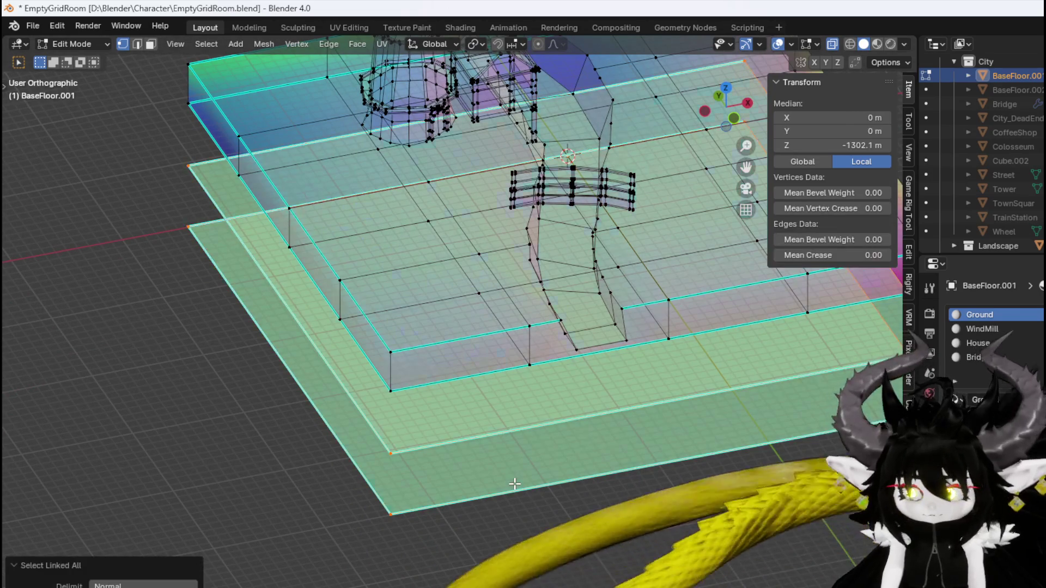
pyautogui.press('x')
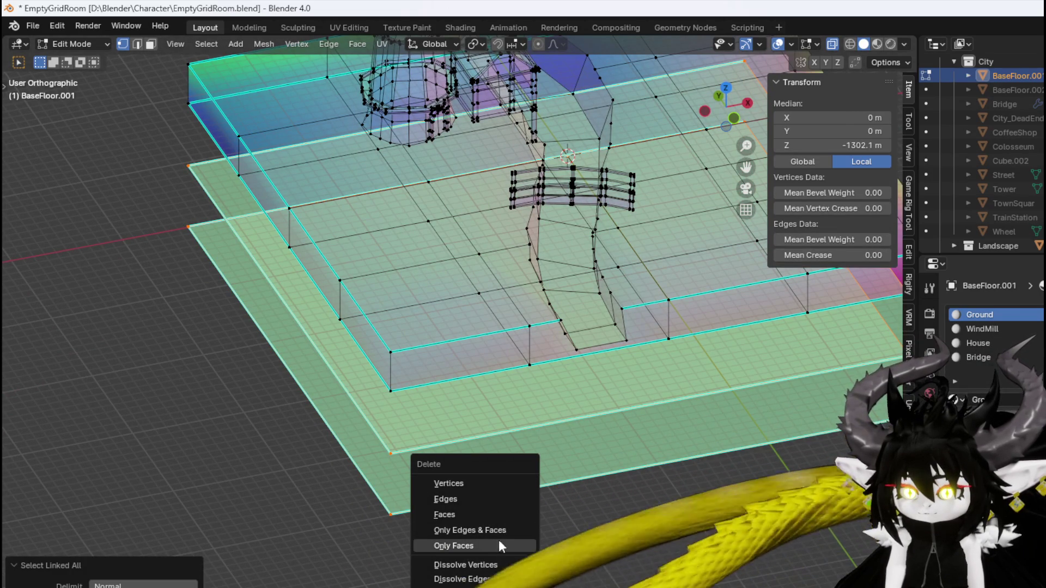
pyautogui.click(482, 483)
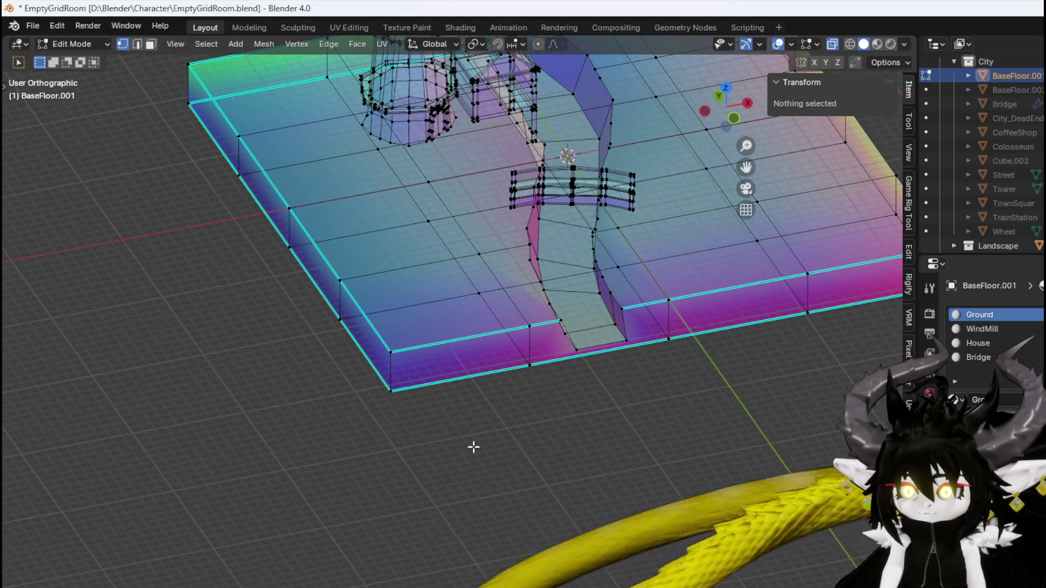
# In face select mode, select several floor faces around the lower-left part of the room
pyautogui.scroll(-4, 473, 448)
pyautogui.press('3')
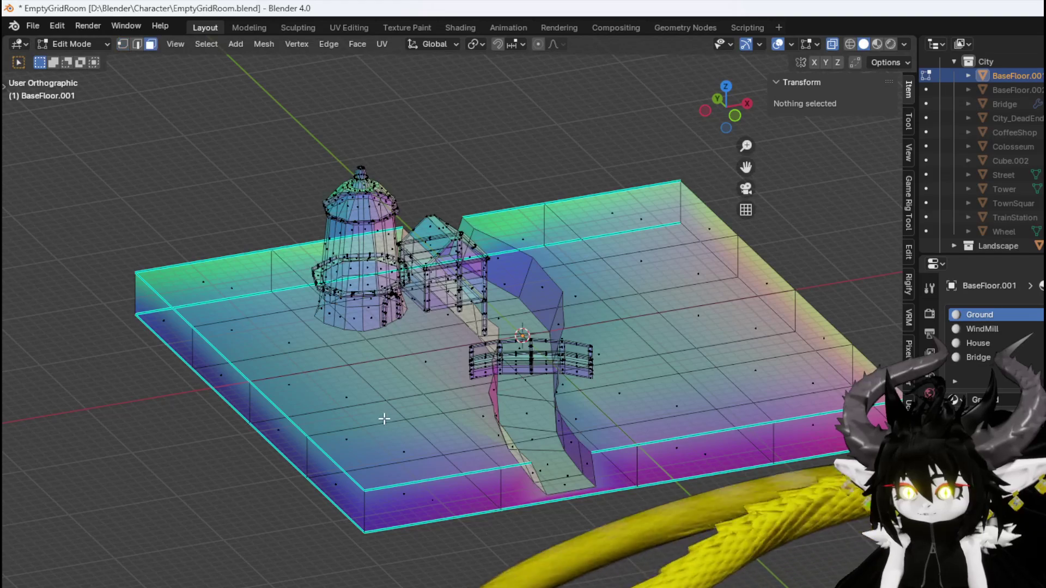
pyautogui.click(335, 397)
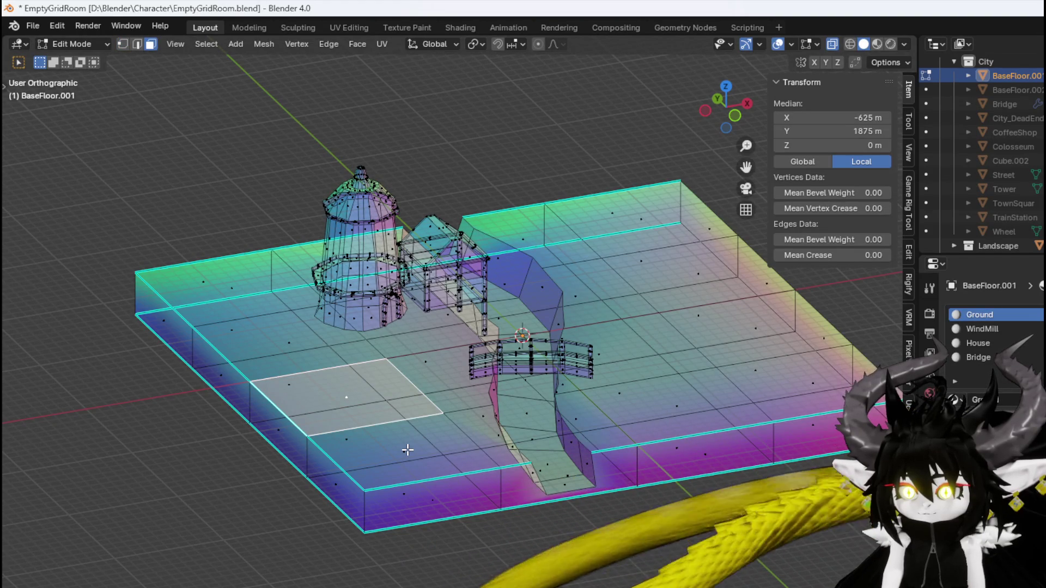
pyautogui.hotkey('ctrl', 'l')
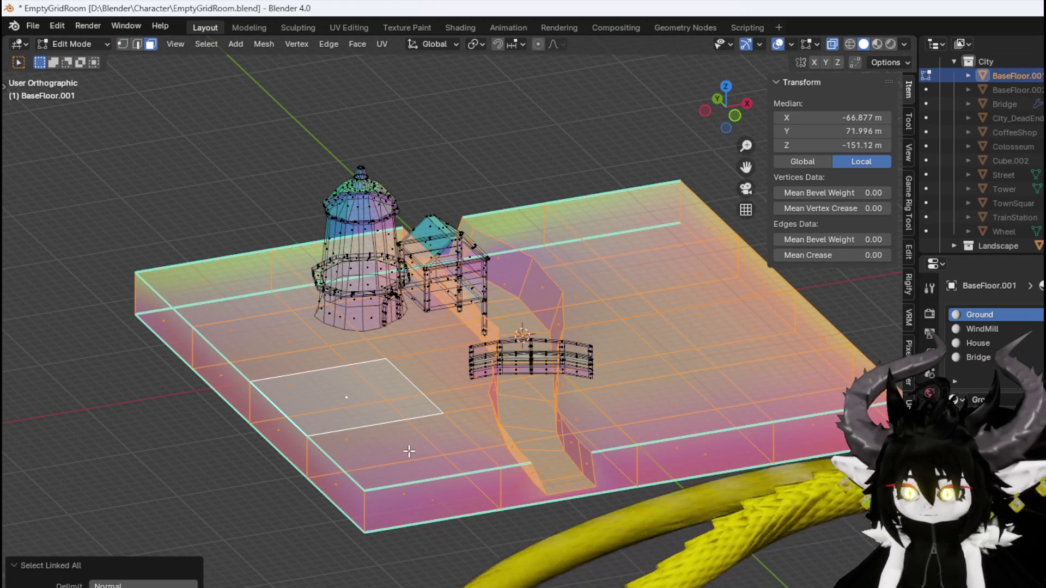
pyautogui.hotkey('ctrl', 'z')
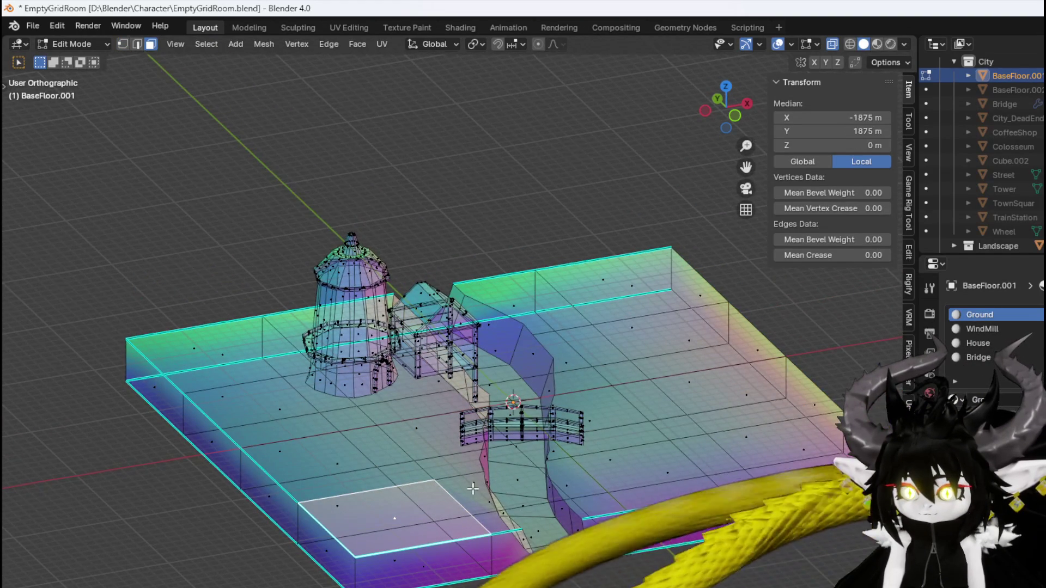
pyautogui.moveTo(473, 488); pyautogui.dragTo(478, 492)
pyautogui.keyDown('shift'); pyautogui.click(462, 423); pyautogui.keyUp('shift')
pyautogui.moveTo(463, 424); pyautogui.dragTo(442, 434)
pyautogui.scroll(3, 438, 422)
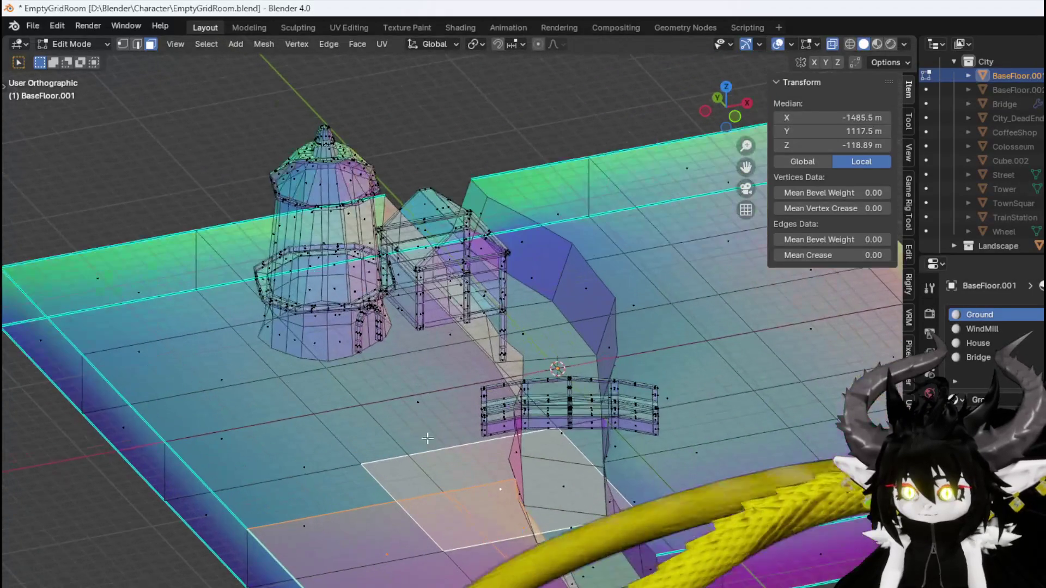
pyautogui.click(311, 487)
pyautogui.moveTo(330, 464); pyautogui.dragTo(296, 462)
pyautogui.click(322, 461)
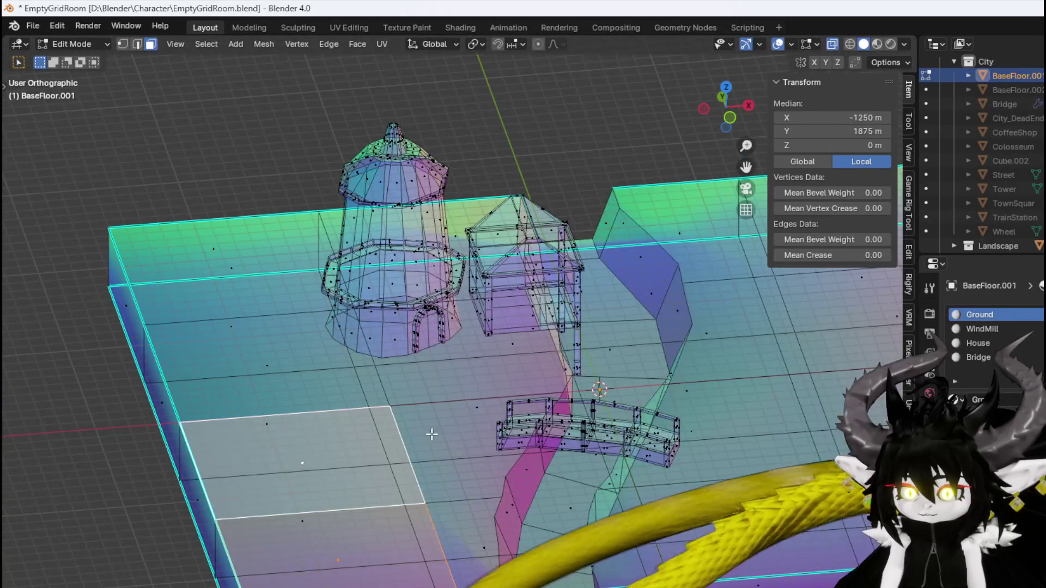
pyautogui.moveTo(479, 412)
pyautogui.mouseDown()
pyautogui.moveTo(420, 456)
pyautogui.moveTo(502, 485)
pyautogui.moveTo(523, 463)
pyautogui.mouseUp()
pyautogui.keyDown('shift'); pyautogui.click(527, 460); pyautogui.keyUp('shift')
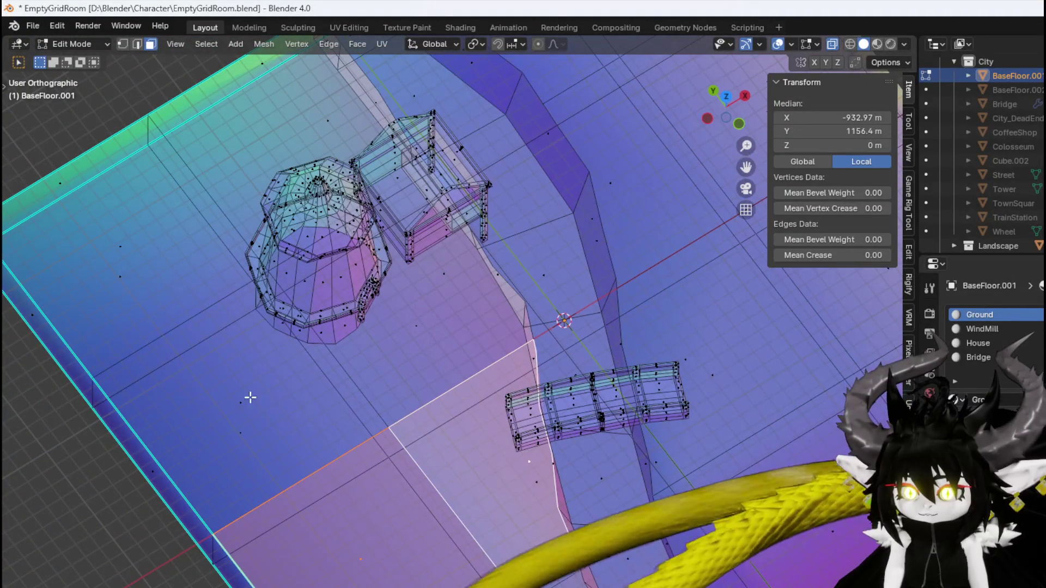
pyautogui.keyDown('shift'); pyautogui.click(317, 396); pyautogui.keyUp('shift')
pyautogui.keyDown('shift'); pyautogui.click(422, 326); pyautogui.keyUp('shift')
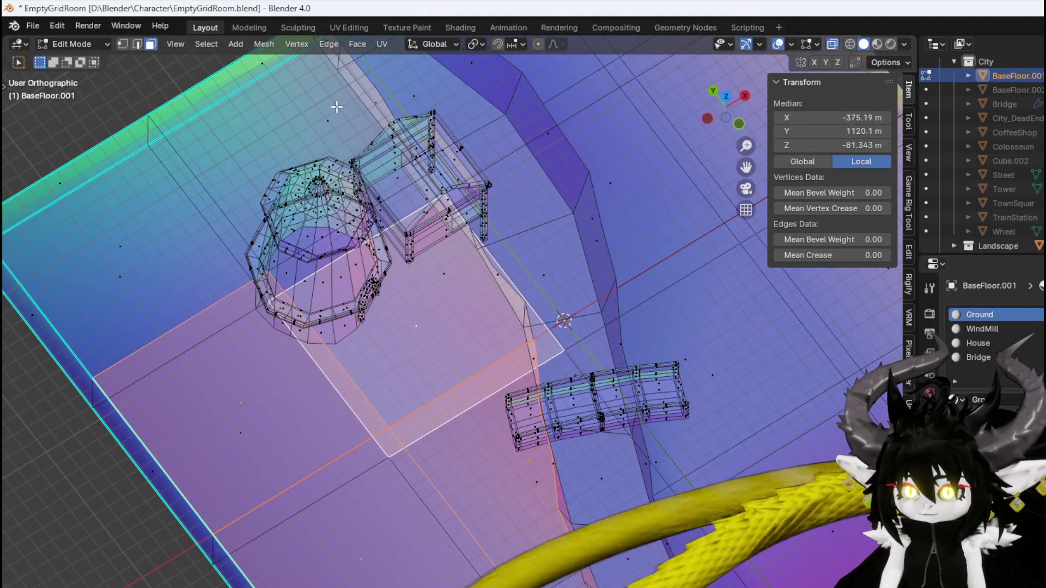
pyautogui.moveTo(198, 174)
pyautogui.mouseDown()
pyautogui.moveTo(280, 159)
pyautogui.moveTo(262, 229)
pyautogui.moveTo(268, 299)
pyautogui.moveTo(229, 342)
pyautogui.mouseUp()
pyautogui.keyDown('shift'); pyautogui.click(191, 264); pyautogui.keyUp('shift')
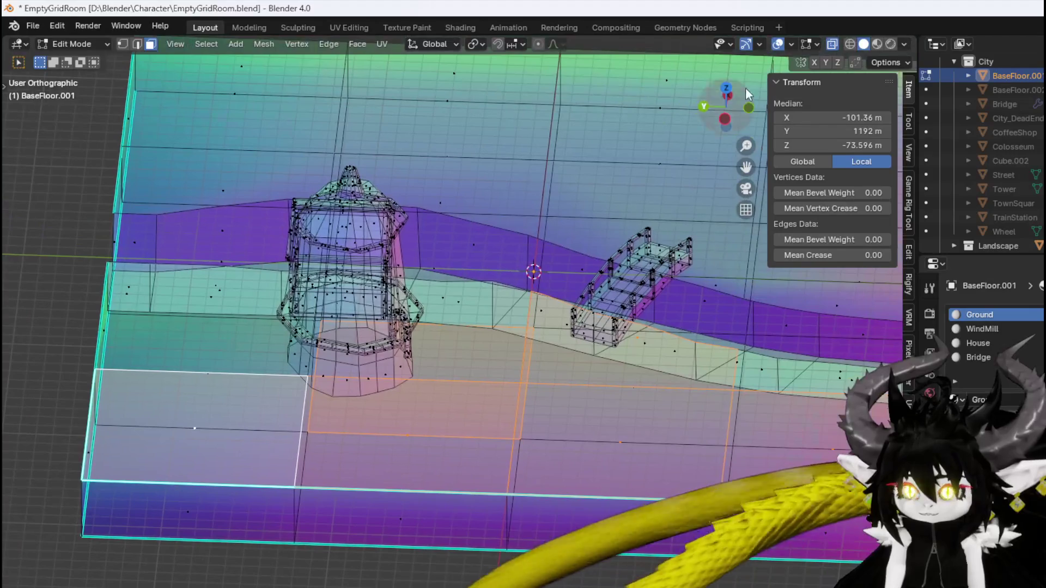
# Select the remaining floor faces across the room and add a new empty material slot
pyautogui.hotkey('alt', 'z')
pyautogui.click(179, 319)
pyautogui.click(452, 341)
pyautogui.moveTo(452, 341)
pyautogui.mouseDown()
pyautogui.moveTo(364, 306)
pyautogui.moveTo(534, 457)
pyautogui.mouseUp()
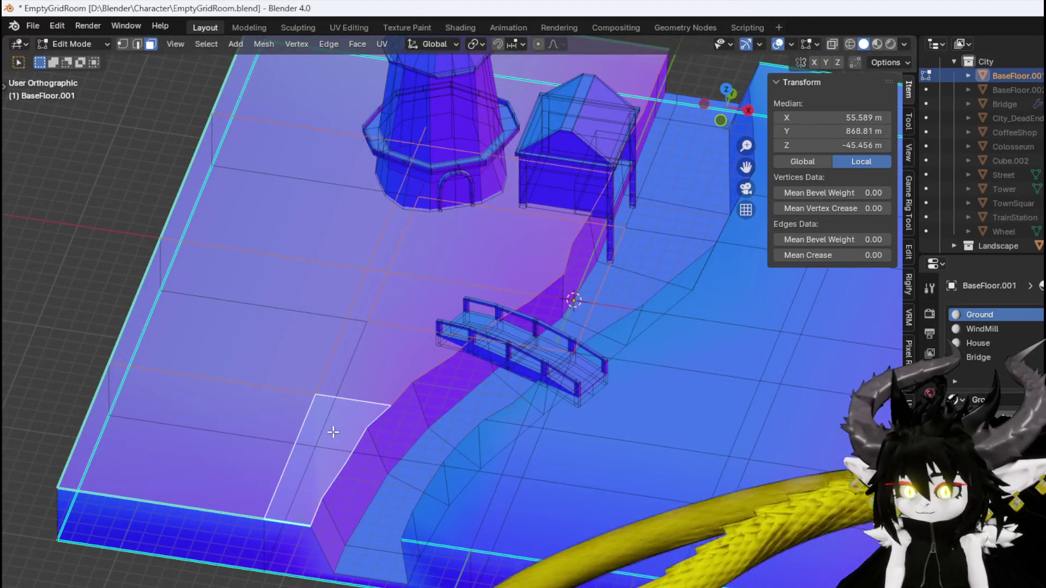
pyautogui.click(326, 432)
pyautogui.hscroll(5, 321, 414)
pyautogui.click(354, 438)
pyautogui.click(362, 436)
pyautogui.click(370, 385)
pyautogui.click(560, 299)
pyautogui.click(621, 185)
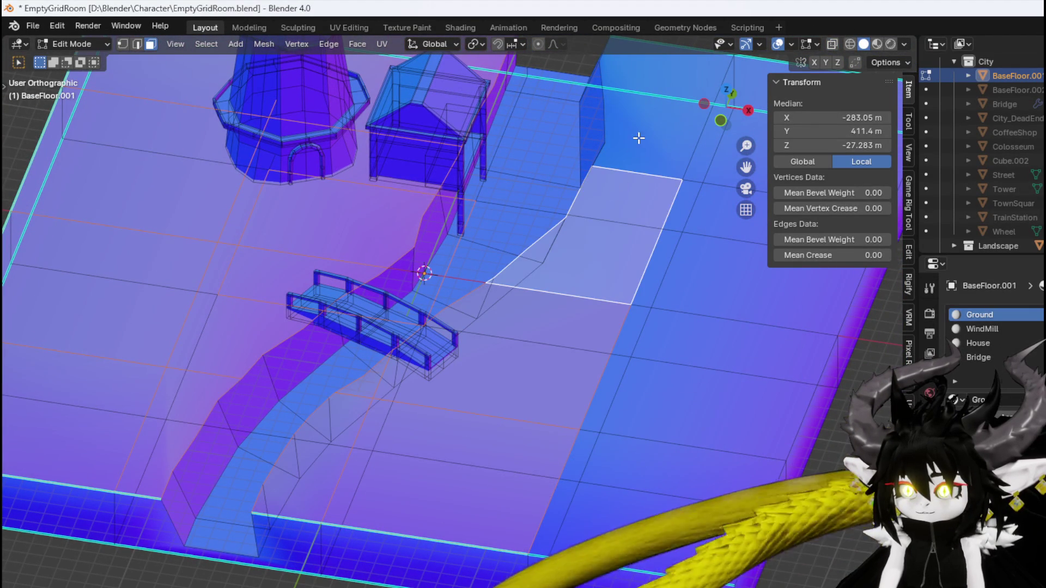
pyautogui.click(639, 138)
pyautogui.hscroll(3, 467, 264)
pyautogui.click(627, 268)
pyautogui.click(571, 396)
pyautogui.scroll(-3, 509, 507)
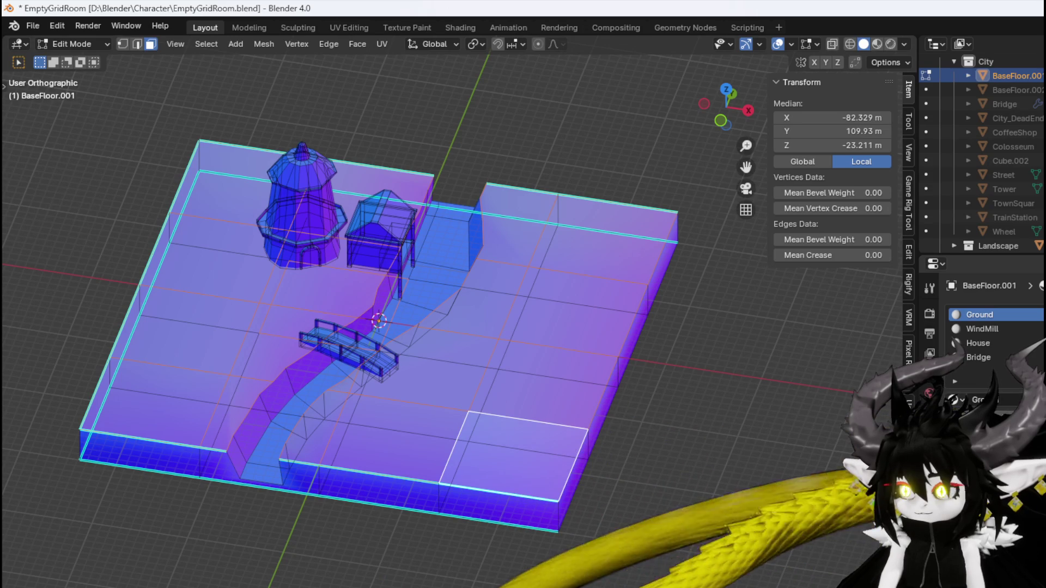
pyautogui.click(1038, 315)
pyautogui.write('Gra')
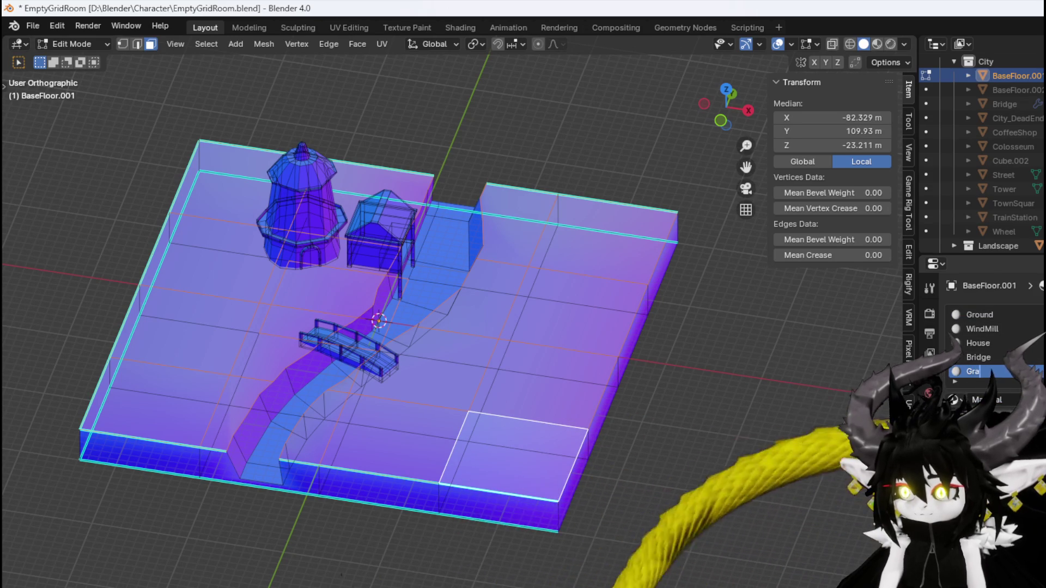
# Name the new slot Grass, then toggle between Ground and Grass slots and deselect all faces
pyautogui.write('ss')
pyautogui.press('Return')
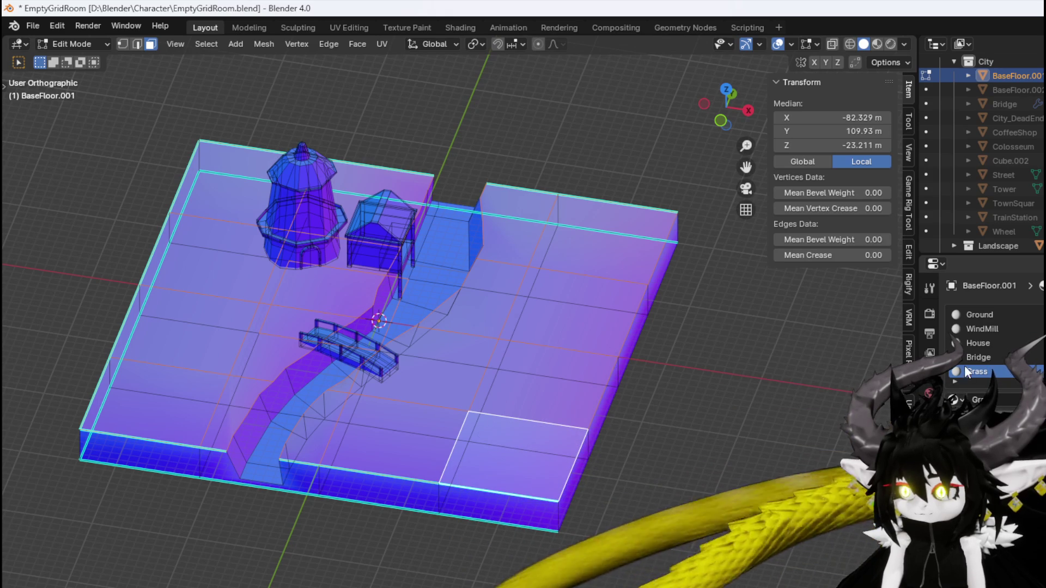
pyautogui.click(988, 314)
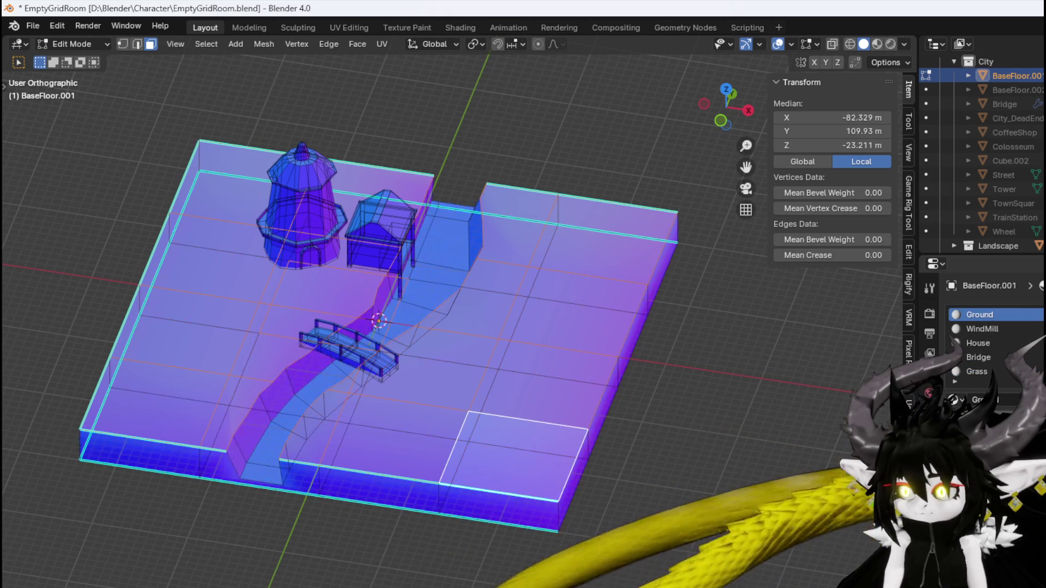
pyautogui.click(986, 371)
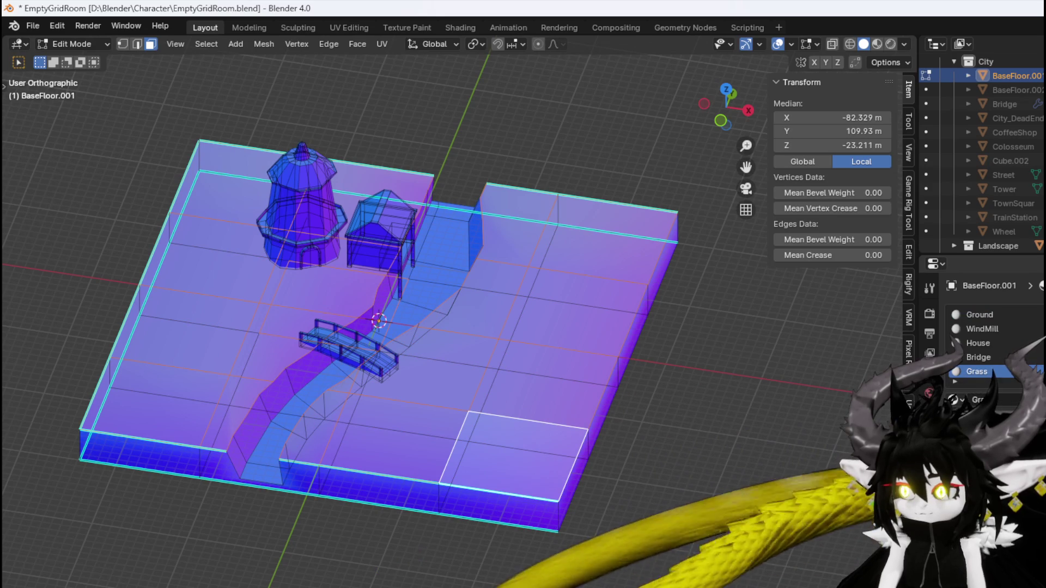
pyautogui.hotkey('alt', 'a')
pyautogui.click(1002, 314)
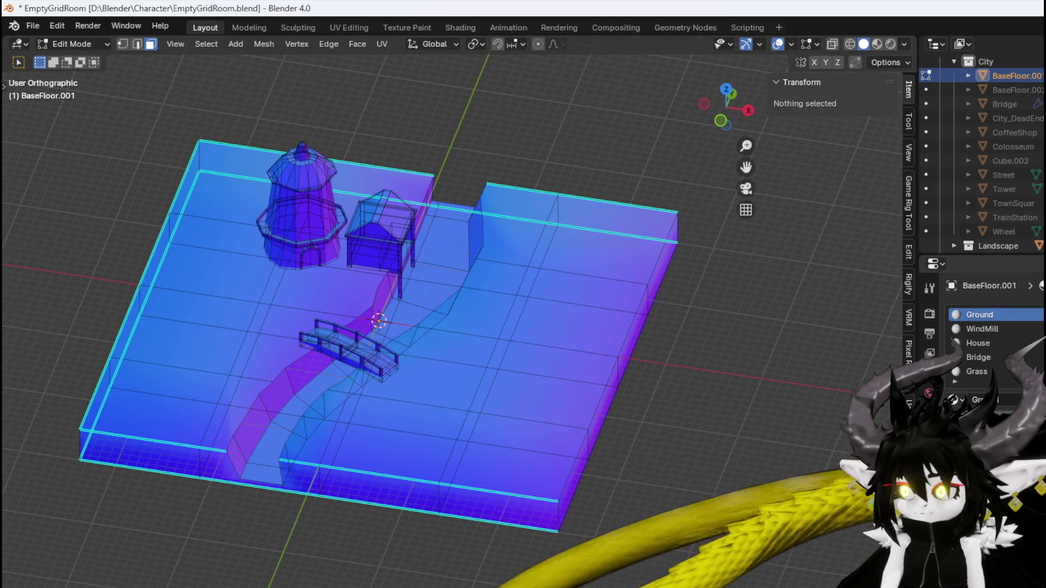
# Select the Ground-material faces plus several more floor faces around the room
pyautogui.click(997, 415)
pyautogui.moveTo(550, 360)
pyautogui.mouseDown()
pyautogui.moveTo(516, 292)
pyautogui.moveTo(544, 256)
pyautogui.moveTo(460, 250)
pyautogui.mouseUp()
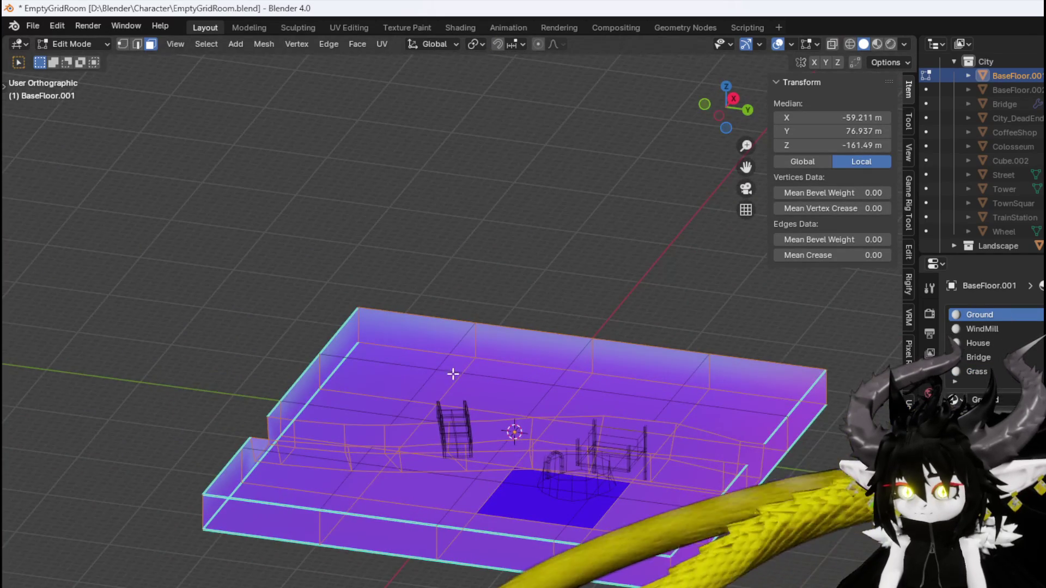
pyautogui.scroll(3, 463, 343)
pyautogui.click(364, 392)
pyautogui.moveTo(313, 385)
pyautogui.mouseDown()
pyautogui.moveTo(448, 458)
pyautogui.moveTo(256, 388)
pyautogui.moveTo(443, 427)
pyautogui.moveTo(400, 398)
pyautogui.moveTo(354, 334)
pyautogui.moveTo(361, 434)
pyautogui.moveTo(423, 276)
pyautogui.moveTo(509, 319)
pyautogui.moveTo(525, 253)
pyautogui.mouseUp()
pyautogui.keyDown('shift'); pyautogui.click(423, 276); pyautogui.keyUp('shift')
pyautogui.keyDown('shift'); pyautogui.click(630, 256); pyautogui.keyUp('shift')
pyautogui.keyDown('shift'); pyautogui.click(495, 275); pyautogui.keyUp('shift')
pyautogui.keyDown('shift'); pyautogui.click(216, 195); pyautogui.keyUp('shift')
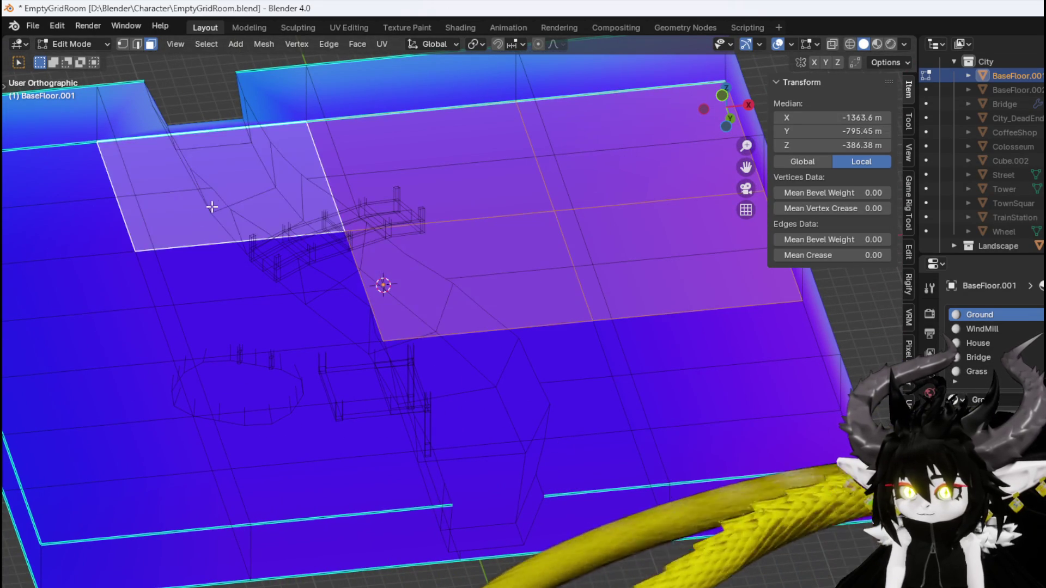
pyautogui.keyDown('shift'); pyautogui.click(51, 227); pyautogui.keyUp('shift')
pyautogui.keyDown('shift'); pyautogui.click(98, 313); pyautogui.keyUp('shift')
pyautogui.keyDown('shift'); pyautogui.click(224, 305); pyautogui.keyUp('shift')
pyautogui.keyDown('shift'); pyautogui.click(137, 432); pyautogui.keyUp('shift')
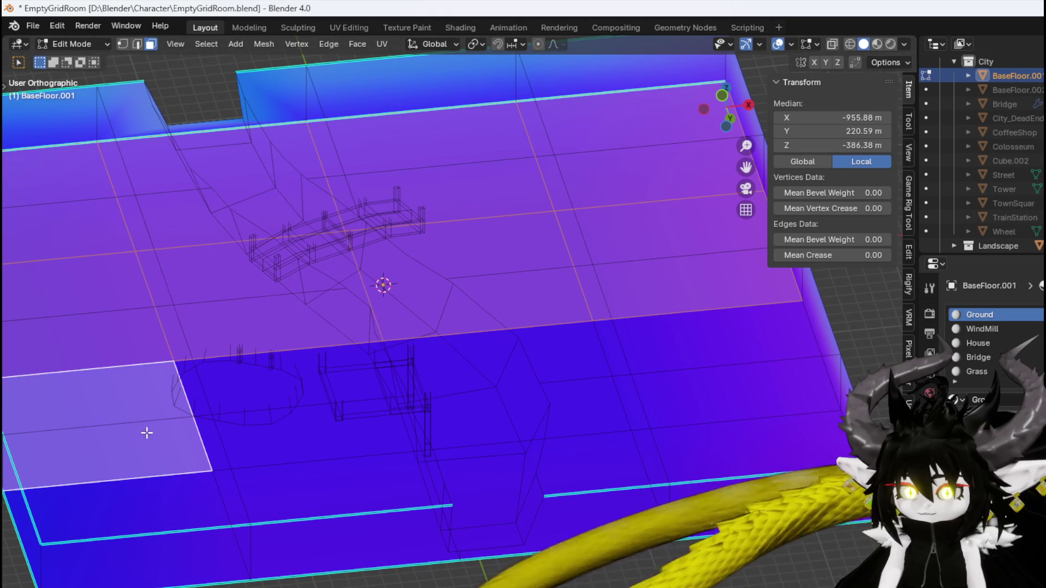
# Add more floor faces, including the lower-floor ones, and delete the selected faces
pyautogui.click(832, 46)
pyautogui.click(832, 46)
pyautogui.keyDown('shift'); pyautogui.click(321, 396); pyautogui.keyUp('shift')
pyautogui.keyDown('shift'); pyautogui.click(486, 374); pyautogui.keyUp('shift')
pyautogui.keyDown('shift'); pyautogui.click(715, 443); pyautogui.keyUp('shift')
pyautogui.keyDown('shift'); pyautogui.click(310, 518); pyautogui.keyUp('shift')
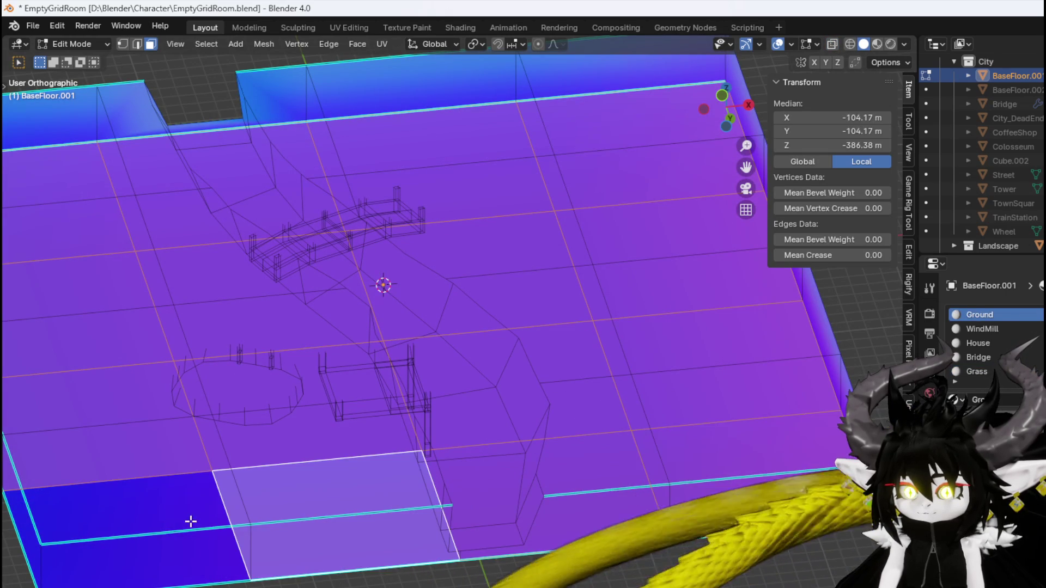
pyautogui.keyDown('shift'); pyautogui.click(194, 518); pyautogui.keyUp('shift')
pyautogui.scroll(-3, 275, 450)
pyautogui.press('x')
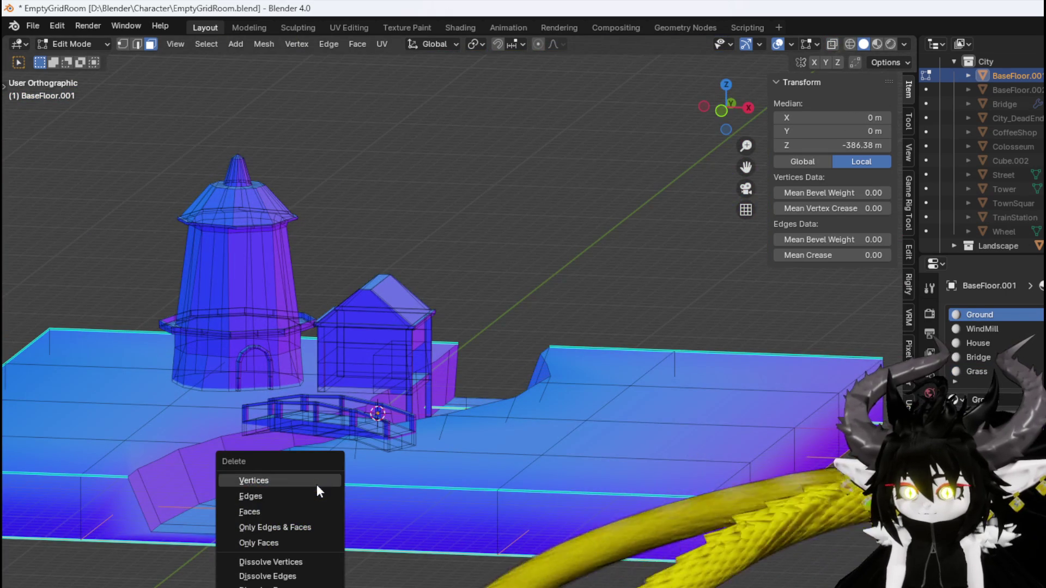
pyautogui.click(293, 515)
# Check the WindMill, House and Grass slot assignments, then pick the floor face beside the windmill tower
pyautogui.scroll(-3, 406, 427)
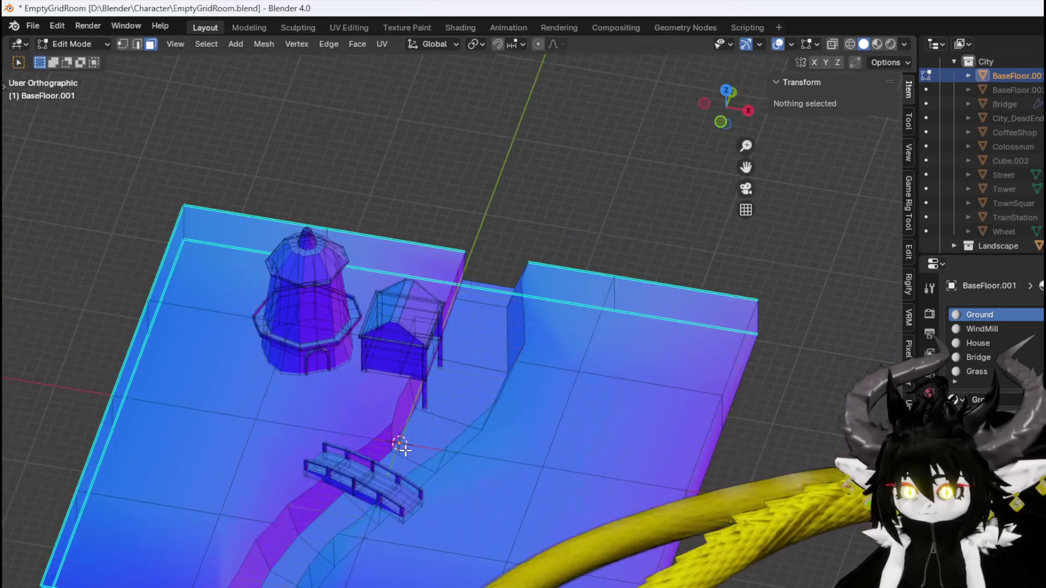
pyautogui.scroll(1, 367, 425)
pyautogui.scroll(3, 322, 390)
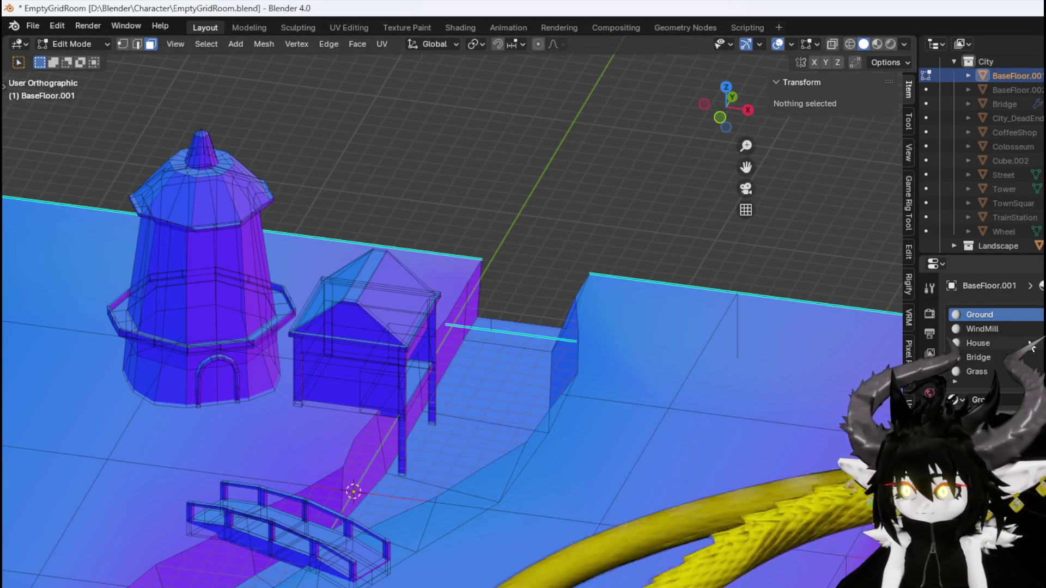
pyautogui.click(1016, 328)
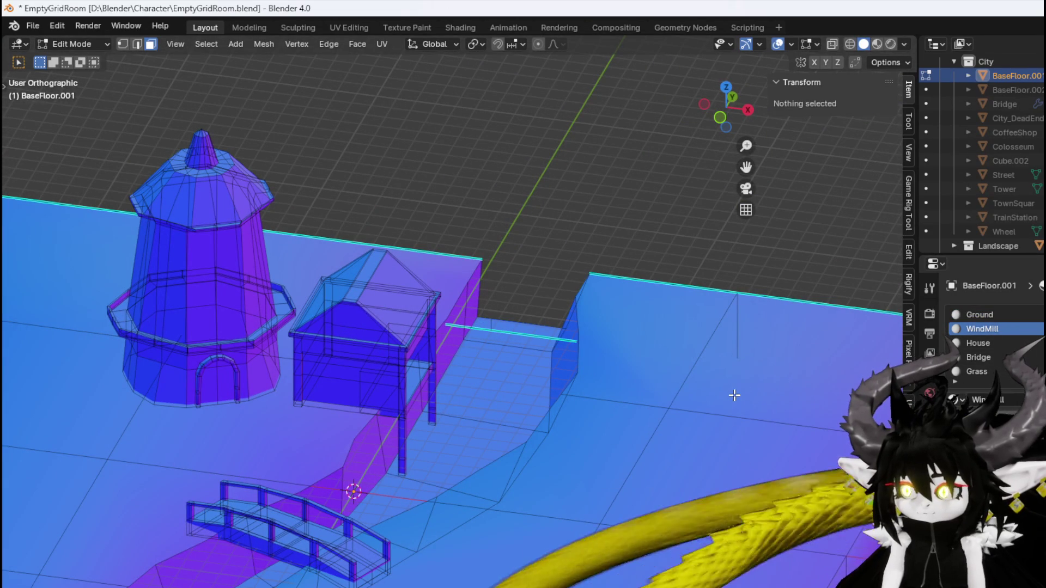
pyautogui.scroll(-2, 588, 384)
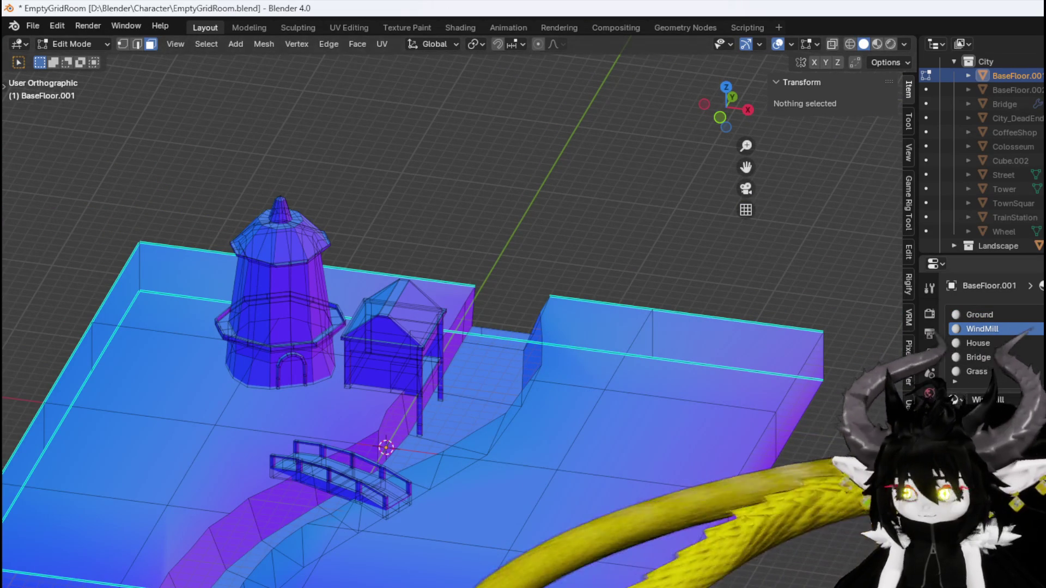
pyautogui.click(980, 385)
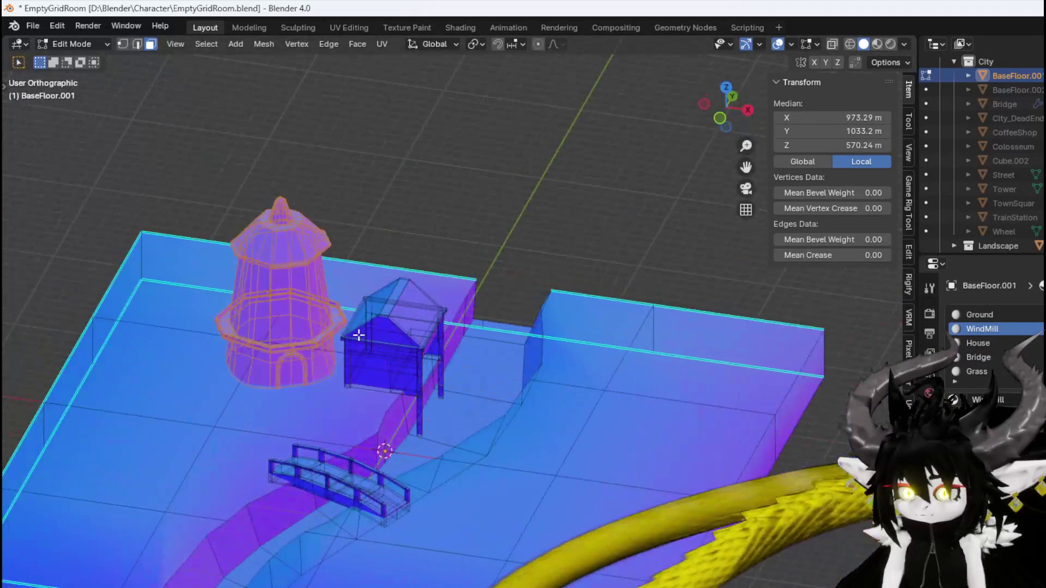
pyautogui.click(978, 343)
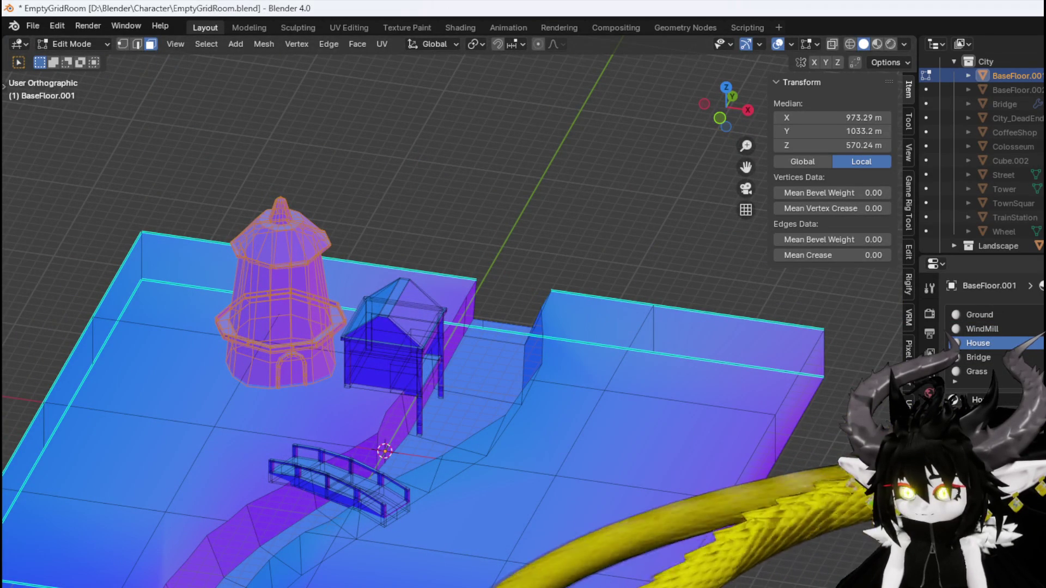
pyautogui.click(574, 262)
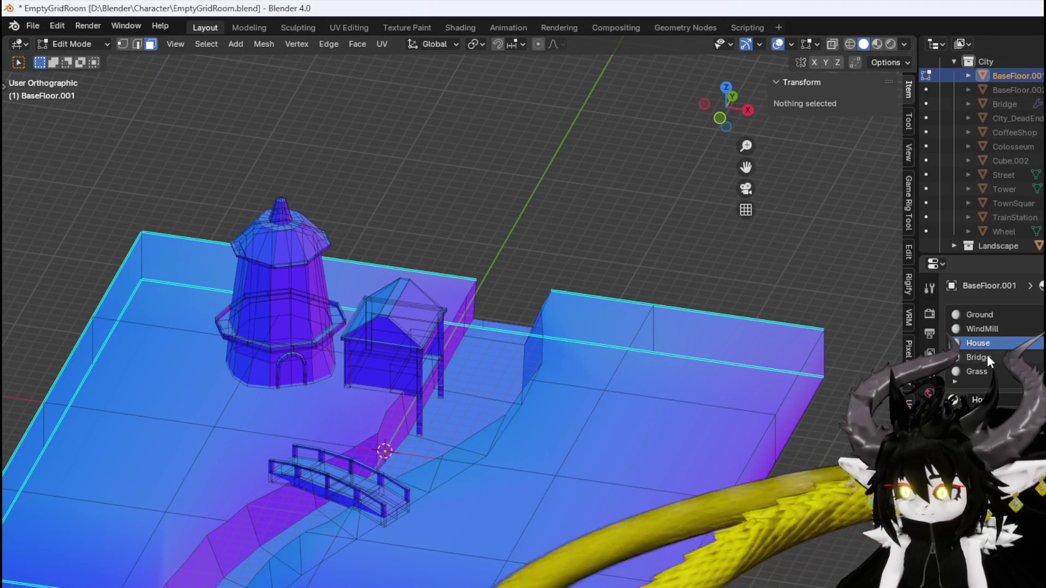
pyautogui.click(978, 371)
pyautogui.press('a')
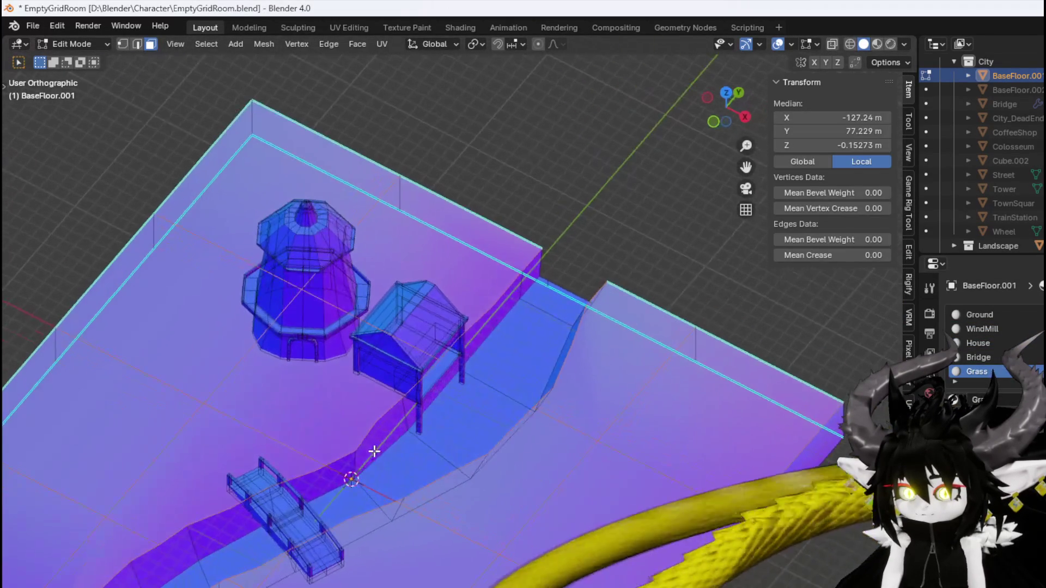
pyautogui.scroll(-3, 374, 451)
pyautogui.click(382, 374)
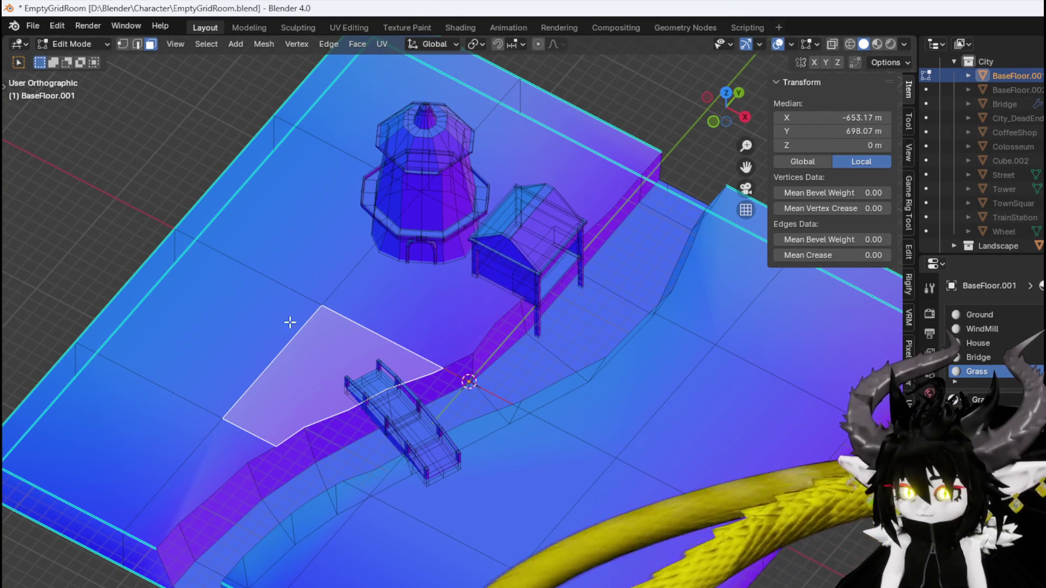
pyautogui.moveTo(279, 345)
pyautogui.mouseDown()
pyautogui.moveTo(443, 350)
pyautogui.moveTo(554, 373)
pyautogui.moveTo(443, 334)
pyautogui.moveTo(345, 376)
pyautogui.moveTo(275, 387)
pyautogui.moveTo(269, 420)
pyautogui.moveTo(285, 360)
pyautogui.moveTo(369, 360)
pyautogui.moveTo(283, 362)
pyautogui.moveTo(467, 397)
pyautogui.moveTo(397, 328)
pyautogui.moveTo(464, 348)
pyautogui.moveTo(369, 369)
pyautogui.mouseUp()
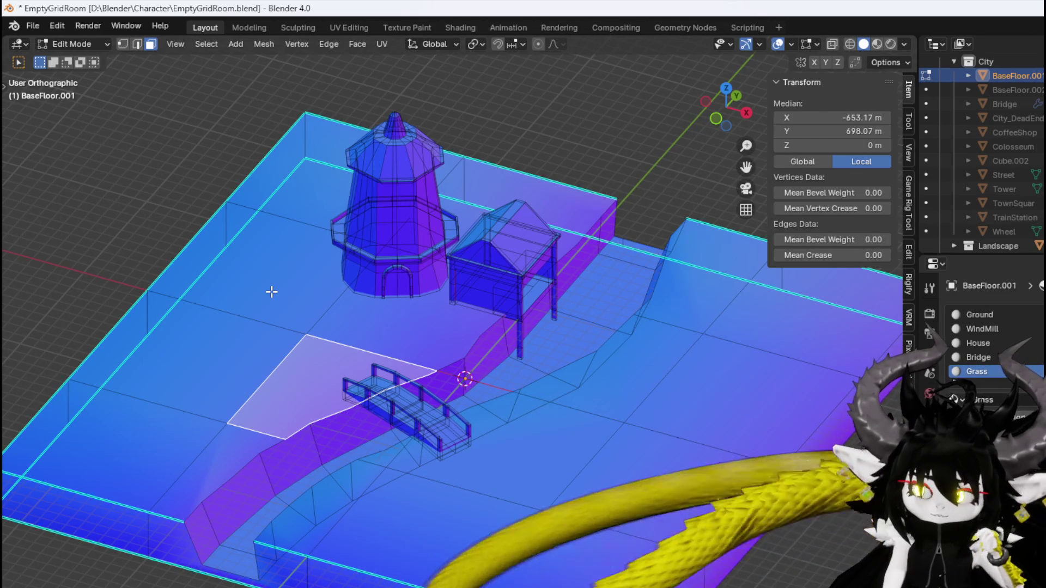
pyautogui.click(248, 297)
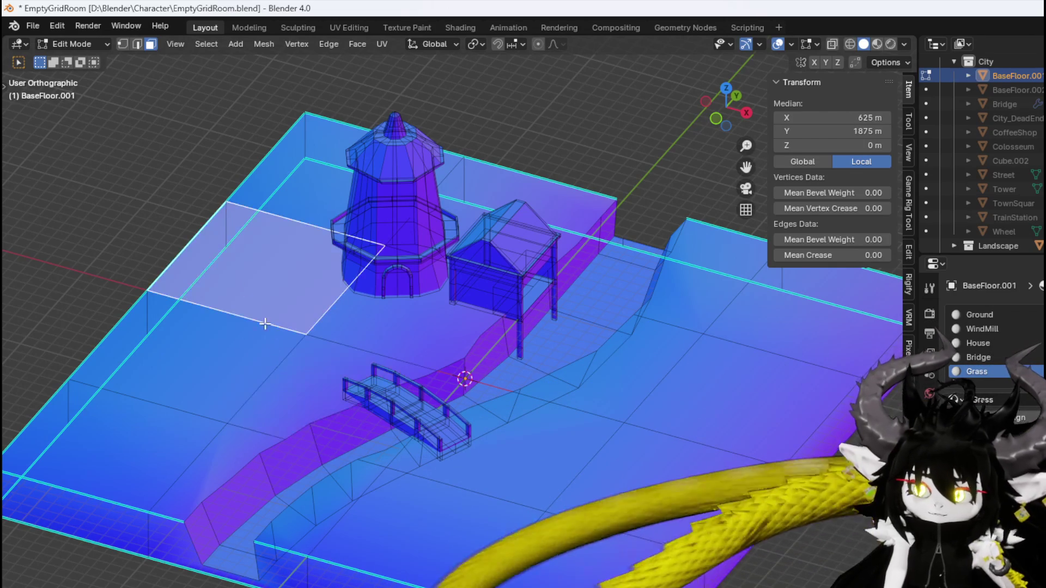
# Pick the adjacent corner floor face, save the .blend file, and return to Object Mode
pyautogui.click(186, 384)
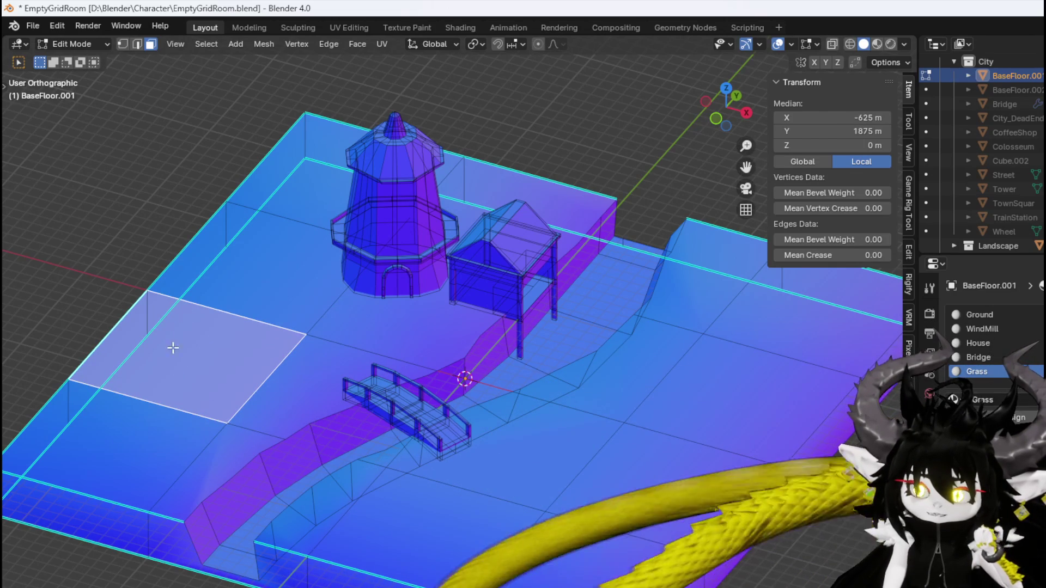
pyautogui.click(34, 28)
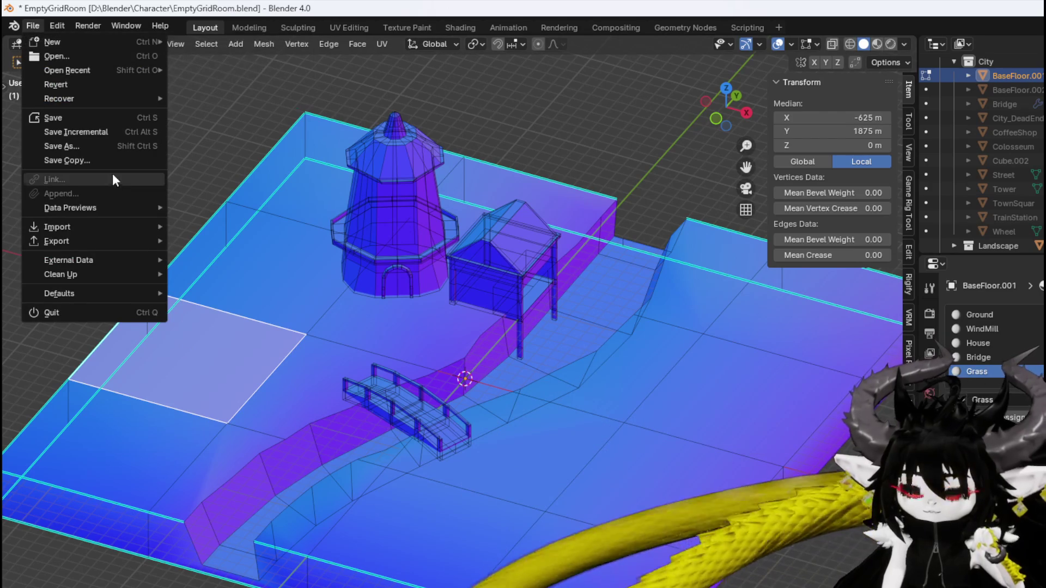
pyautogui.click(65, 116)
pyautogui.scroll(-2, 347, 208)
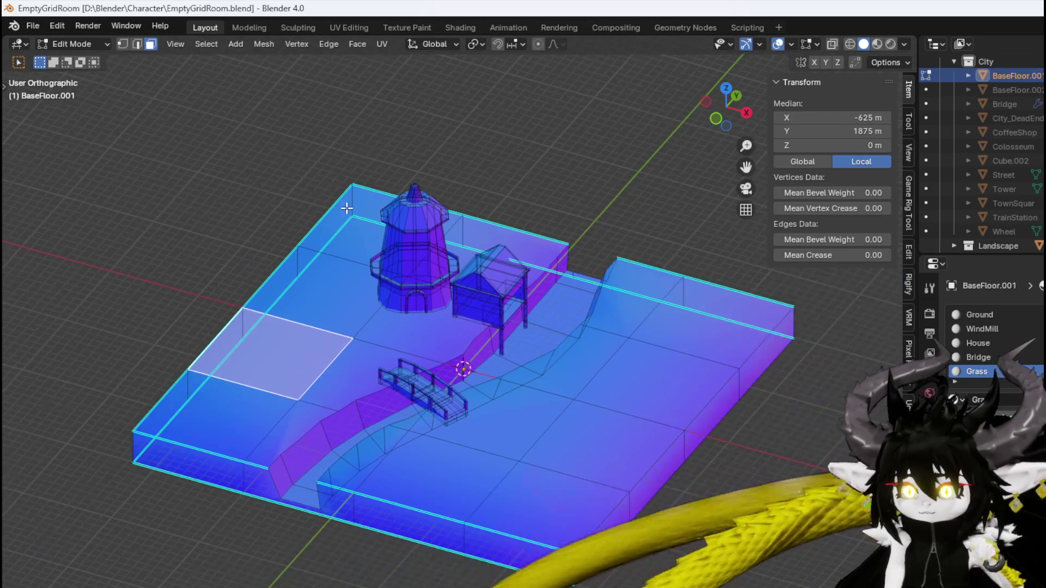
pyautogui.click(71, 44)
pyautogui.click(71, 59)
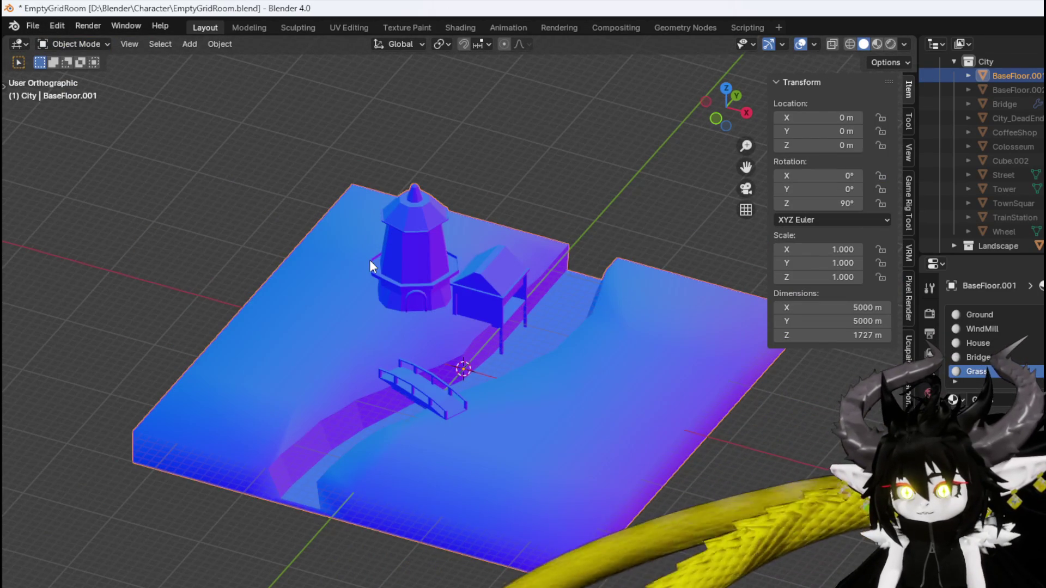
# Export the room to EmptyGridRoom.fbx and save the .blend file again
pyautogui.click(32, 26)
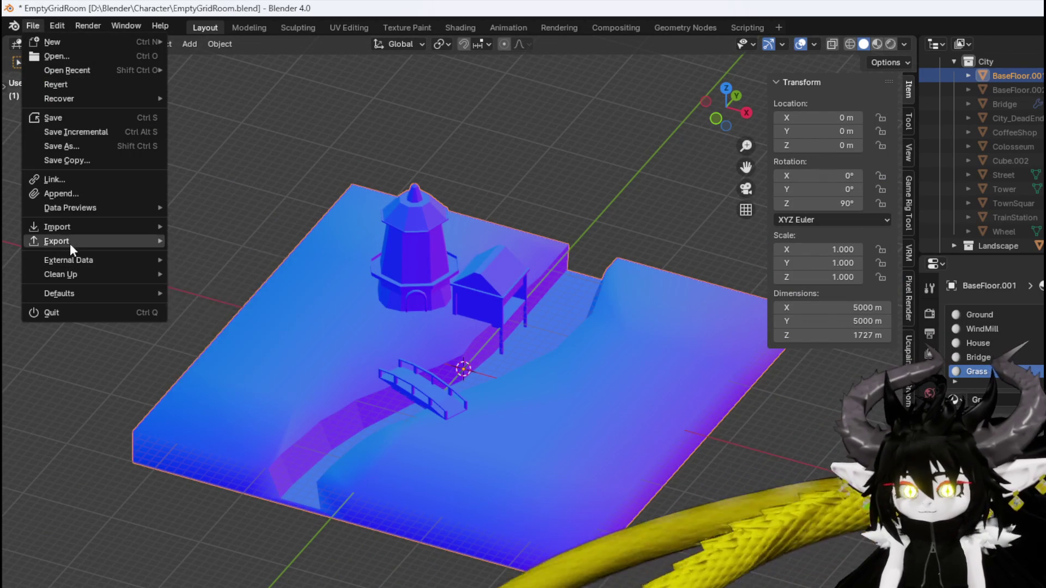
pyautogui.moveTo(70, 247)
pyautogui.click(214, 363)
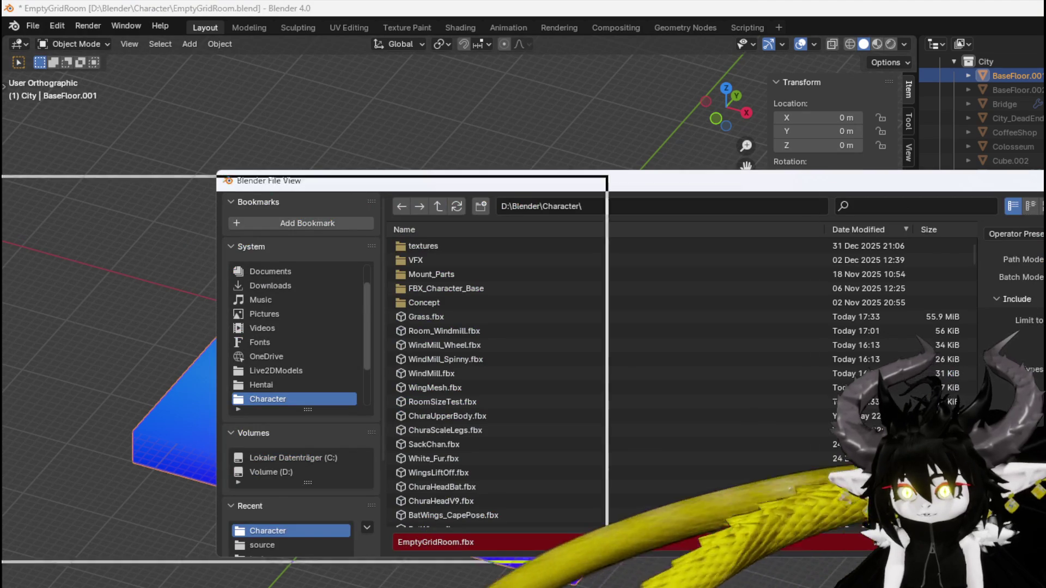
pyautogui.press('Escape')
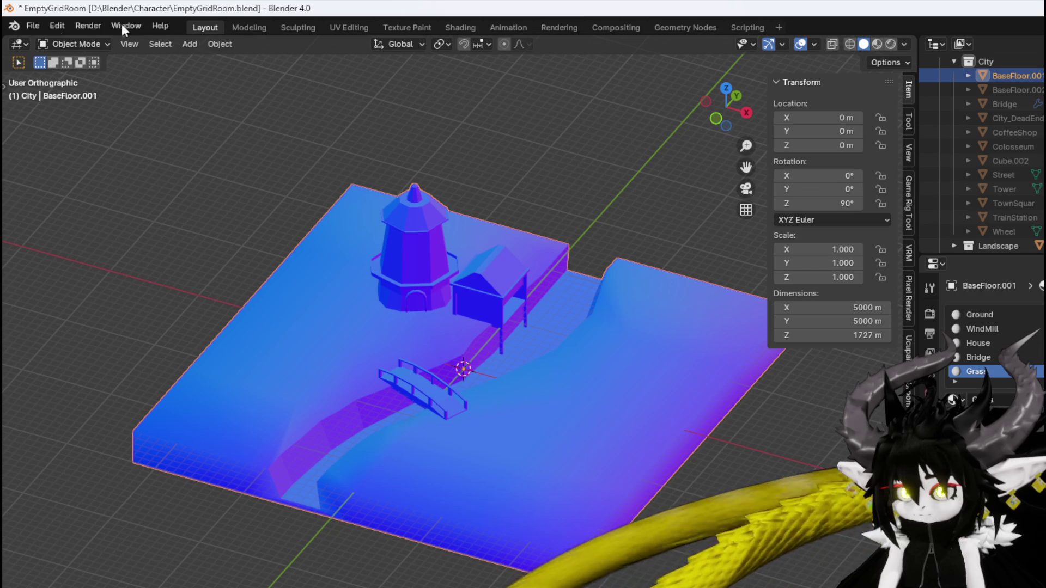
pyautogui.click(33, 26)
pyautogui.click(79, 119)
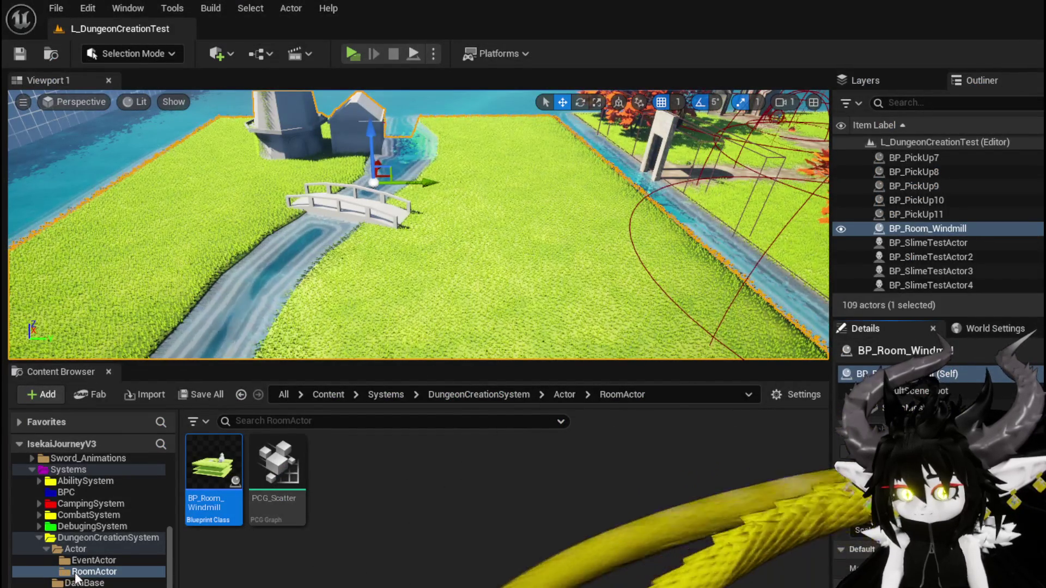
# Reimport the FBX over the Room_Windmill mesh in StaticMesh and save all three changed assets
pyautogui.scroll(-2, 136, 555)
pyautogui.click(241, 394)
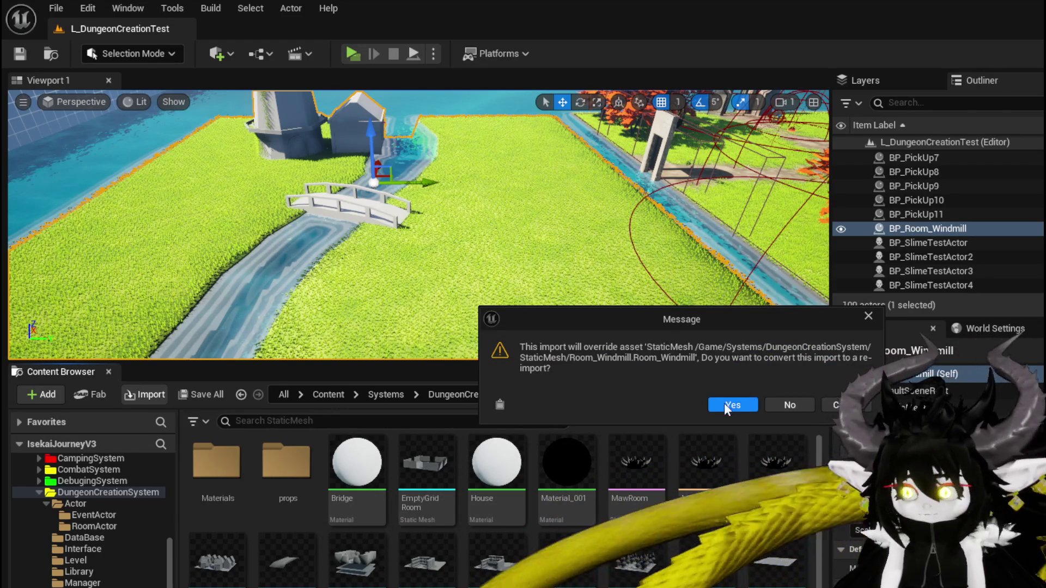
pyautogui.click(715, 400)
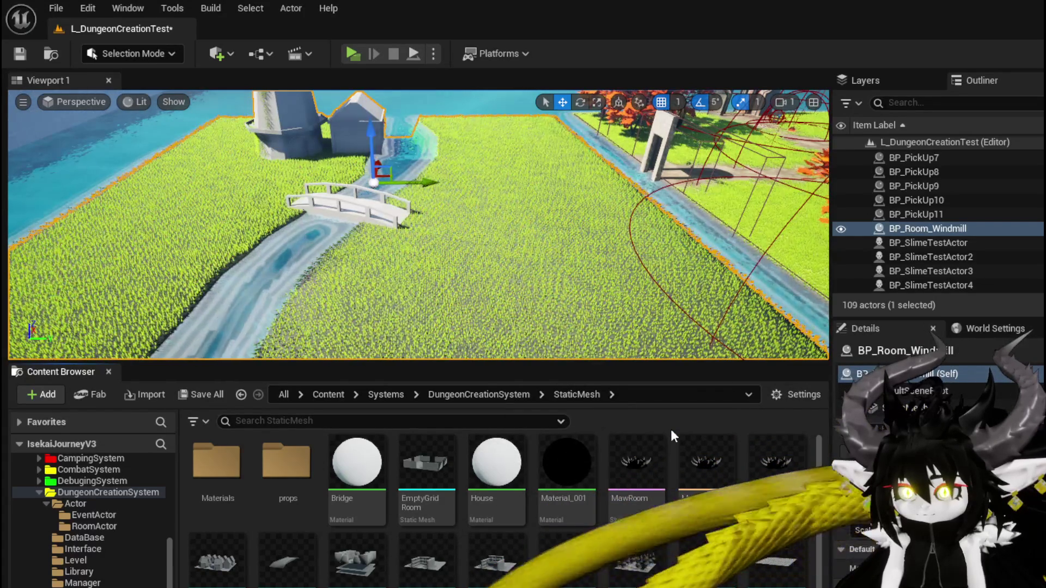
pyautogui.moveTo(329, 284)
pyautogui.mouseDown()
pyautogui.moveTo(360, 321)
pyautogui.moveTo(349, 354)
pyautogui.mouseUp()
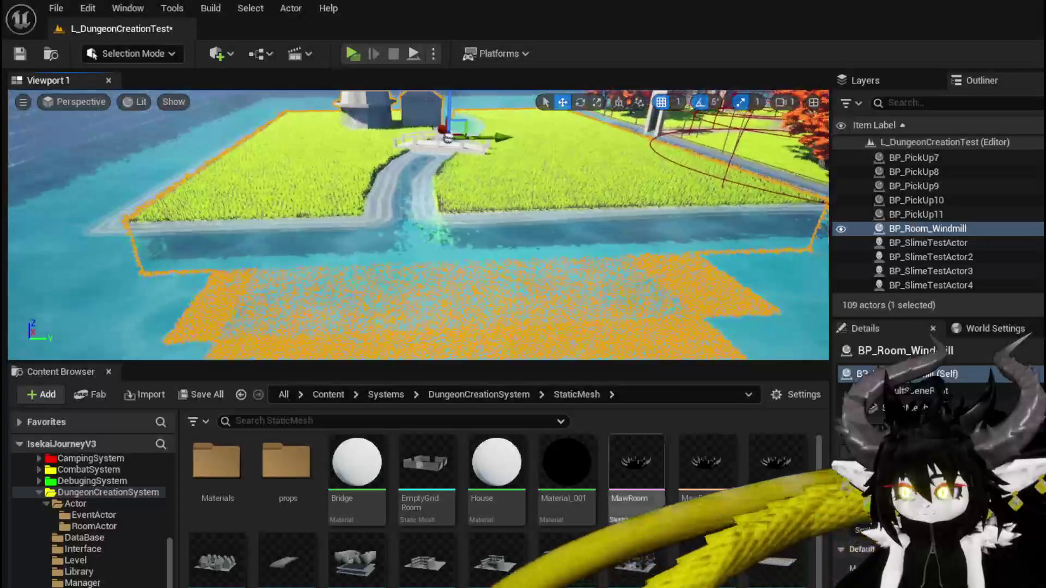
pyautogui.hotkey('ctrl', 'shift', 's')
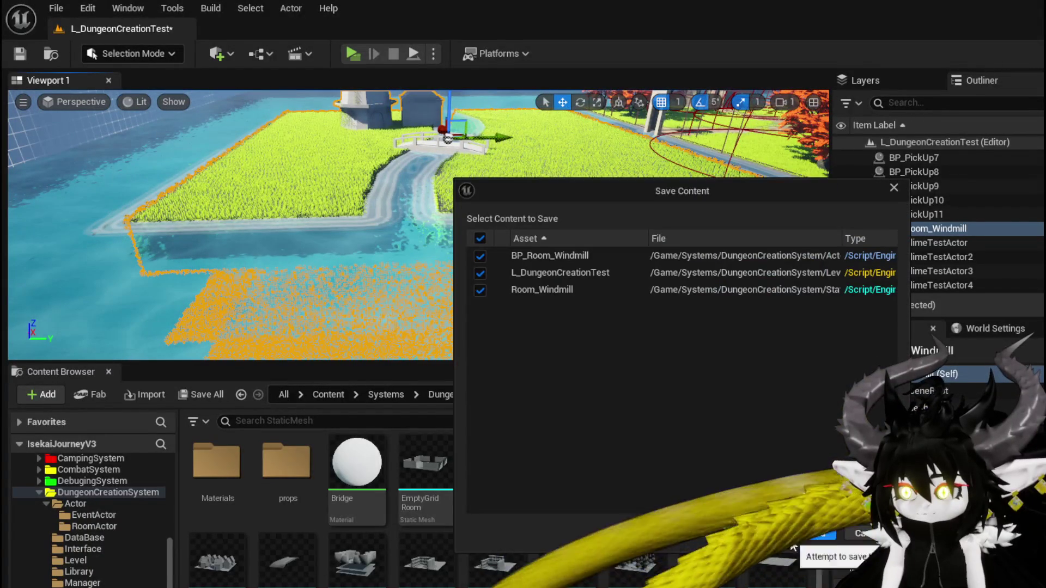
pyautogui.click(790, 538)
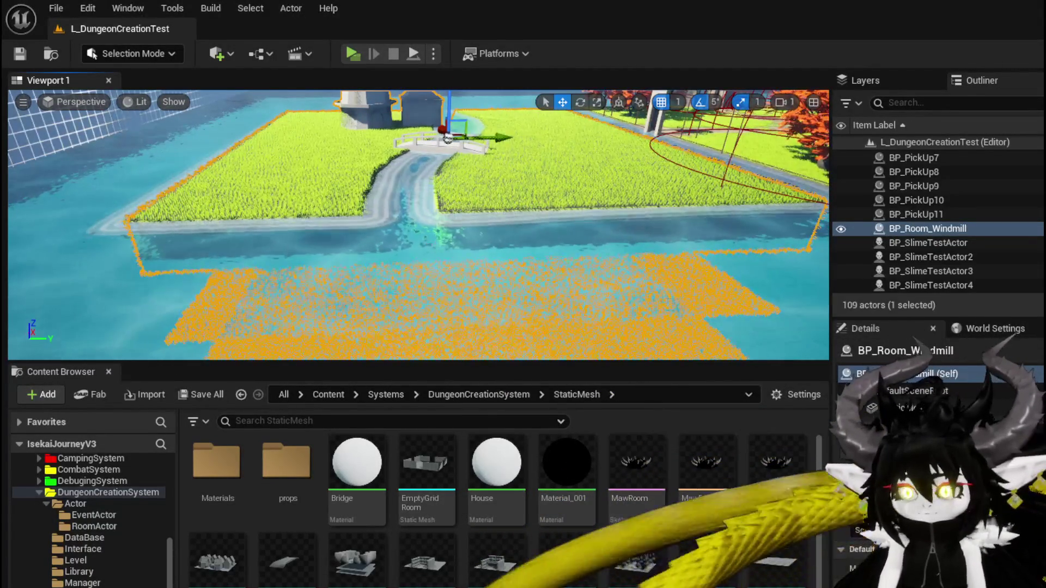
# Open the Room_Windmill static mesh and assign M_GrassTile to its Grass slot
pyautogui.scroll(-5, 433, 240)
pyautogui.scroll(4, 433, 239)
pyautogui.scroll(-2, 604, 495)
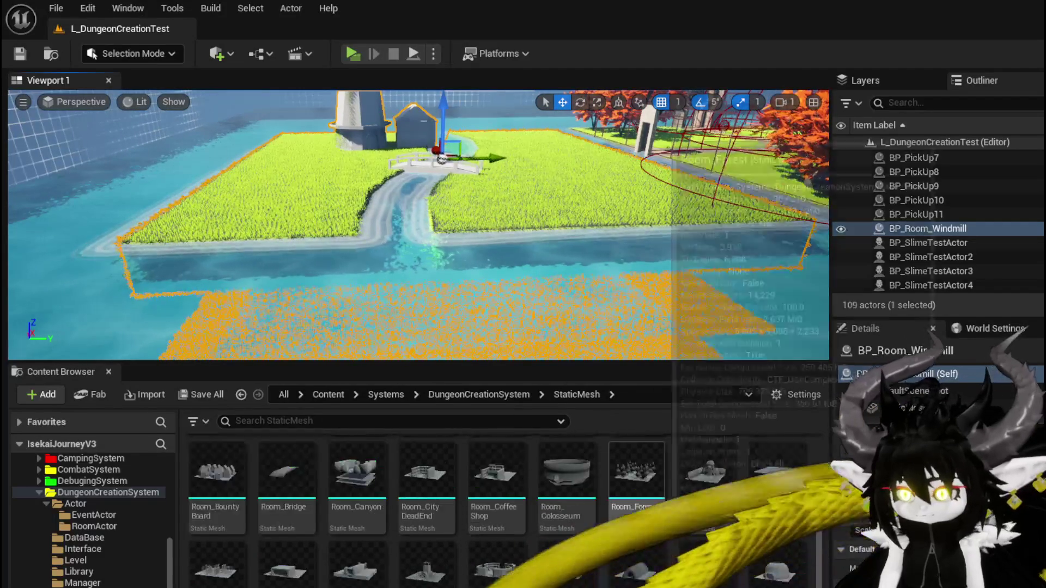
pyautogui.scroll(-1, 605, 496)
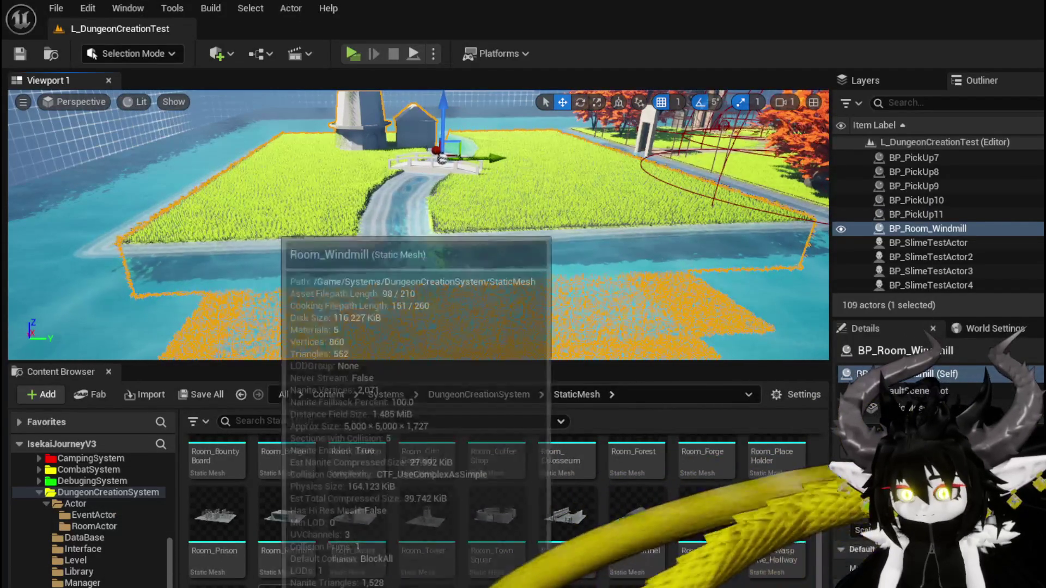
pyautogui.doubleClick(705, 514)
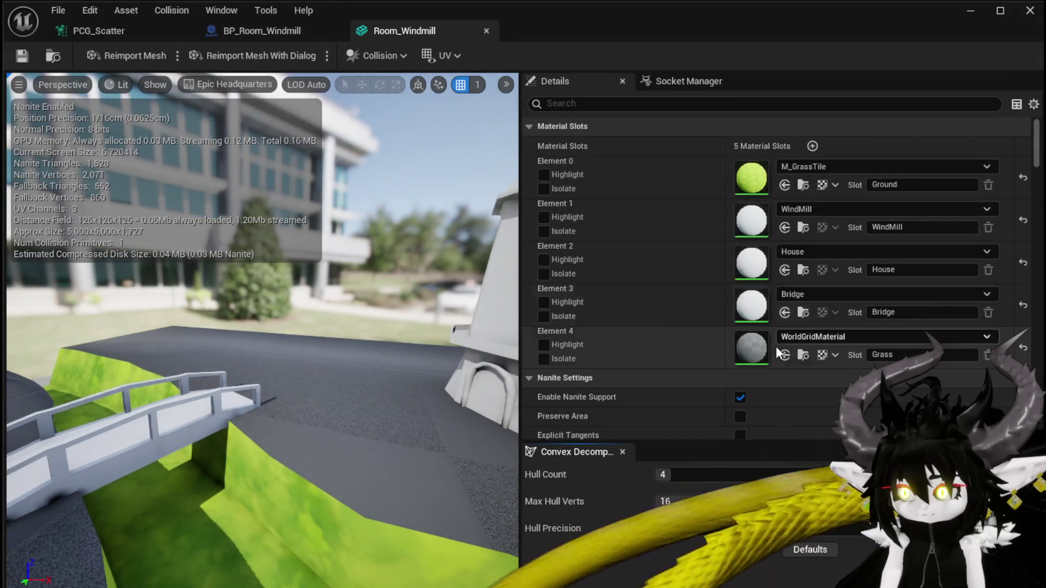
pyautogui.scroll(-2, 763, 342)
pyautogui.click(798, 265)
pyautogui.write('Gr')
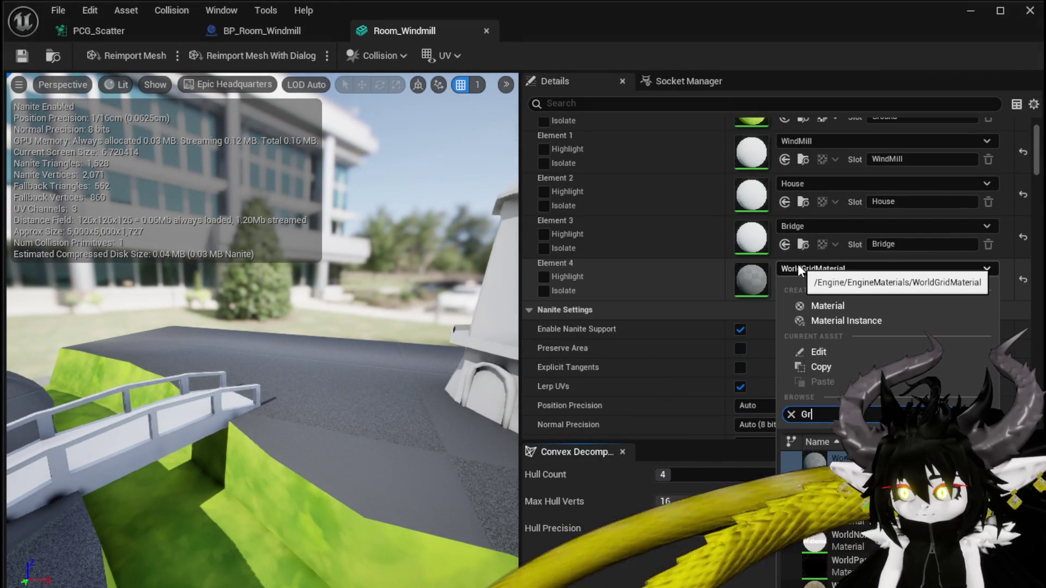
pyautogui.write('ass')
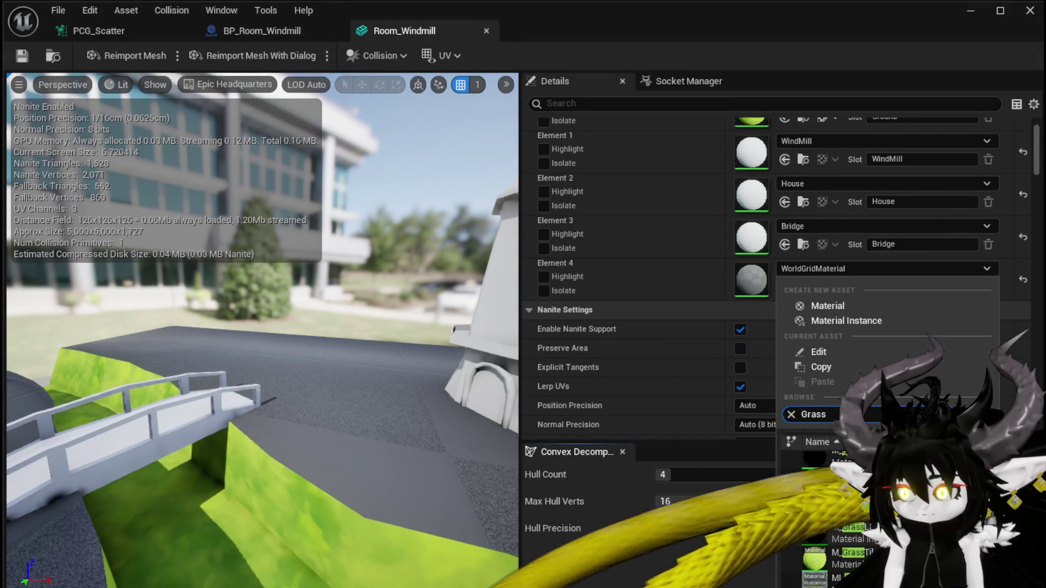
pyautogui.click(850, 552)
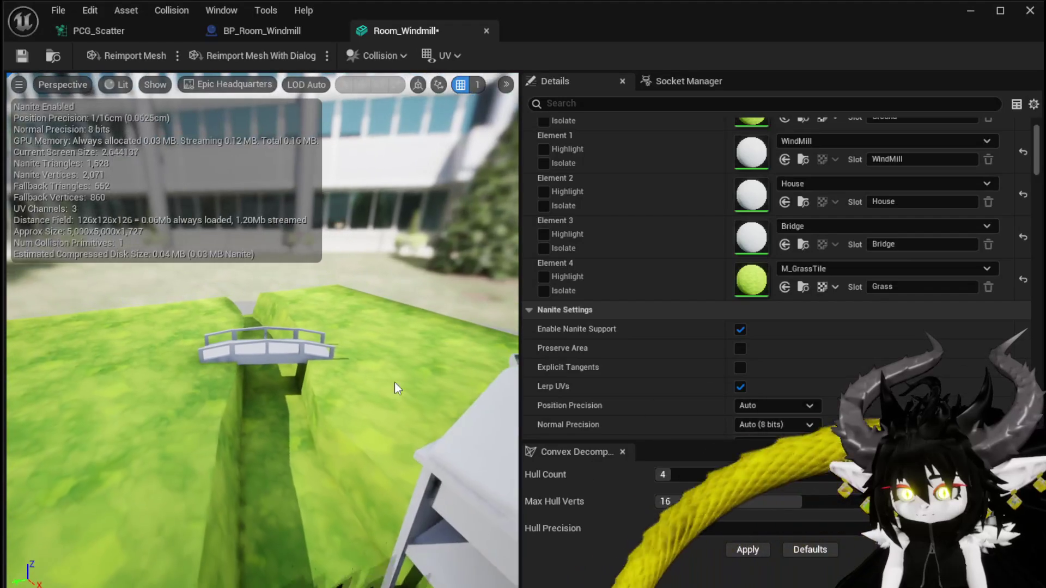
# Set the Ground slot's material to WorldGridMaterial
pyautogui.scroll(2, 903, 205)
pyautogui.click(804, 166)
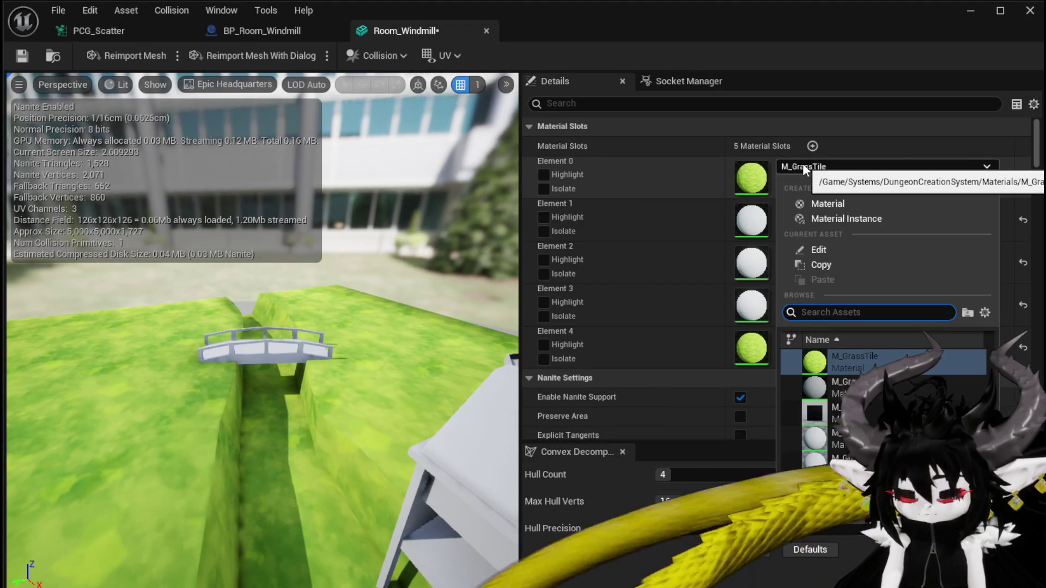
pyautogui.write('WorldGri')
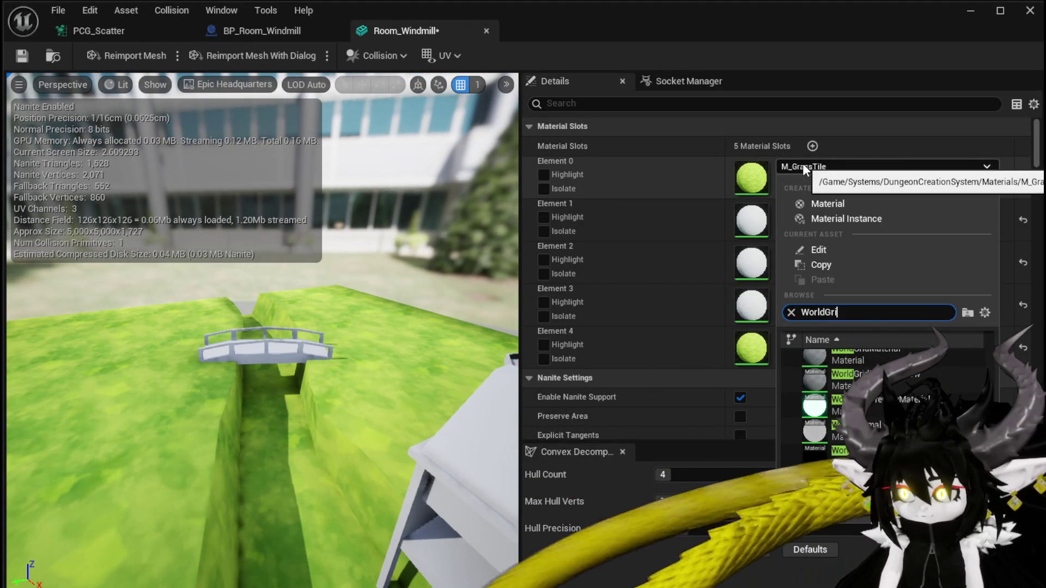
pyautogui.write('d')
pyautogui.press('Down')
pyautogui.press('Return')
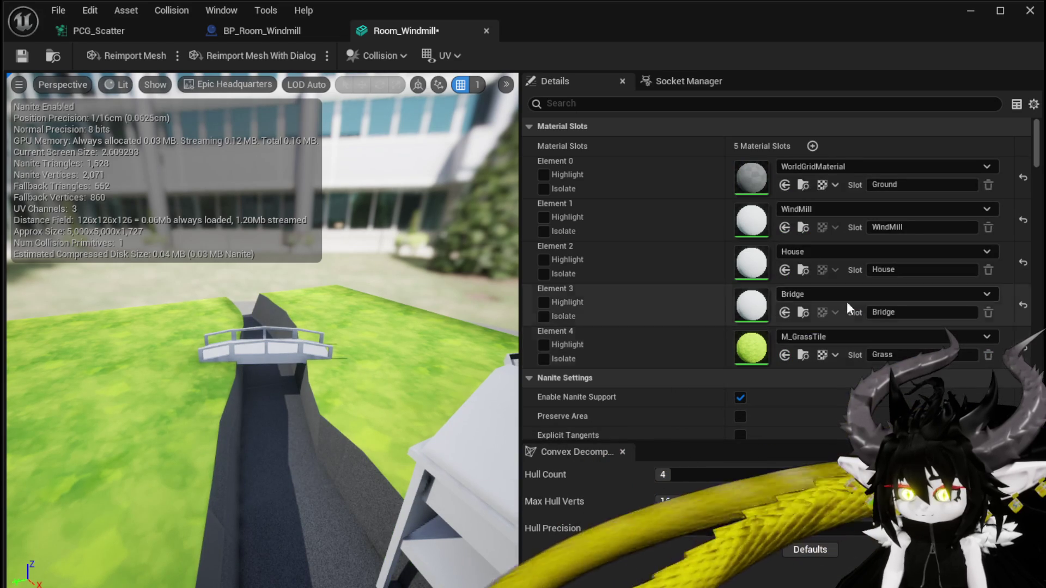
# Copy WorldGridMaterial from Ground into the WindMill, House and Bridge slots
pyautogui.rightClick(755, 171)
pyautogui.click(795, 215)
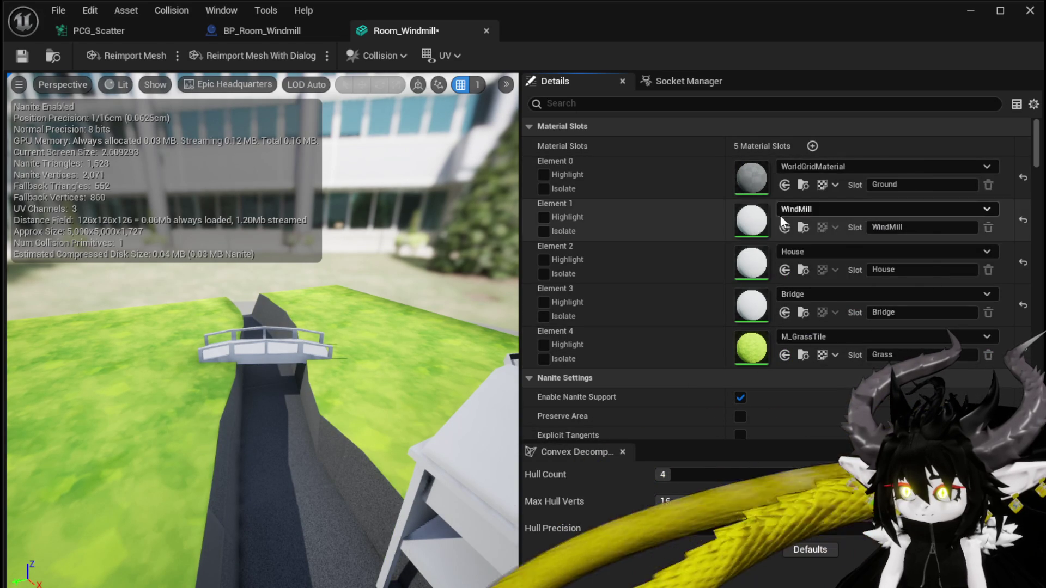
pyautogui.rightClick(769, 217)
pyautogui.click(803, 263)
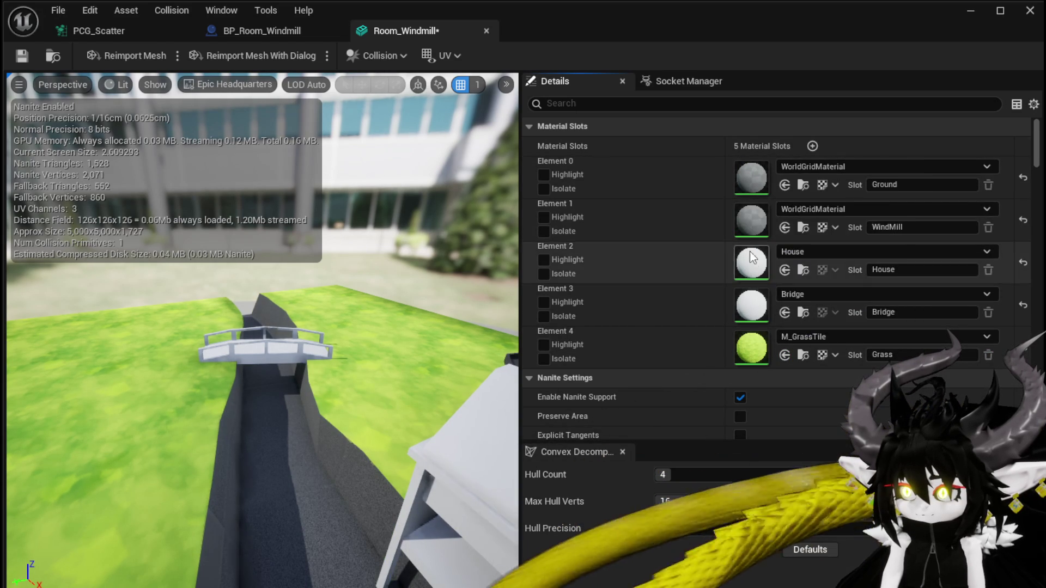
pyautogui.rightClick(752, 259)
pyautogui.click(795, 305)
pyautogui.rightClick(752, 305)
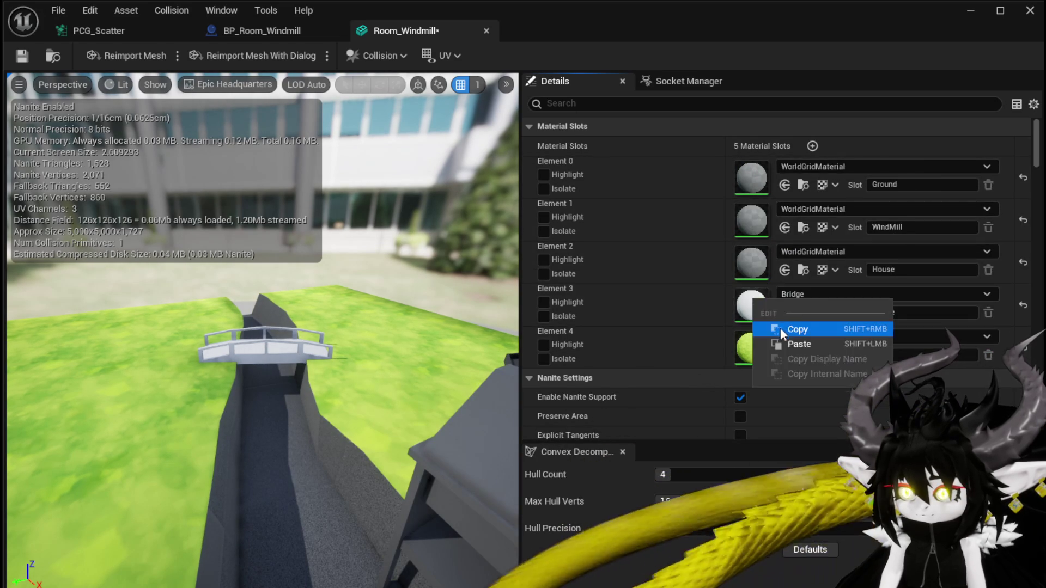
pyautogui.click(784, 344)
# Save the Room_Windmill mesh and close its editor
pyautogui.moveTo(261, 327); pyautogui.dragTo(365, 305)
pyautogui.click(22, 55)
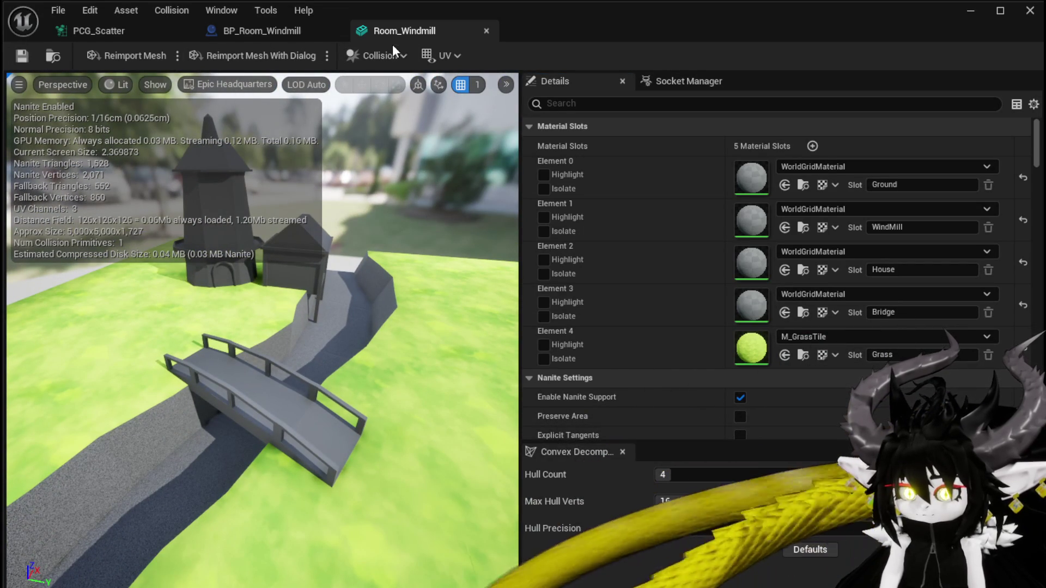
pyautogui.click(486, 32)
# Review the Get Actor Property nodes in PCG_Scatter, then close that asset editor
pyautogui.moveTo(461, 175)
pyautogui.mouseDown()
pyautogui.moveTo(461, 142)
pyautogui.moveTo(443, 194)
pyautogui.mouseUp()
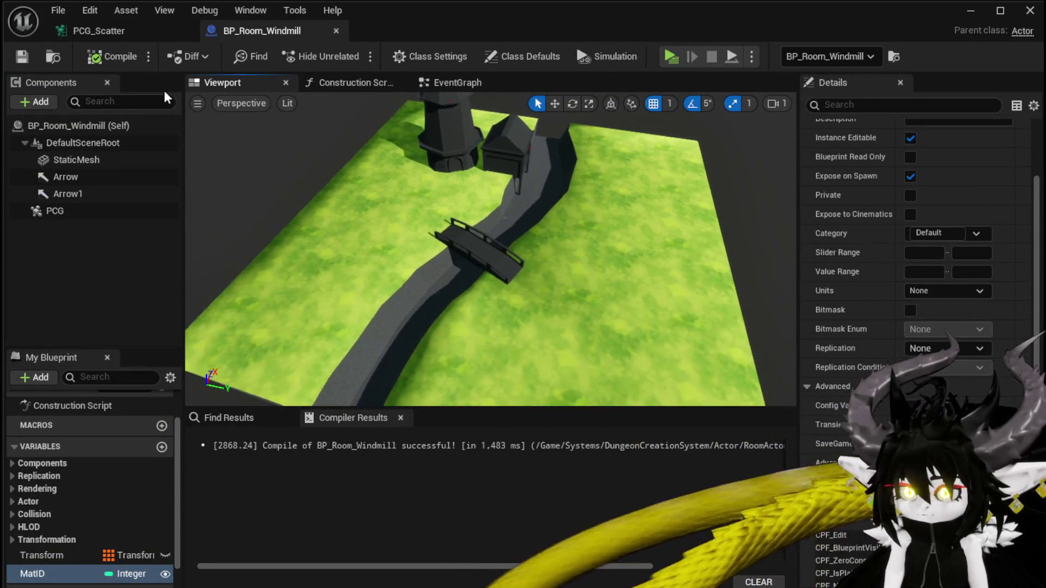
pyautogui.click(98, 31)
pyautogui.moveTo(349, 239)
pyautogui.mouseDown()
pyautogui.moveTo(385, 234)
pyautogui.moveTo(388, 244)
pyautogui.mouseUp()
pyautogui.moveTo(223, 211); pyautogui.dragTo(424, 221)
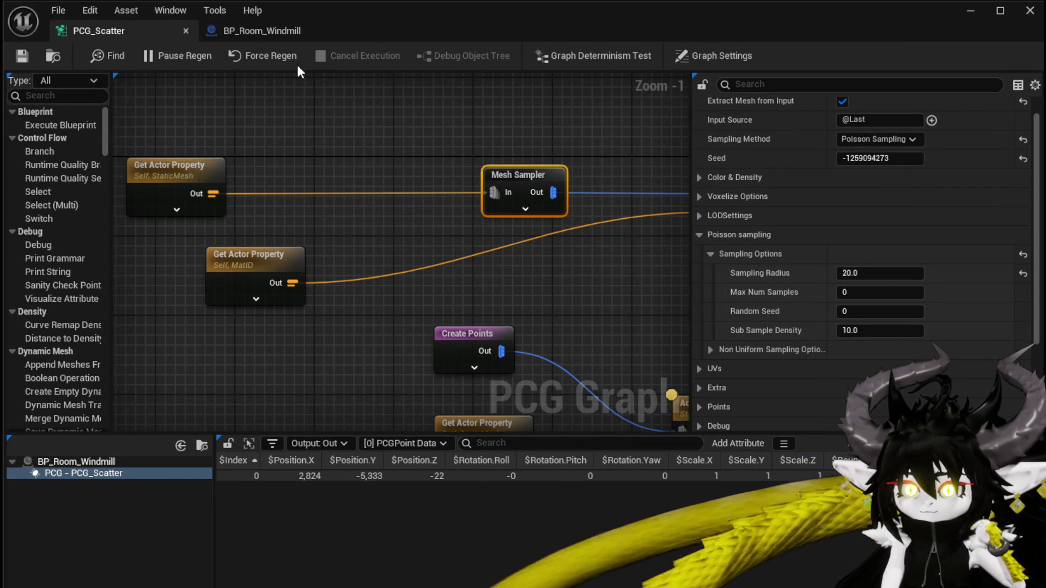
pyautogui.click(970, 11)
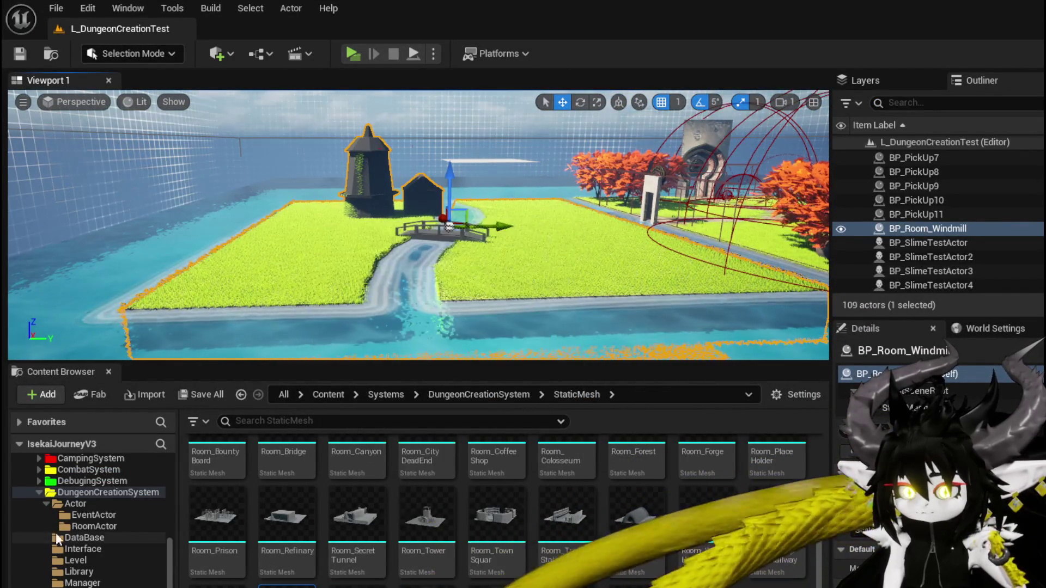
# Reopen BP_Room_Windmill, toggle the PCG component's Activated setting, and compile
pyautogui.click(90, 524)
pyautogui.doubleClick(228, 457)
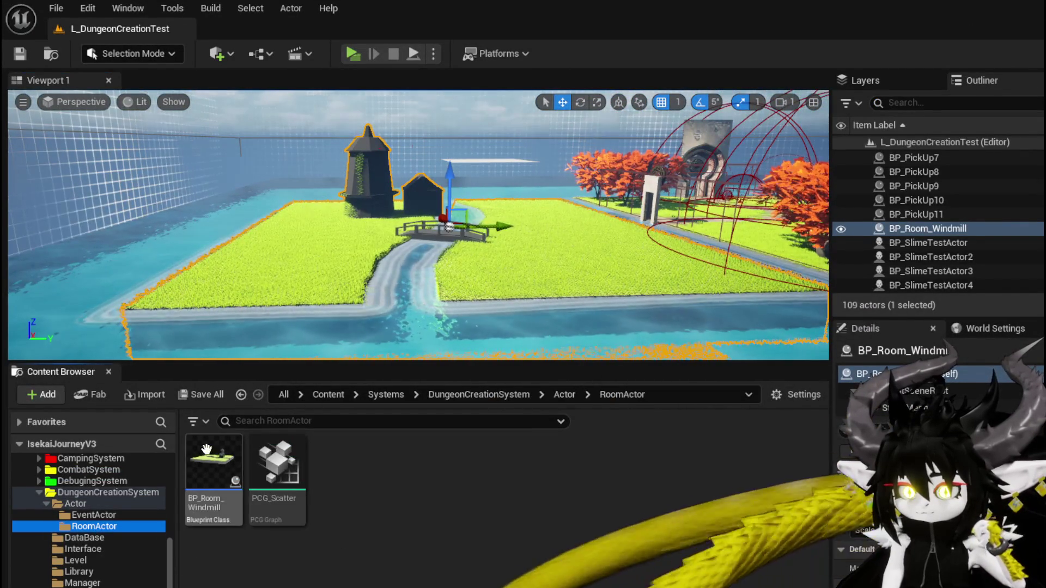
pyautogui.click(106, 212)
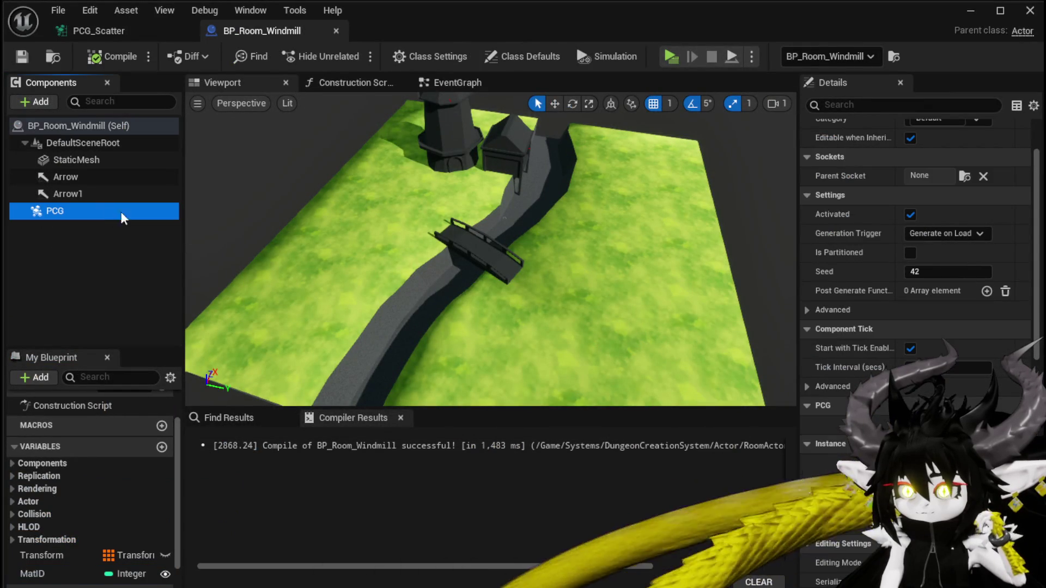
pyautogui.scroll(3, 904, 272)
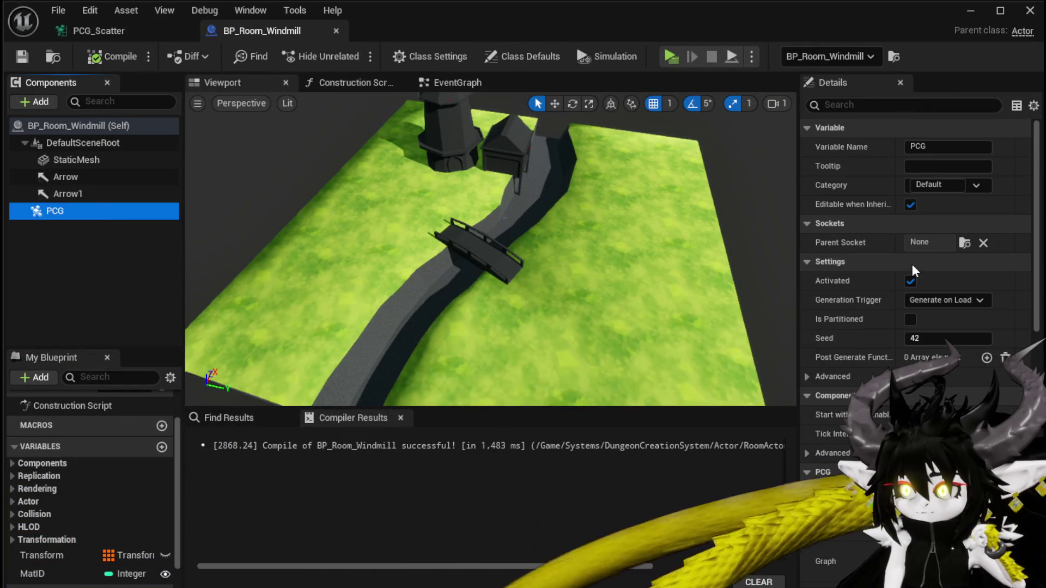
pyautogui.doubleClick(910, 281)
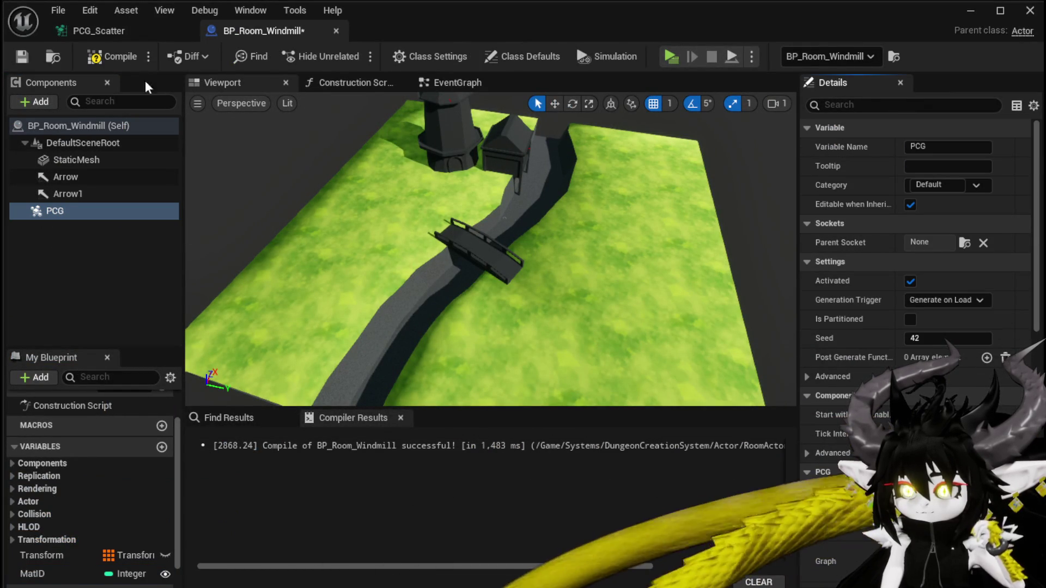
pyautogui.click(17, 57)
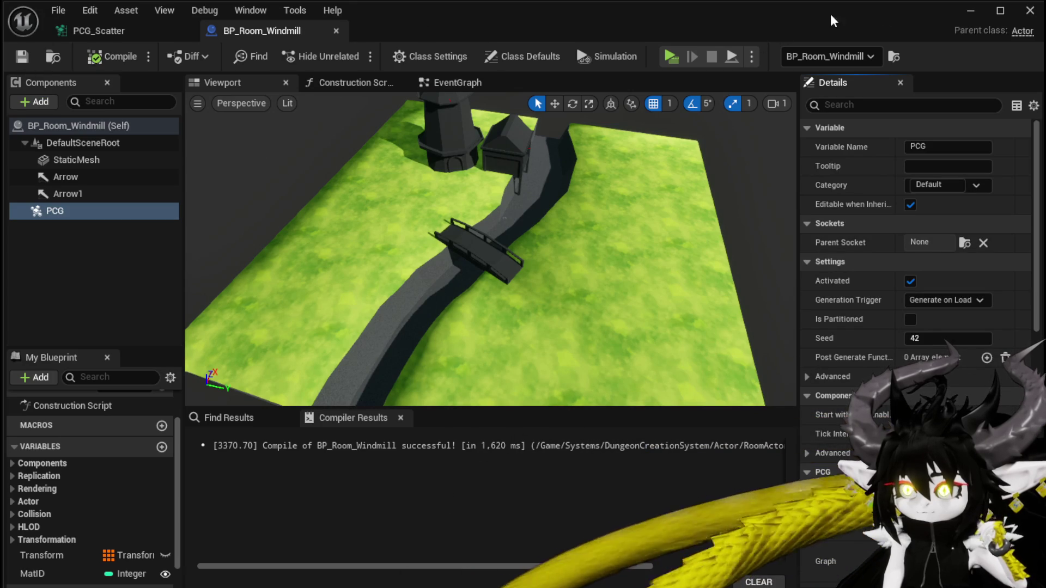
pyautogui.hotkey('alt', 'Tab')
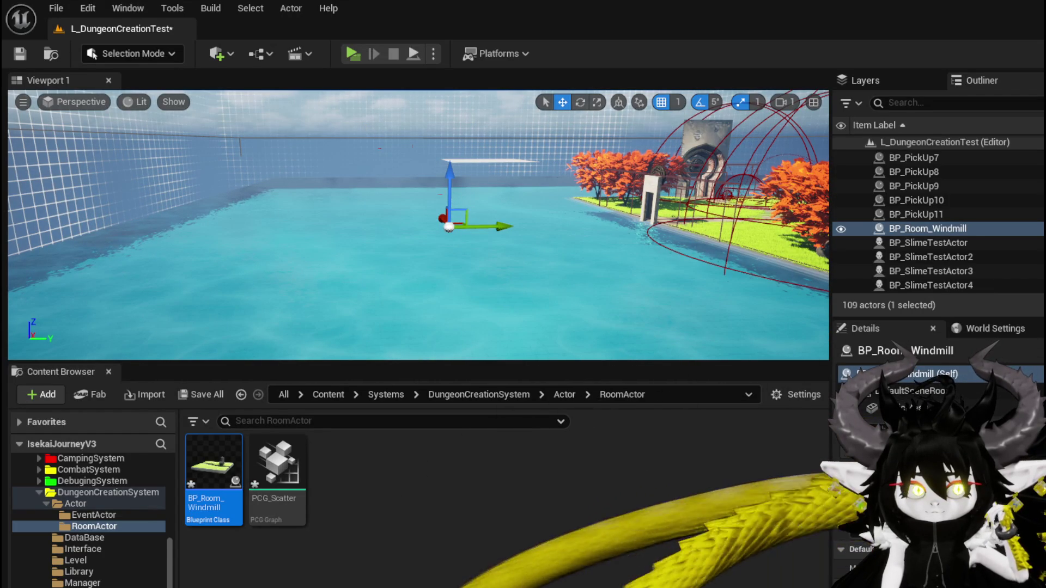
# Save BP_Room_Windmill with Ctrl+S and view the grass-covered windmill island
pyautogui.hotkey('ctrl', 's')
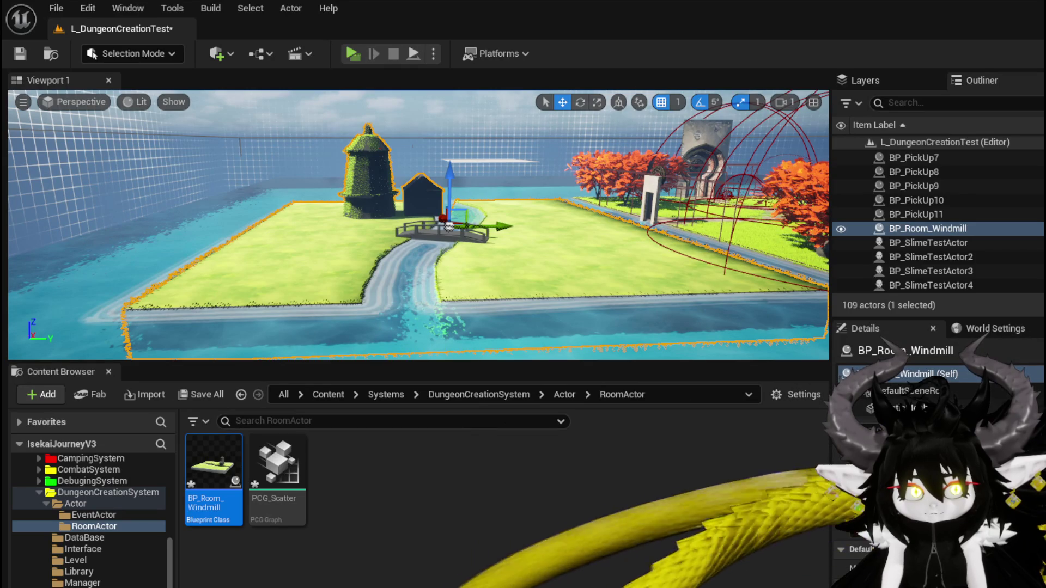
pyautogui.moveTo(418, 224); pyautogui.dragTo(406, 223)
pyautogui.moveTo(404, 281)
pyautogui.mouseDown()
pyautogui.moveTo(392, 246)
pyautogui.moveTo(425, 223)
pyautogui.moveTo(417, 214)
pyautogui.moveTo(474, 207)
pyautogui.moveTo(422, 212)
pyautogui.moveTo(423, 191)
pyautogui.moveTo(424, 213)
pyautogui.mouseUp()
pyautogui.moveTo(182, 291); pyautogui.dragTo(182, 297)
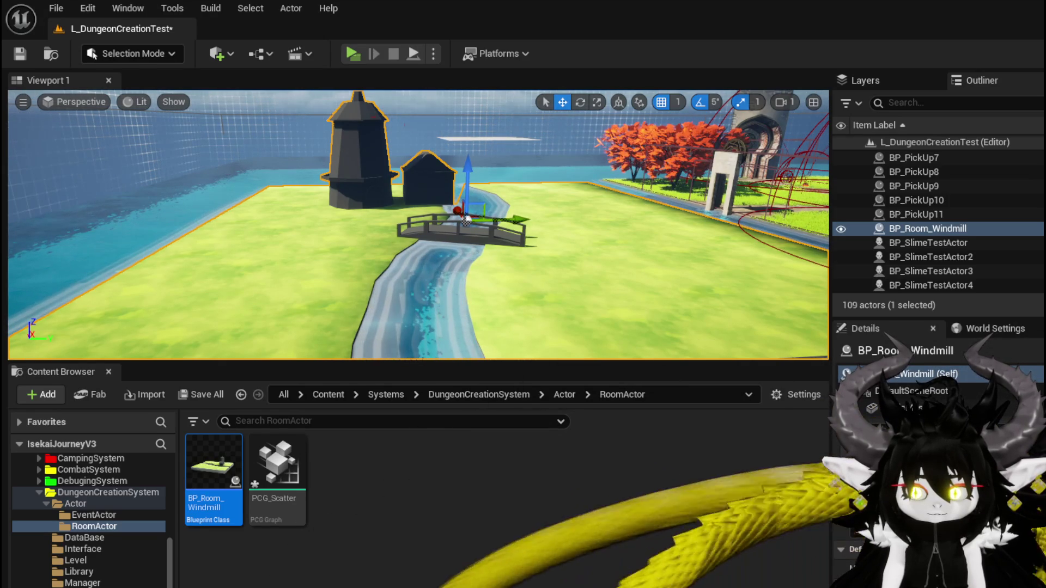
pyautogui.moveTo(507, 326)
pyautogui.mouseDown()
pyautogui.moveTo(512, 305)
pyautogui.moveTo(509, 322)
pyautogui.mouseUp()
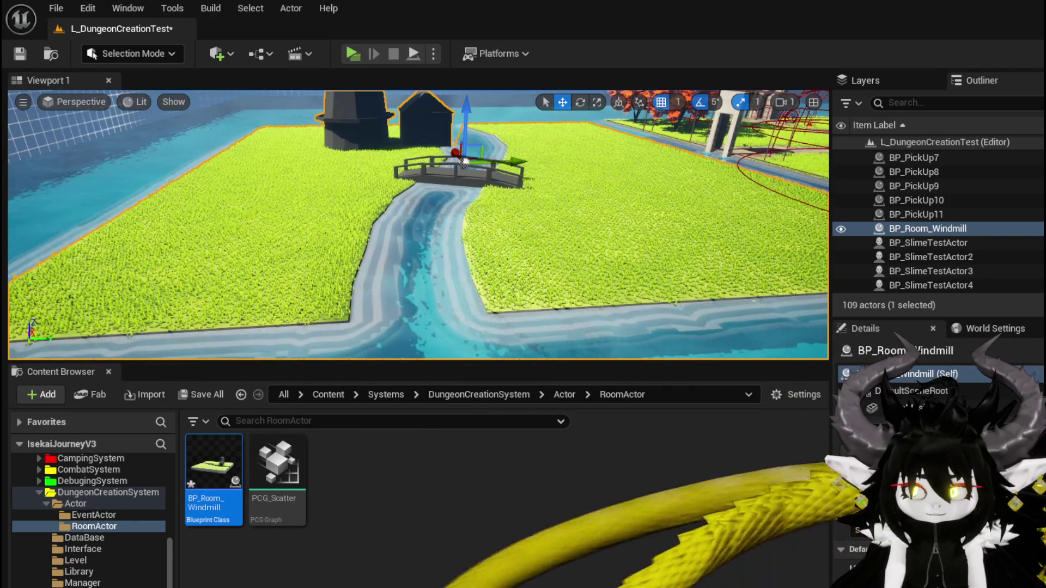
pyautogui.moveTo(109, 220)
pyautogui.mouseDown()
pyautogui.moveTo(109, 267)
pyautogui.moveTo(110, 191)
pyautogui.moveTo(55, 190)
pyautogui.mouseUp()
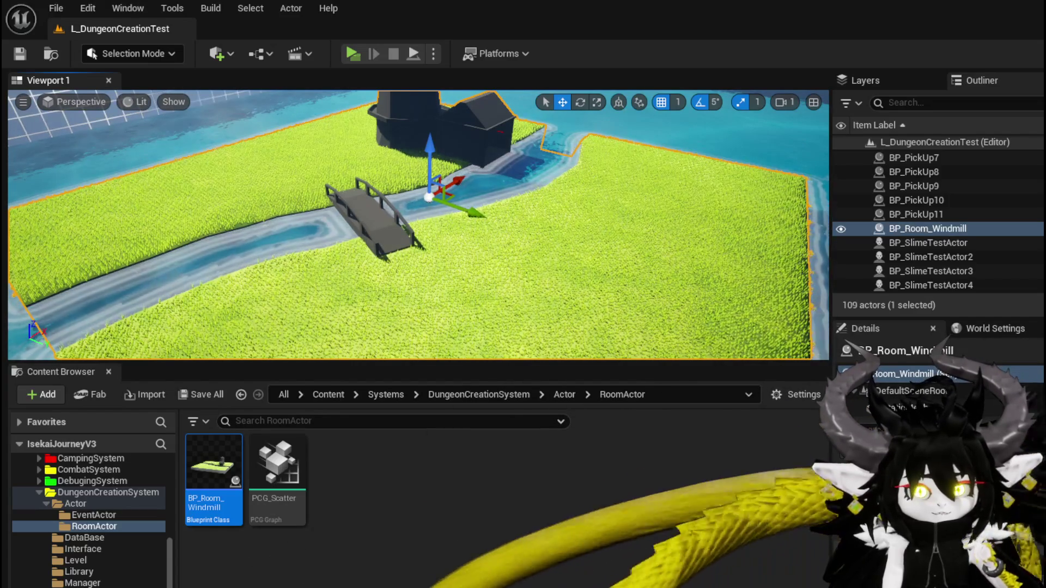
pyautogui.moveTo(418, 224); pyautogui.dragTo(348, 223)
pyautogui.scroll(-10, 419, 224)
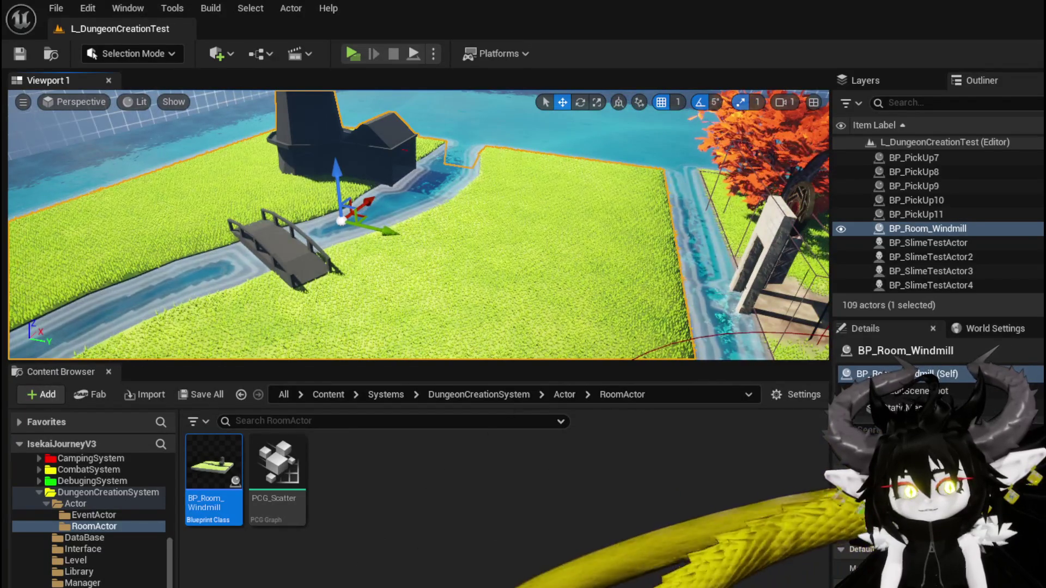
pyautogui.moveTo(418, 224)
pyautogui.mouseDown()
pyautogui.moveTo(382, 193)
pyautogui.moveTo(251, 183)
pyautogui.mouseUp()
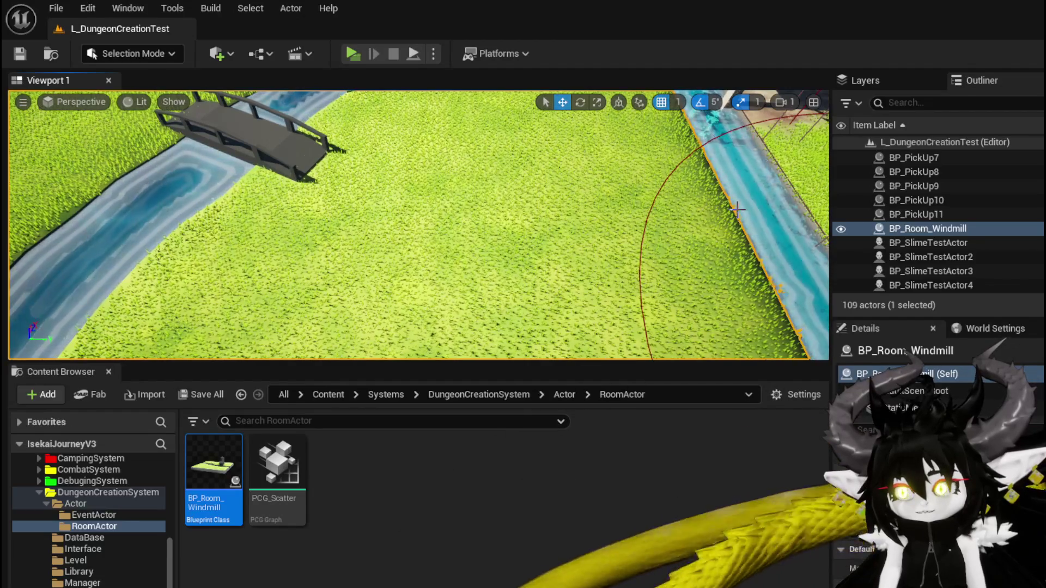
pyautogui.moveTo(379, 221)
pyautogui.mouseDown()
pyautogui.moveTo(394, 234)
pyautogui.moveTo(376, 227)
pyautogui.moveTo(366, 152)
pyautogui.mouseUp()
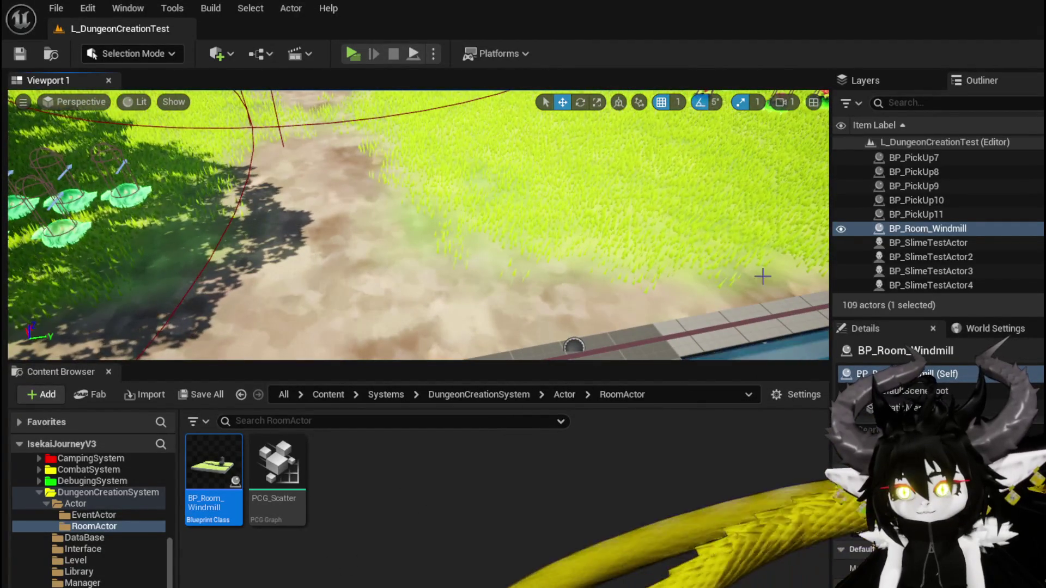
pyautogui.moveTo(751, 272)
pyautogui.mouseDown()
pyautogui.moveTo(714, 264)
pyautogui.moveTo(708, 296)
pyautogui.moveTo(684, 291)
pyautogui.moveTo(678, 319)
pyautogui.moveTo(671, 301)
pyautogui.moveTo(654, 297)
pyautogui.mouseUp()
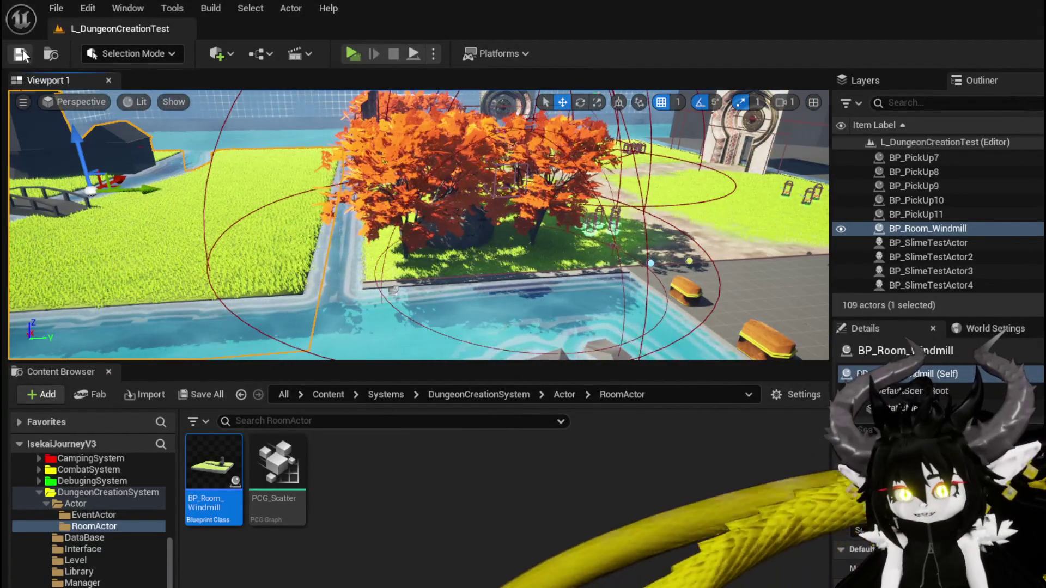
pyautogui.moveTo(347, 235); pyautogui.dragTo(409, 197)
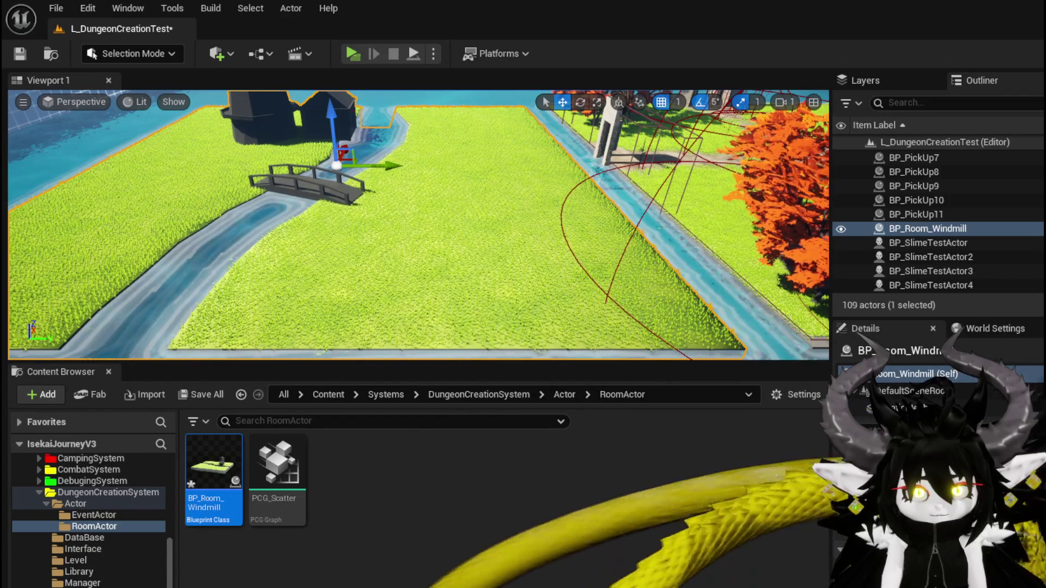
# Open the DT_RoomActors data table and save all modified content with the level
pyautogui.click(87, 538)
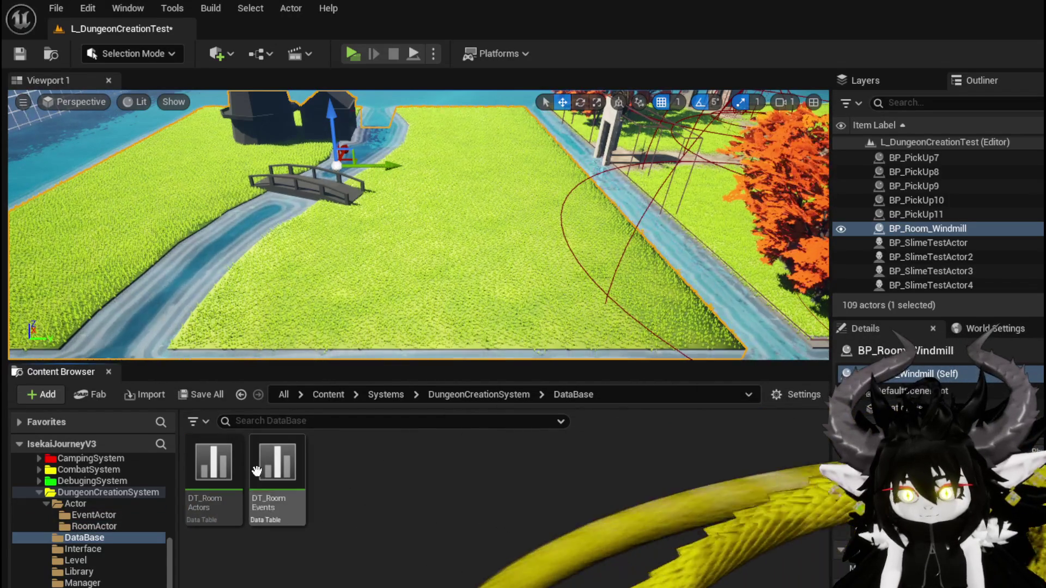
pyautogui.doubleClick(236, 475)
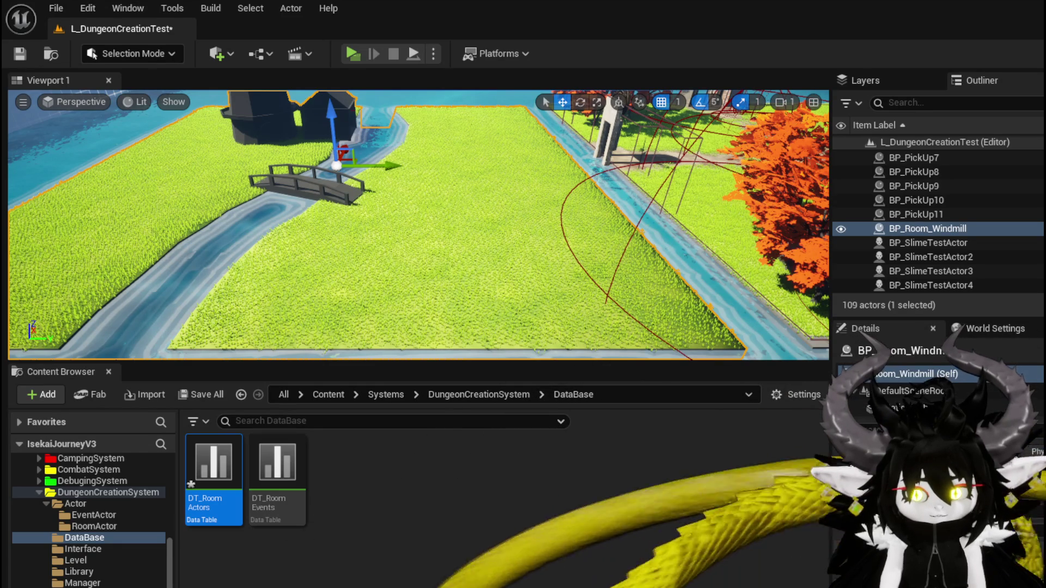
pyautogui.click(292, 553)
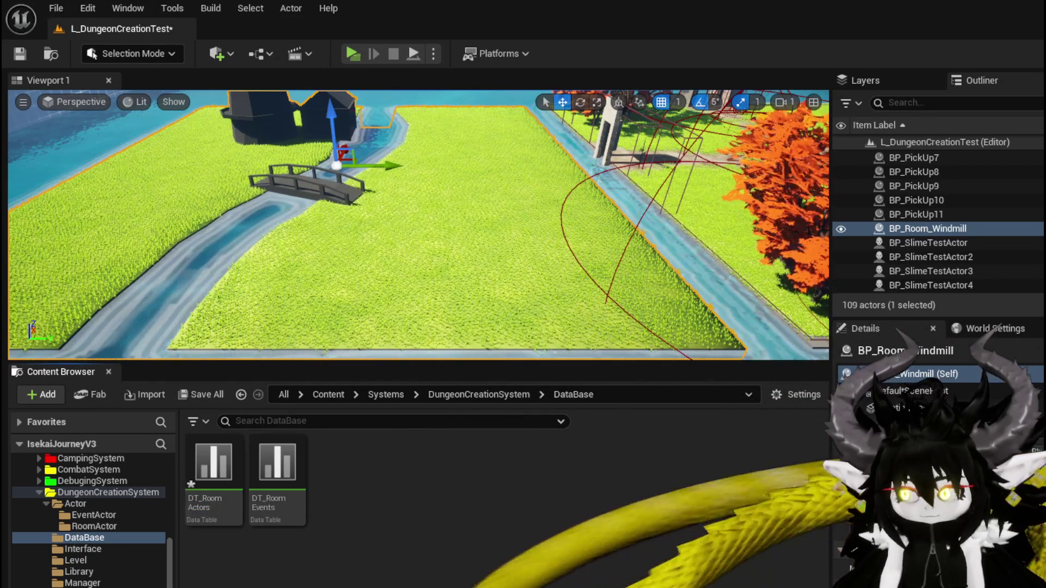
pyautogui.hotkey('ctrl', 'shift', 's')
pyautogui.press('Return')
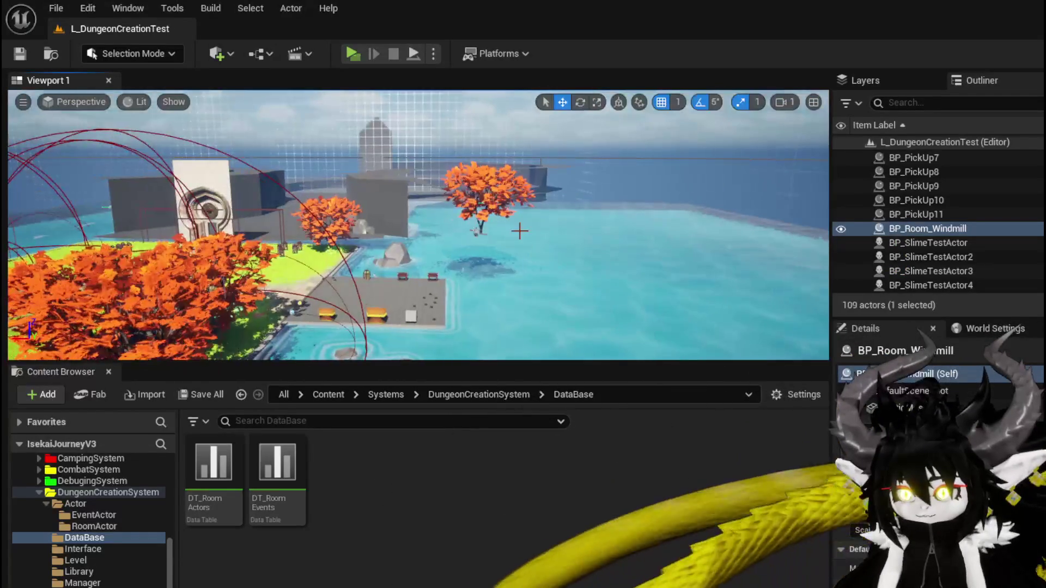
# Set the new Outdoor_WindMill RoomActors entry to BP_Tree_01 and return to the level
pyautogui.click(480, 201)
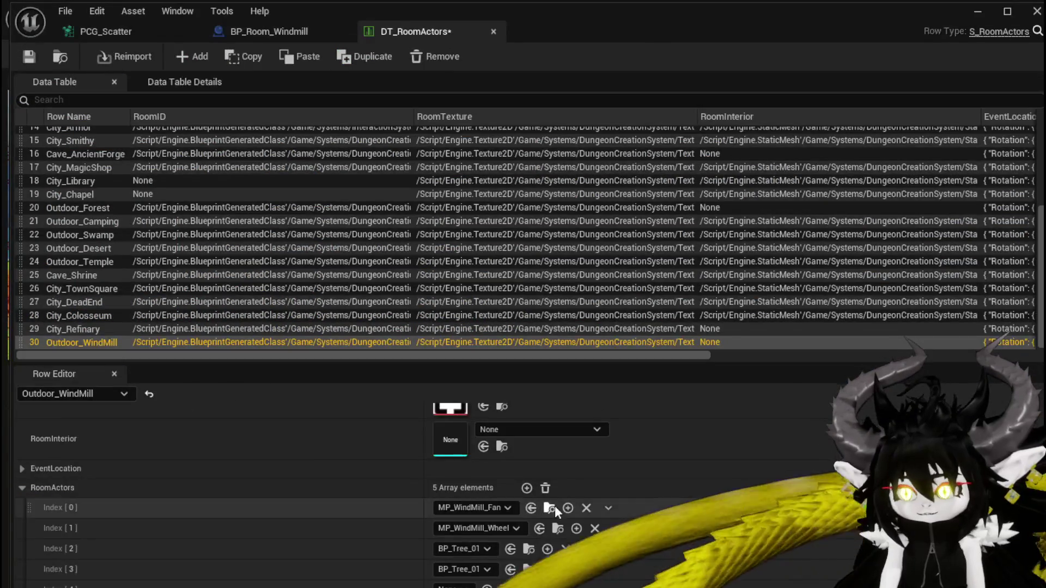
pyautogui.click(452, 586)
pyautogui.write('Tree')
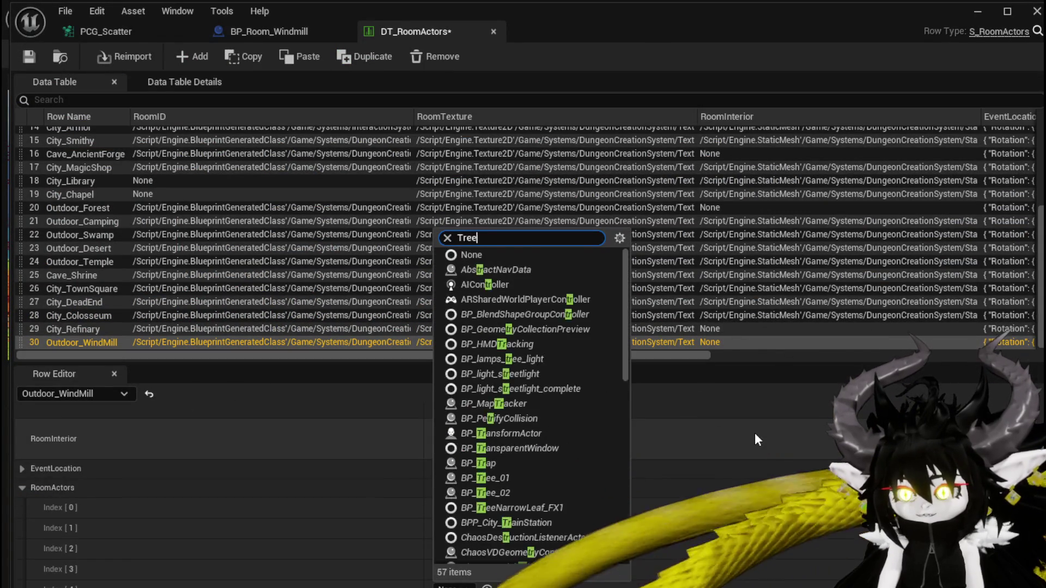
pyautogui.click(491, 527)
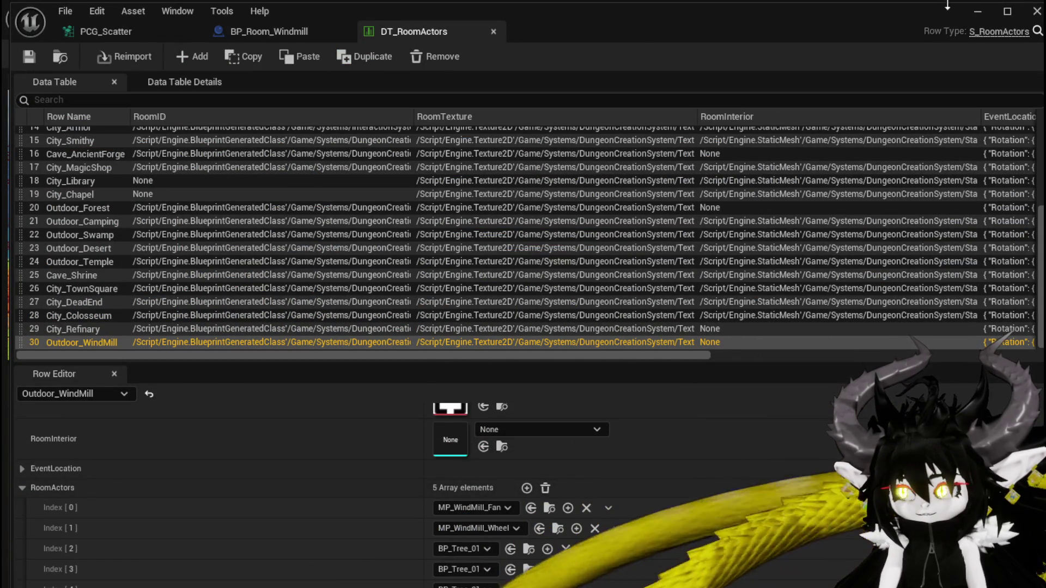
pyautogui.click(976, 12)
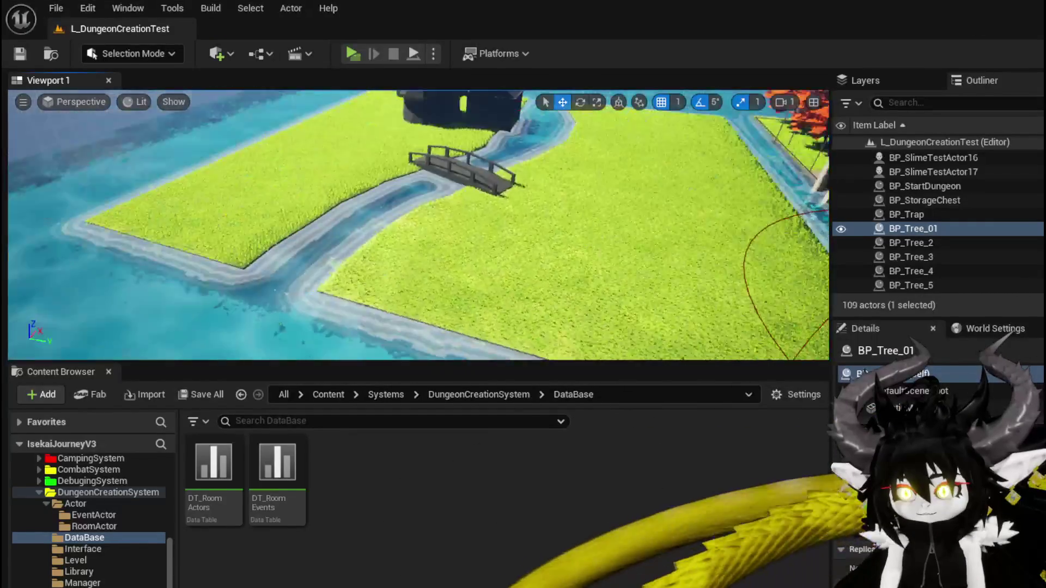
# Open BP_Room_Windmill and add pins to the Make Array node for eight inputs
pyautogui.moveTo(355, 250)
pyautogui.mouseDown()
pyautogui.moveTo(327, 248)
pyautogui.moveTo(355, 250)
pyautogui.mouseUp()
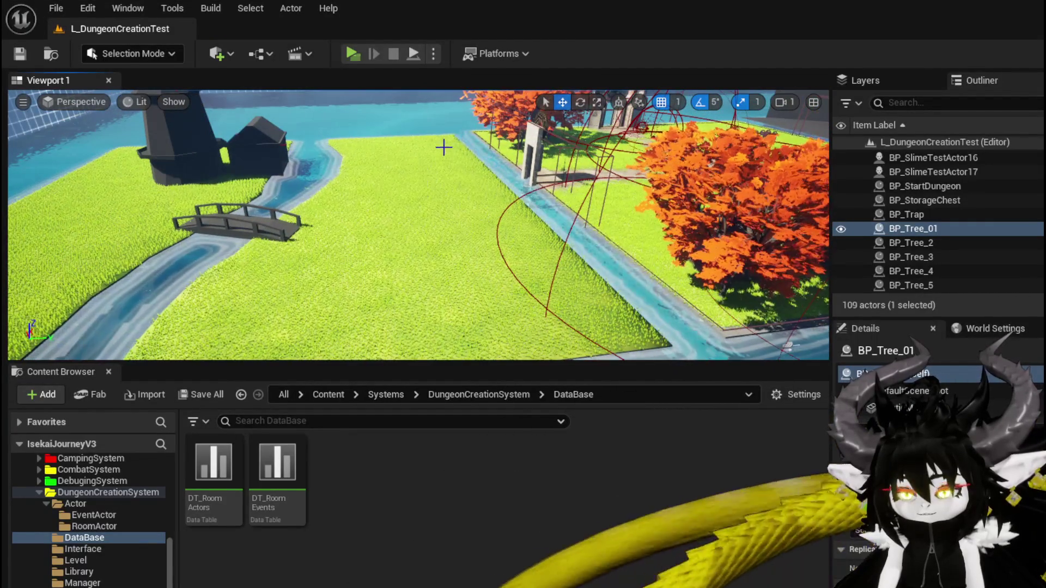
pyautogui.moveTo(253, 218)
pyautogui.mouseDown()
pyautogui.moveTo(240, 221)
pyautogui.moveTo(253, 218)
pyautogui.mouseUp()
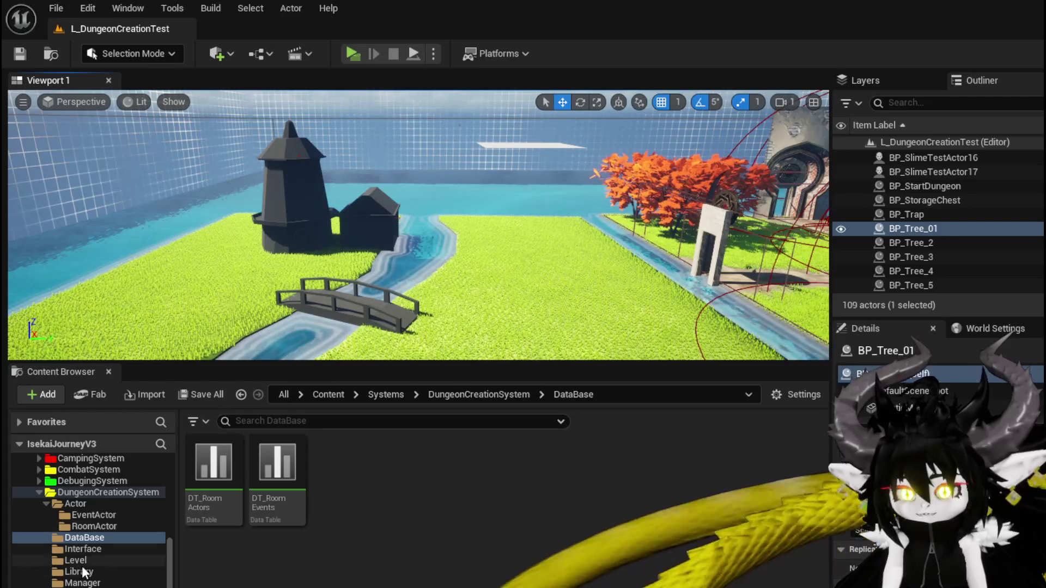
pyautogui.click(91, 514)
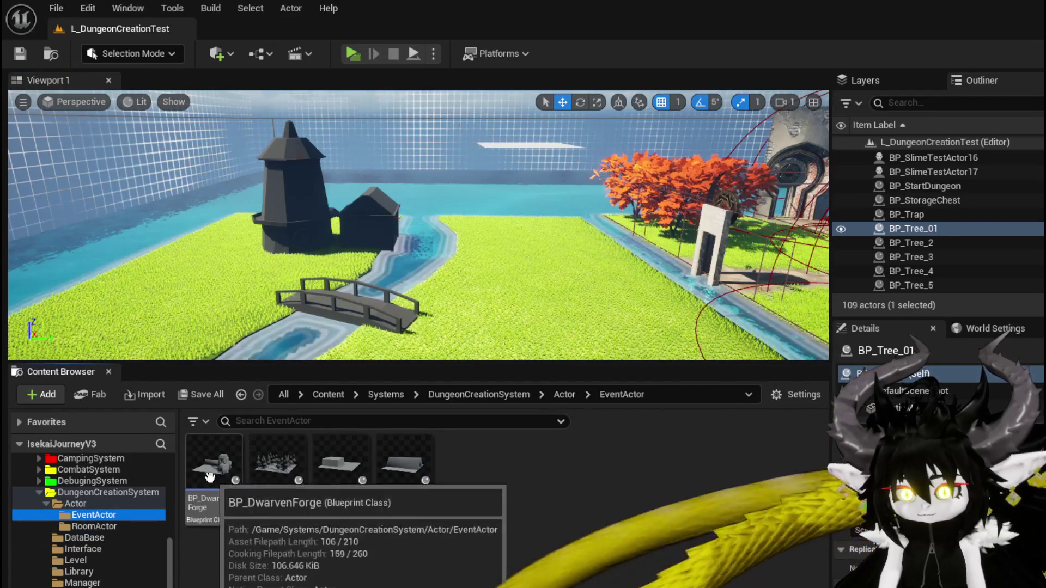
pyautogui.click(126, 527)
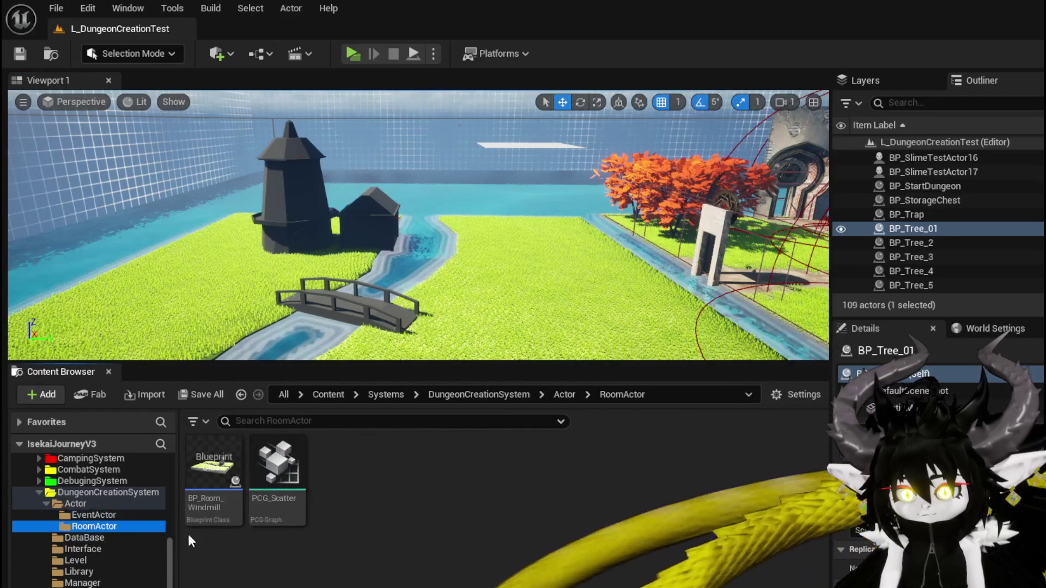
pyautogui.doubleClick(214, 463)
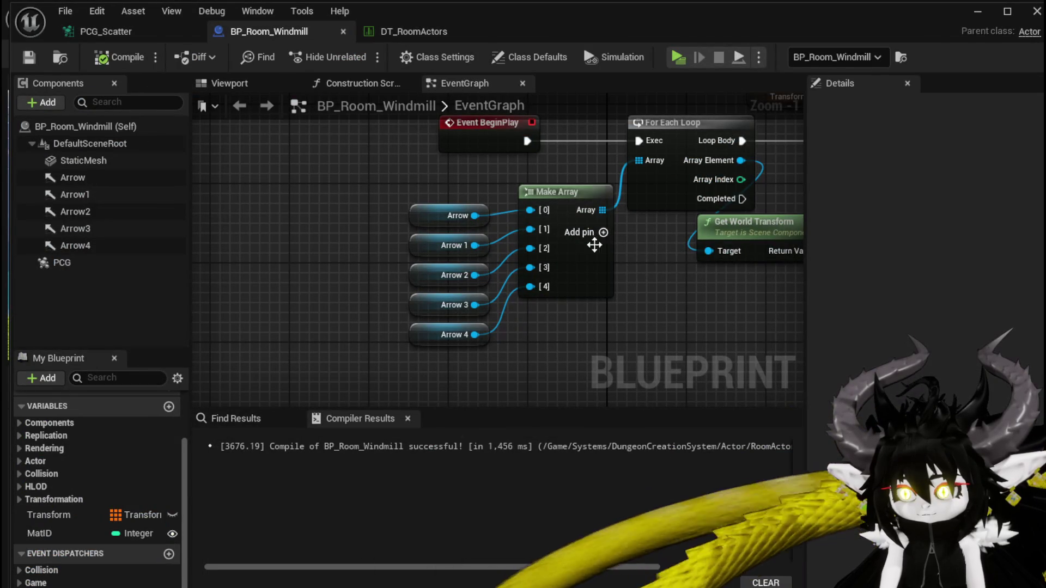
pyautogui.click(603, 232)
pyautogui.click(603, 232)
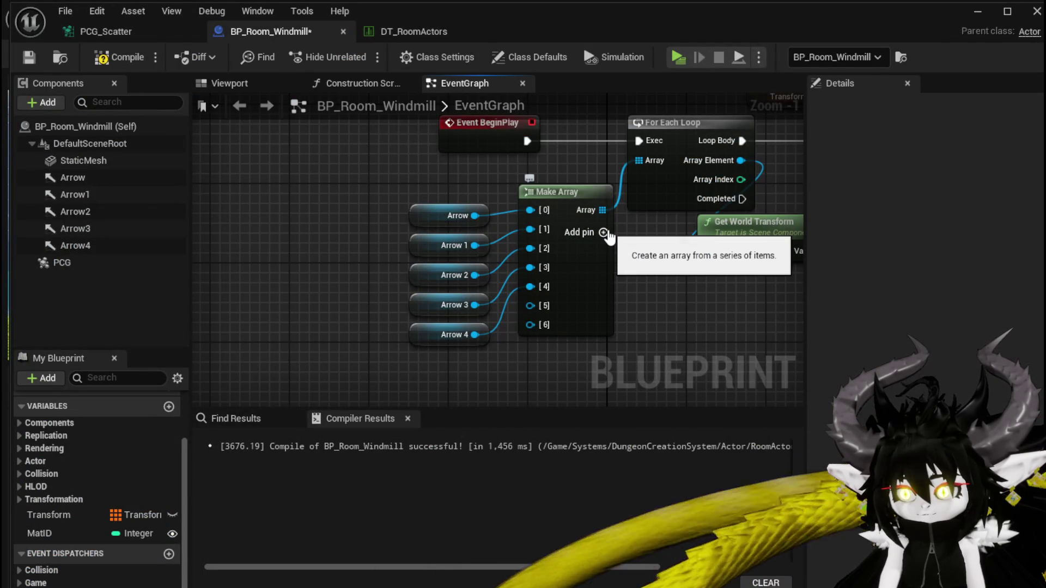
pyautogui.click(603, 232)
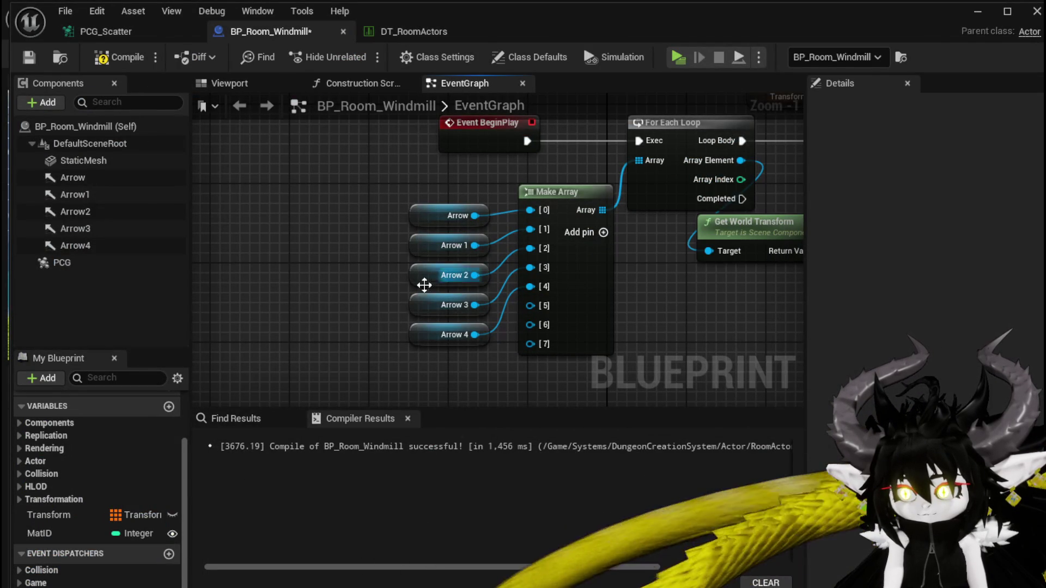
# Duplicate Arrow4 into new arrows and wire their references into array inputs up to [7]
pyautogui.click(72, 246)
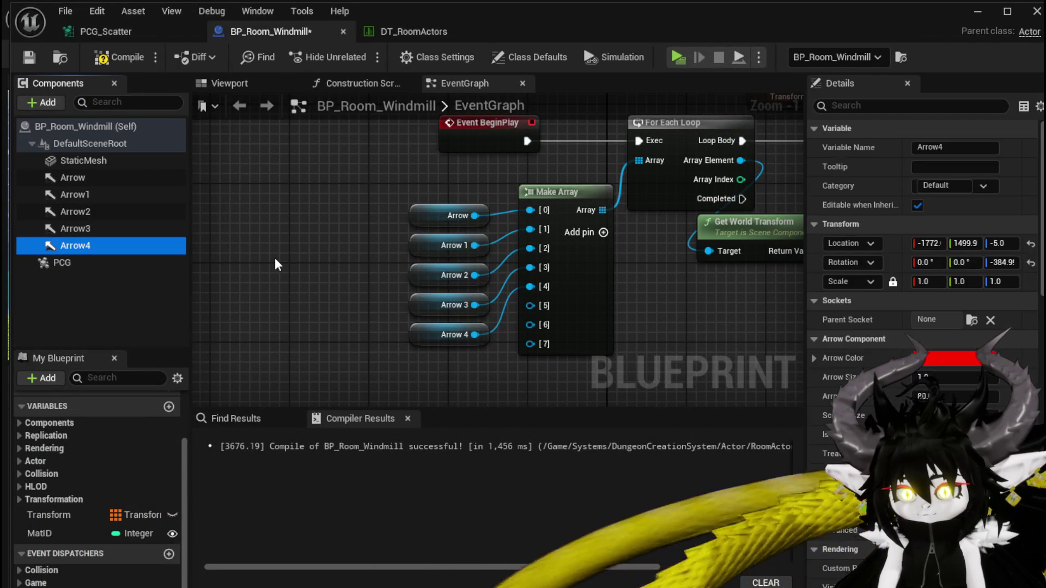
pyautogui.hotkey('ctrl', 'd')
pyautogui.hotkey('ctrl', 'd')
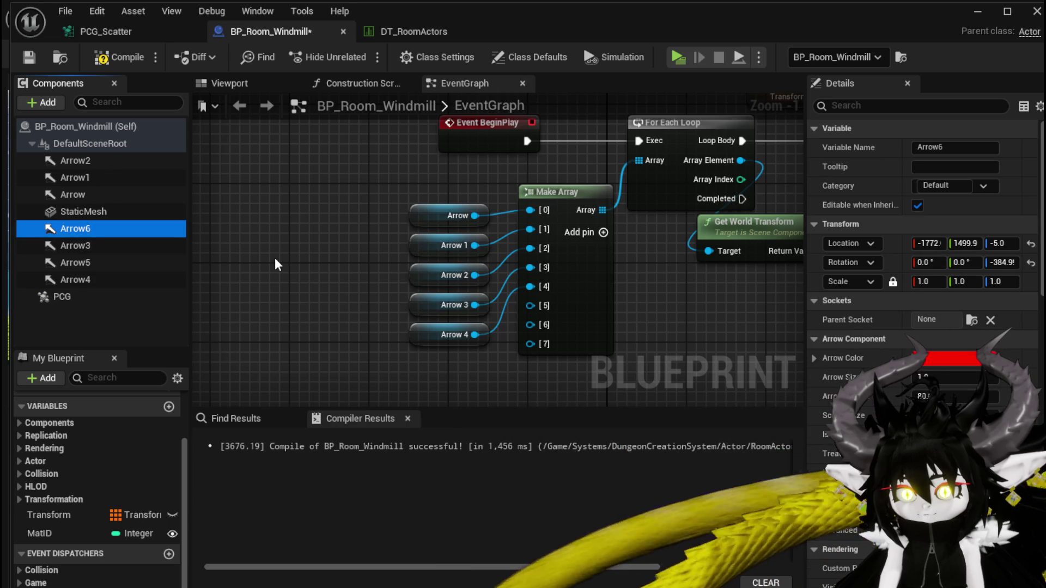
pyautogui.hotkey('ctrl', 'd')
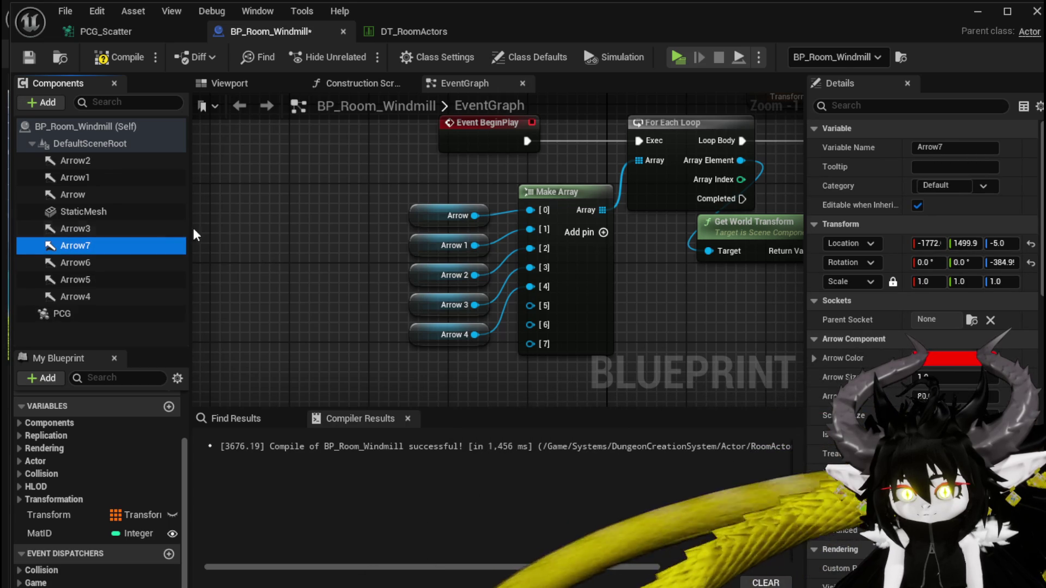
pyautogui.moveTo(72, 297); pyautogui.dragTo(544, 351)
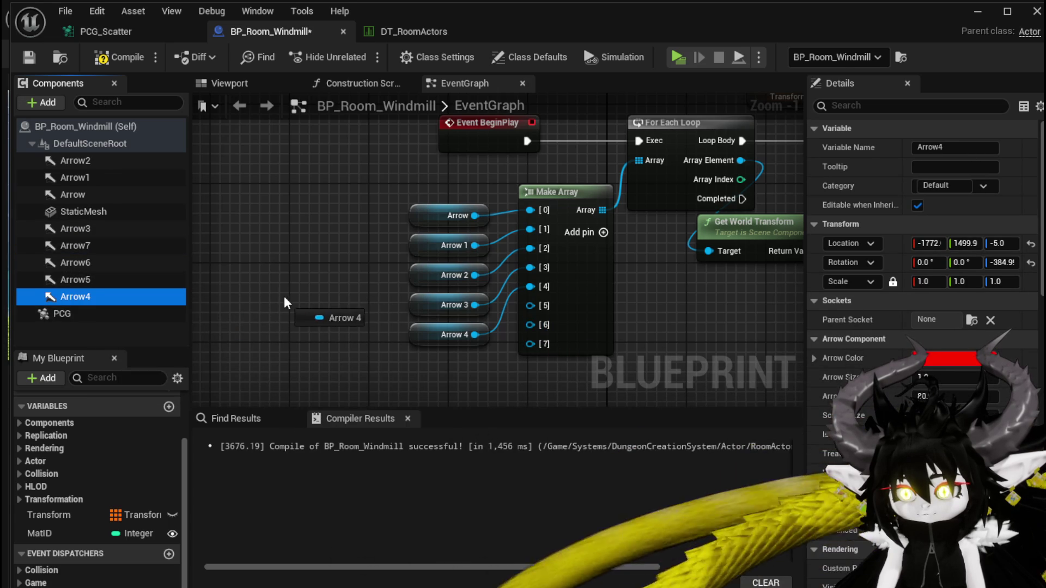
pyautogui.moveTo(279, 308); pyautogui.dragTo(297, 293)
pyautogui.moveTo(74, 279)
pyautogui.mouseDown()
pyautogui.moveTo(531, 293)
pyautogui.moveTo(554, 315)
pyautogui.moveTo(103, 280)
pyautogui.moveTo(562, 285)
pyautogui.moveTo(537, 309)
pyautogui.moveTo(76, 263)
pyautogui.moveTo(532, 344)
pyautogui.moveTo(529, 325)
pyautogui.mouseUp()
pyautogui.moveTo(74, 246)
pyautogui.mouseDown()
pyautogui.moveTo(476, 362)
pyautogui.moveTo(529, 345)
pyautogui.mouseUp()
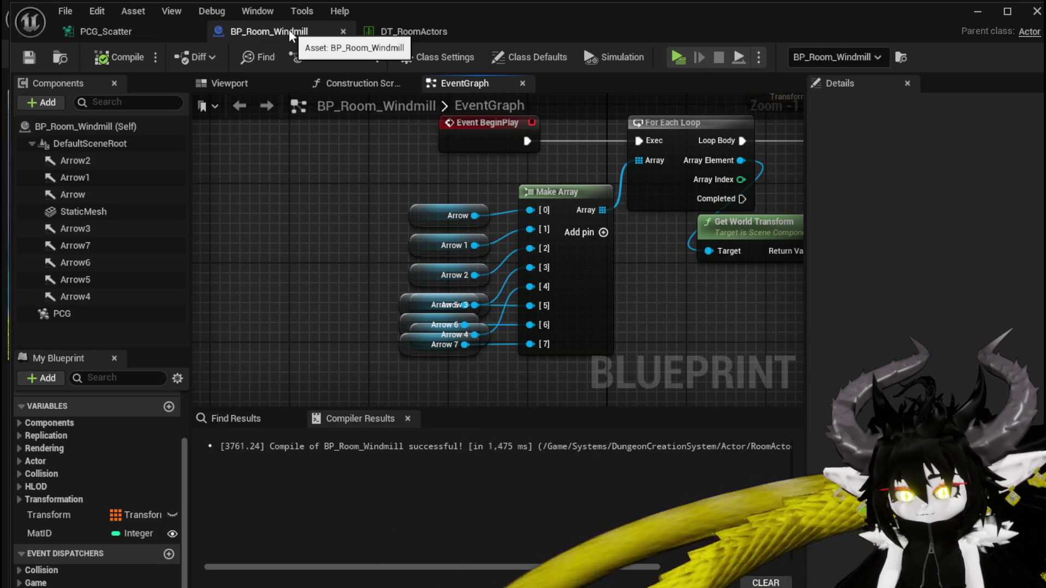
pyautogui.click(215, 83)
# Move the three new arrows together onto the grass beside the windmill
pyautogui.moveTo(326, 170); pyautogui.dragTo(326, 170)
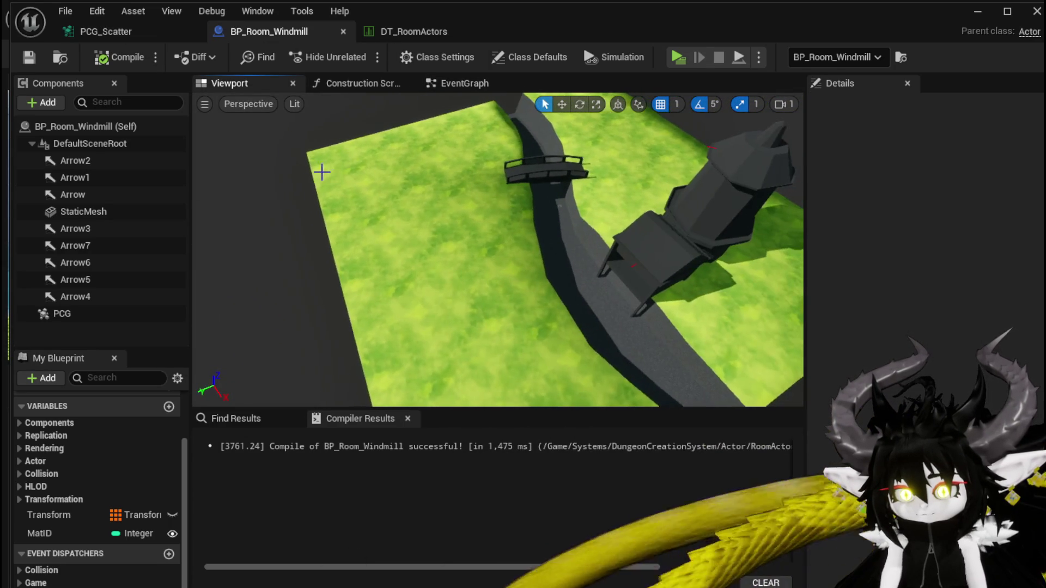
pyautogui.click(101, 246)
pyautogui.keyDown('ctrl'); pyautogui.click(101, 262); pyautogui.keyUp('ctrl')
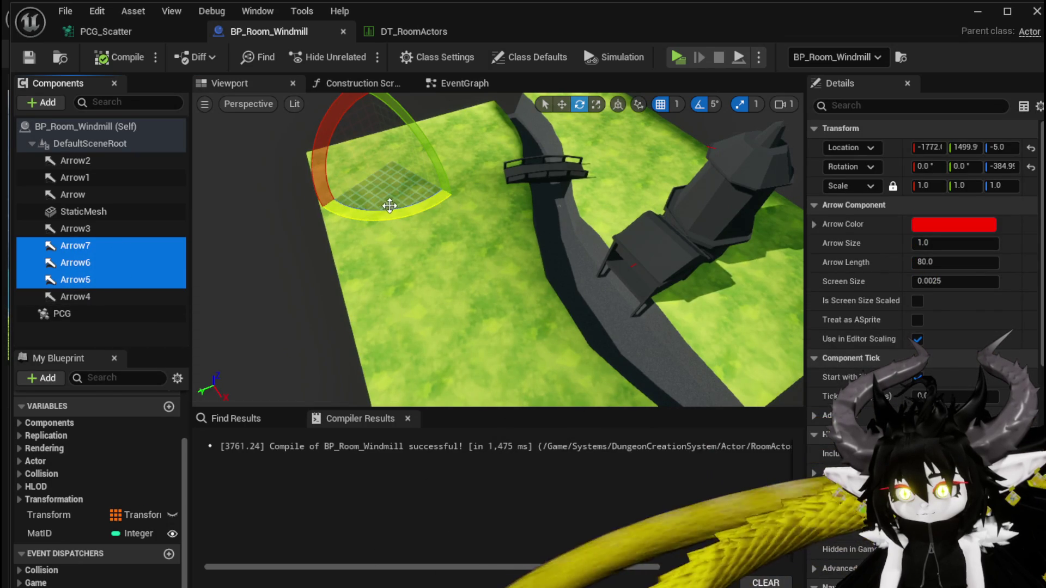
pyautogui.scroll(-3, 333, 241)
pyautogui.press('w')
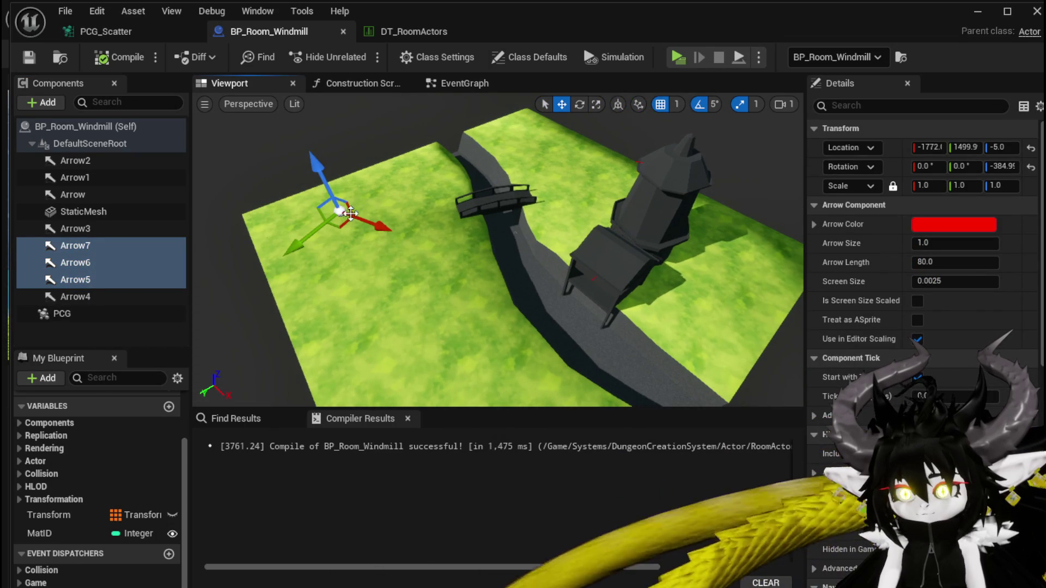
pyautogui.moveTo(379, 227); pyautogui.dragTo(682, 292)
pyautogui.moveTo(702, 391); pyautogui.dragTo(719, 266)
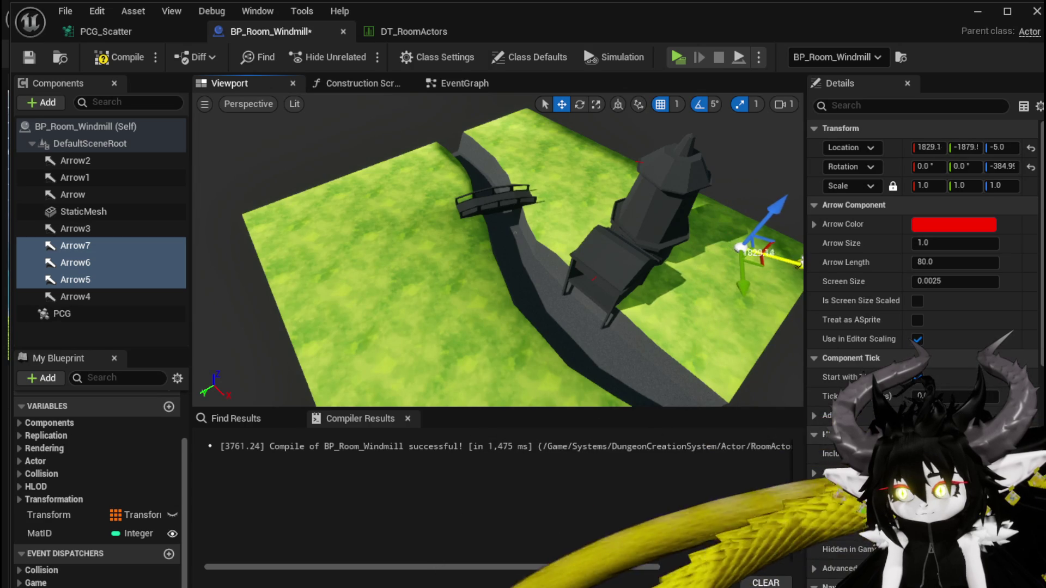
# Place Arrow5 and Arrow6 at their own spots on the grass, apart from Arrow7
pyautogui.click(103, 264)
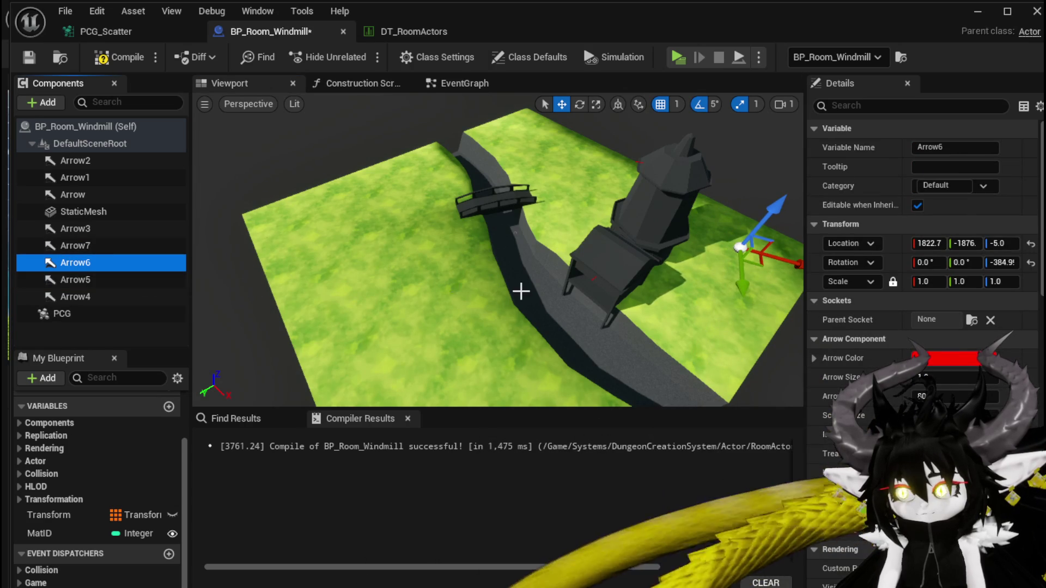
pyautogui.click(76, 280)
pyautogui.click(74, 248)
pyautogui.press('f')
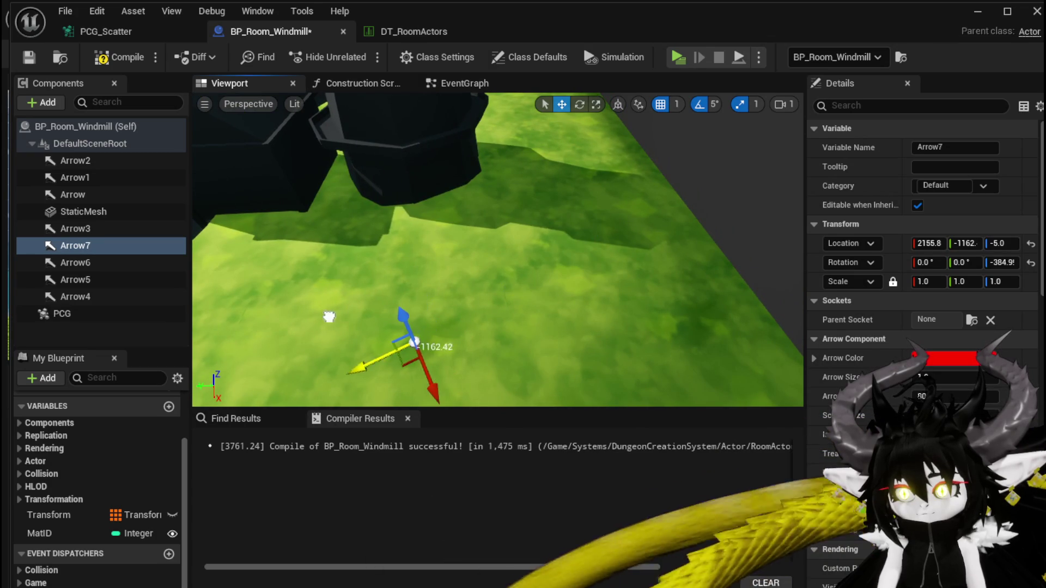
pyautogui.click(145, 264)
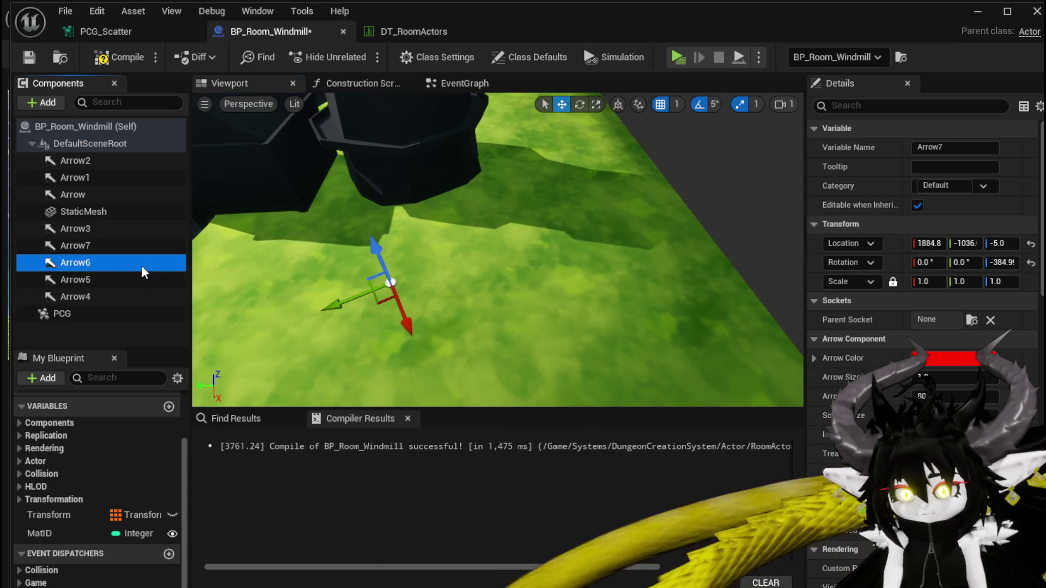
pyautogui.click(153, 280)
pyautogui.moveTo(630, 305); pyautogui.dragTo(612, 270)
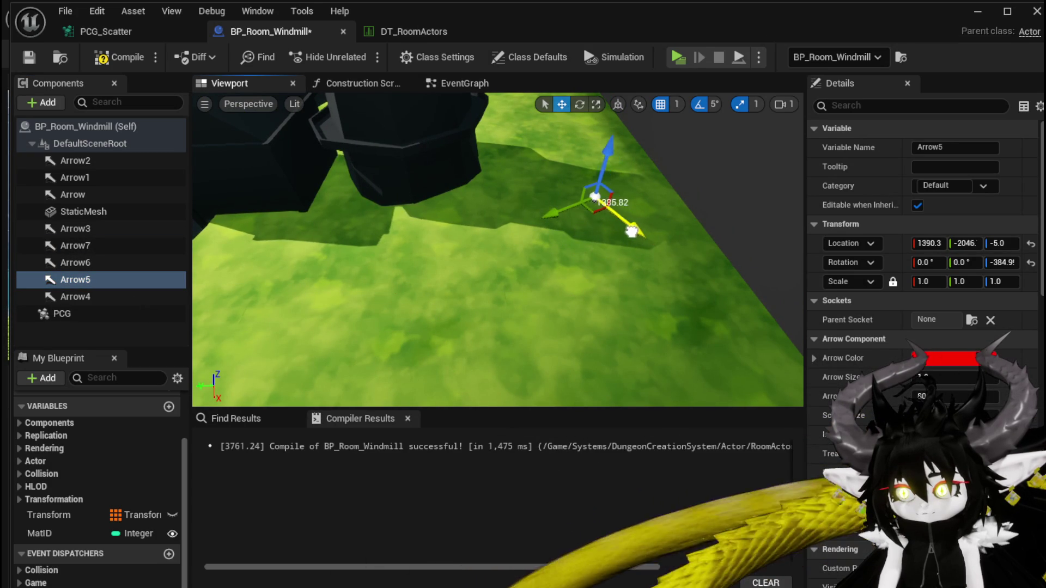
pyautogui.click(81, 262)
pyautogui.moveTo(545, 280)
pyautogui.mouseDown()
pyautogui.moveTo(417, 324)
pyautogui.moveTo(469, 354)
pyautogui.moveTo(477, 345)
pyautogui.moveTo(436, 229)
pyautogui.moveTo(474, 362)
pyautogui.mouseUp()
pyautogui.scroll(-3, 547, 363)
# Rotate Arrow6, scale it to 1.2, and compile and save the blueprint
pyautogui.press('e')
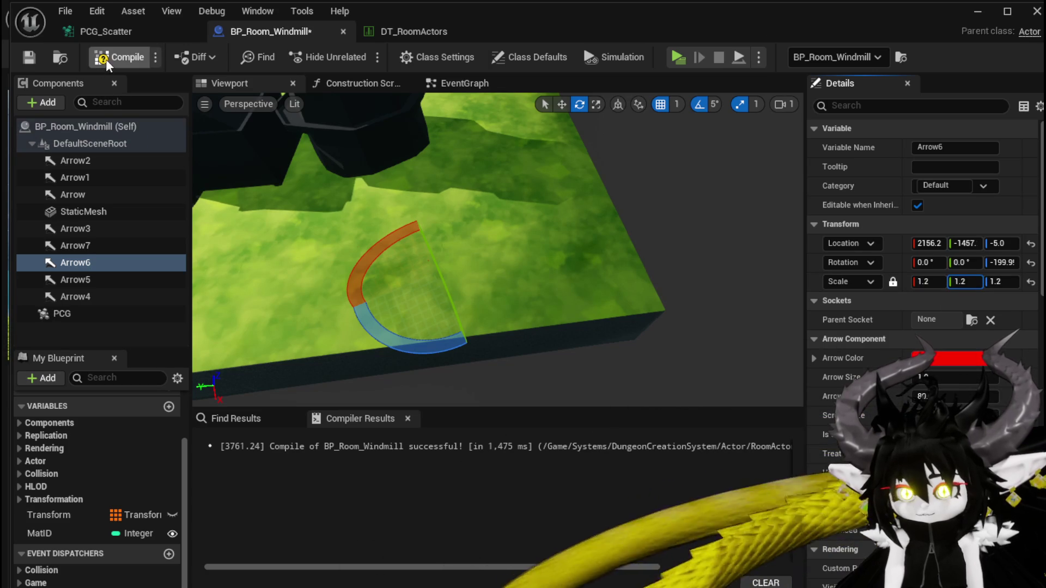
pyautogui.click(29, 61)
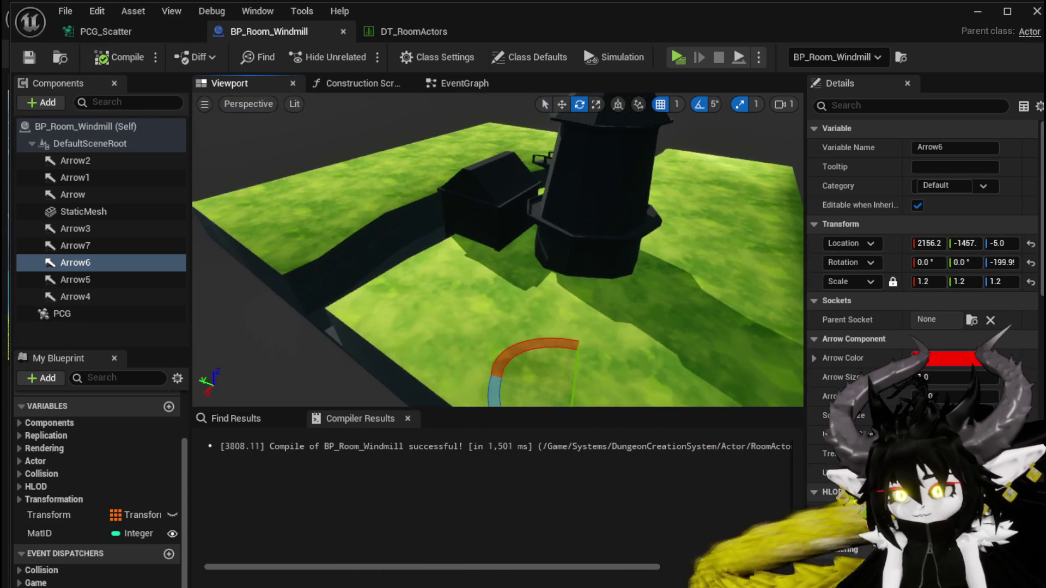
pyautogui.moveTo(480, 202); pyautogui.dragTo(479, 203)
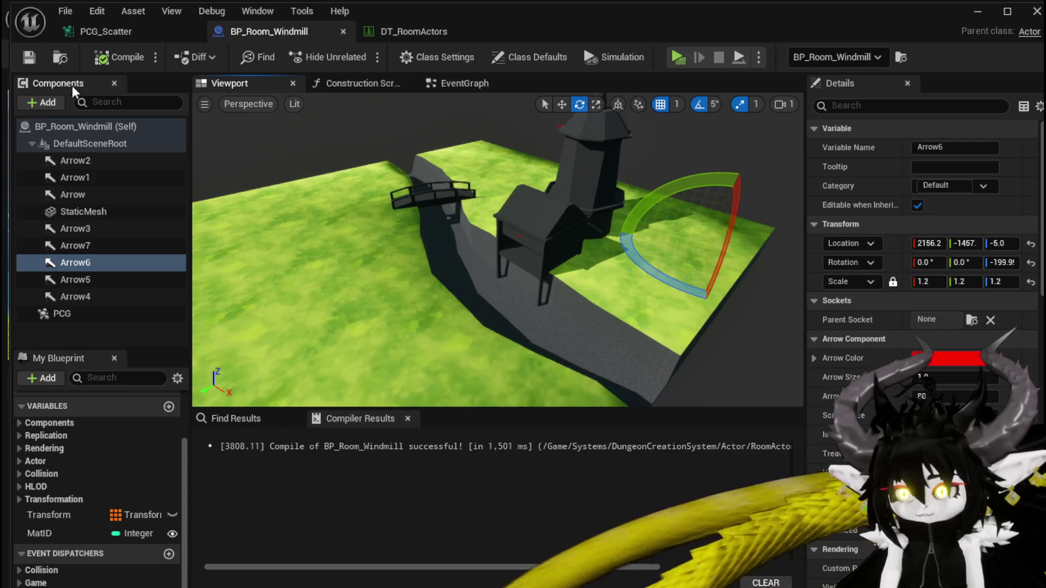
pyautogui.click(978, 11)
# Play the level and run the character across the grass, jumping toward the gate
pyautogui.click(358, 54)
pyautogui.press('w')
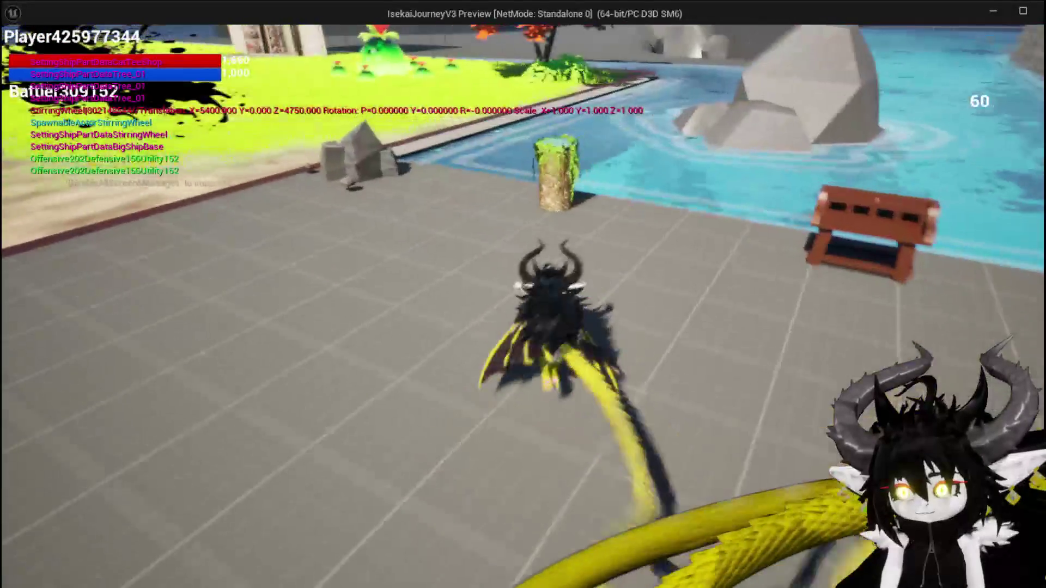
pyautogui.press('space')
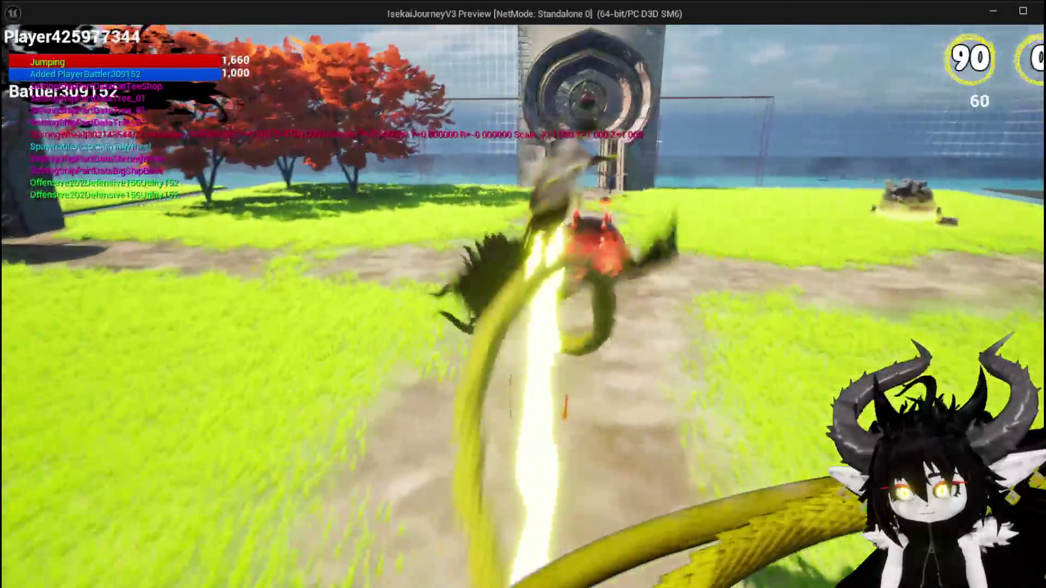
pyautogui.press('w')
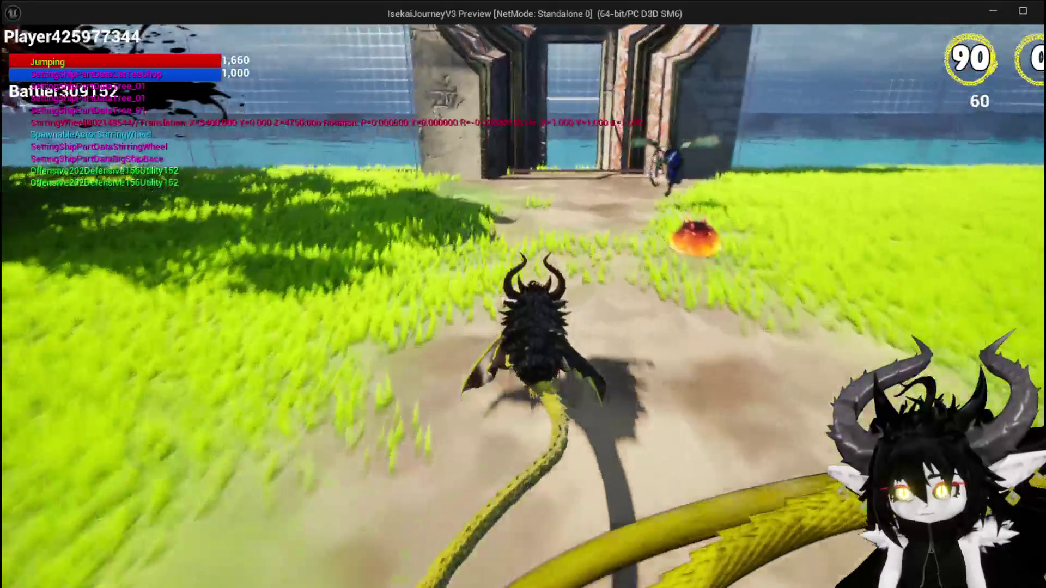